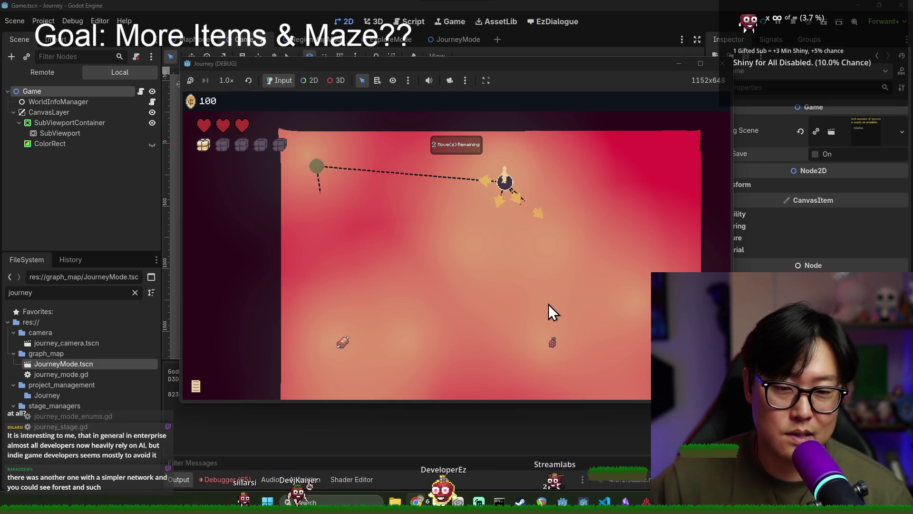
Move the player down the dashed paths to the first few map locations.
click(499, 204)
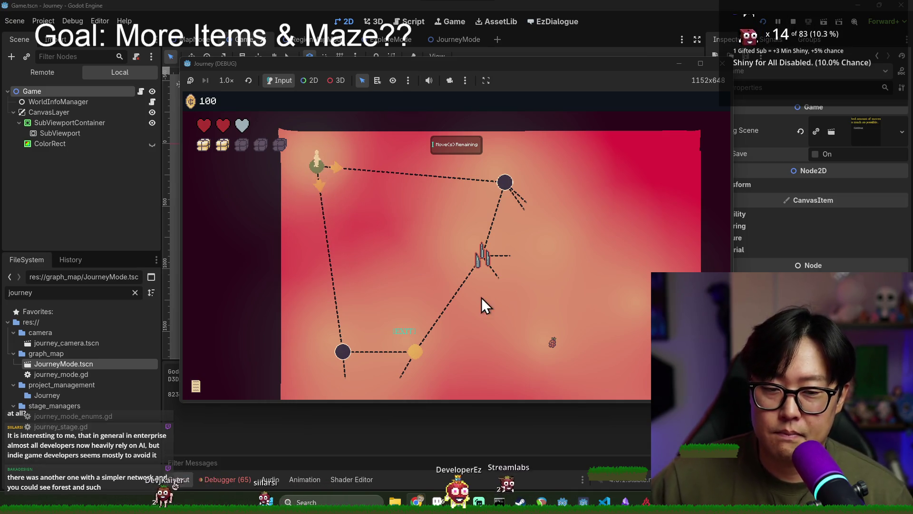
scroll(435, 289, down, 3)
scroll(356, 221, up, 2)
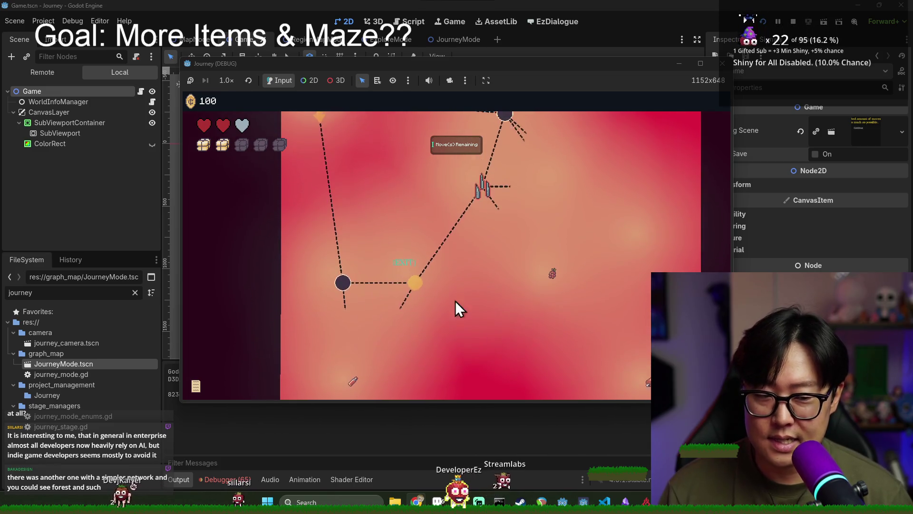
click(378, 271)
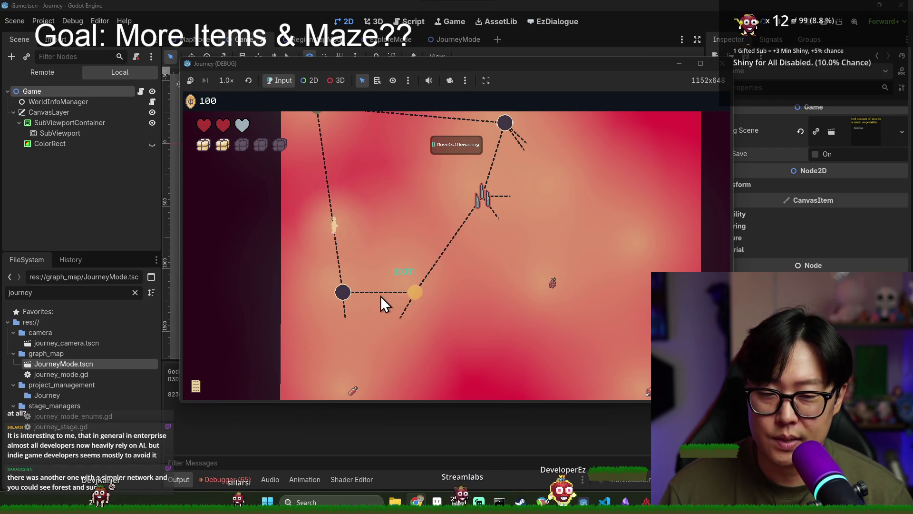
click(341, 313)
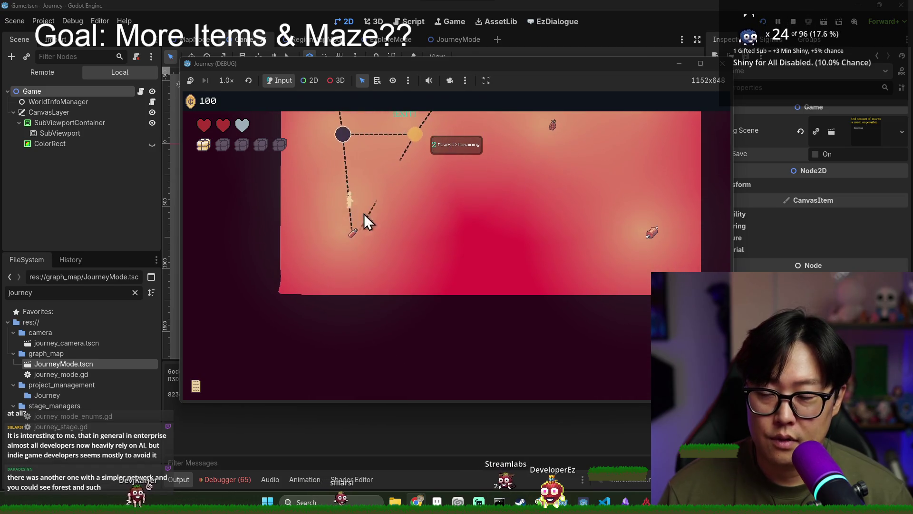
Continue past the item and spike locations until the journey ends at 5 of 20, then stop with F8.
click(394, 221)
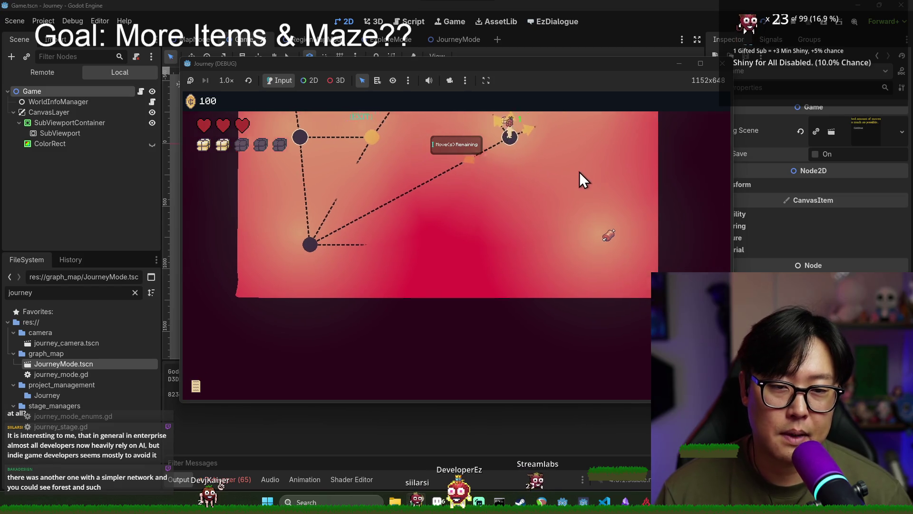
click(484, 202)
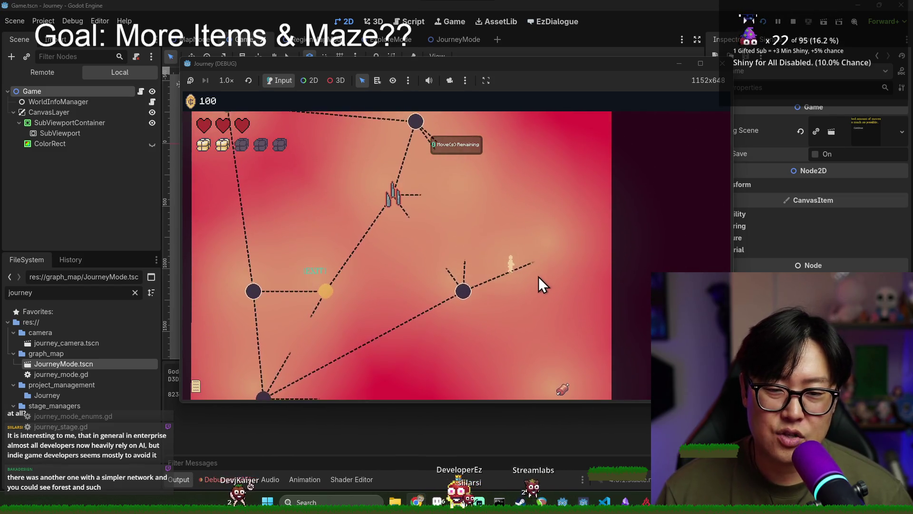
click(562, 309)
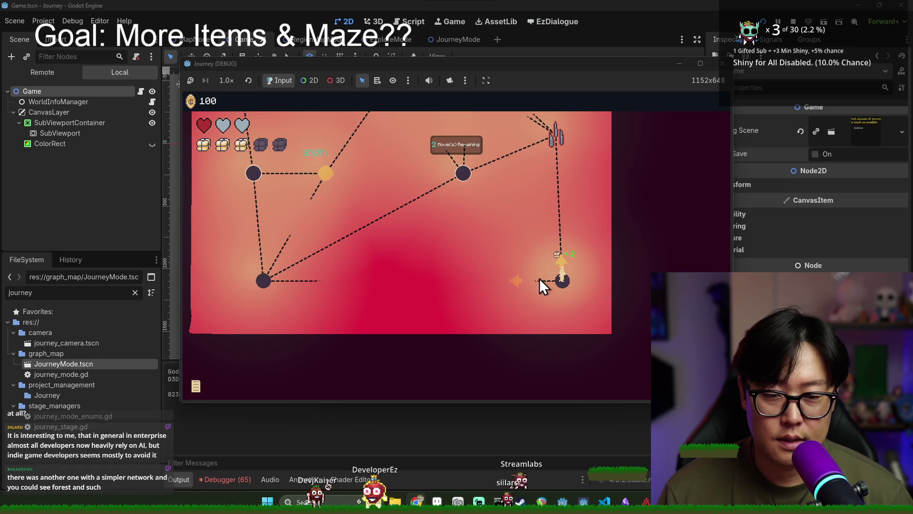
click(516, 285)
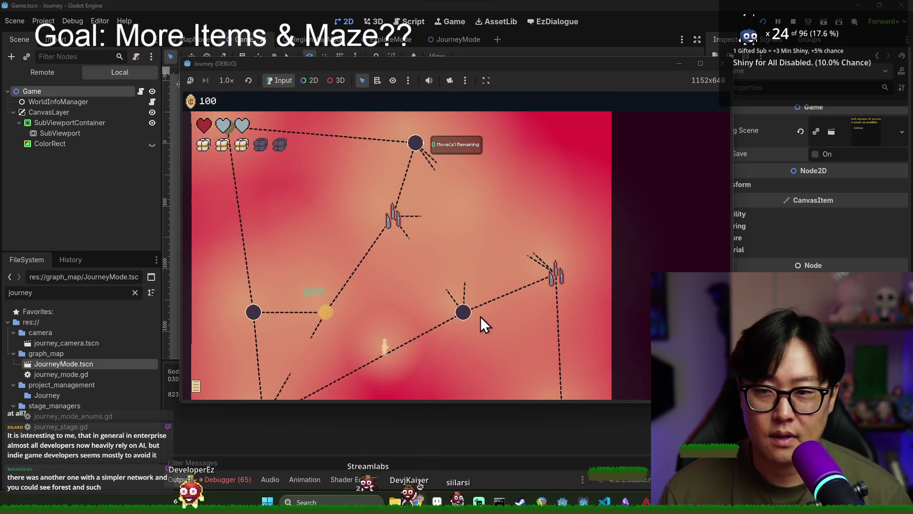
click(467, 288)
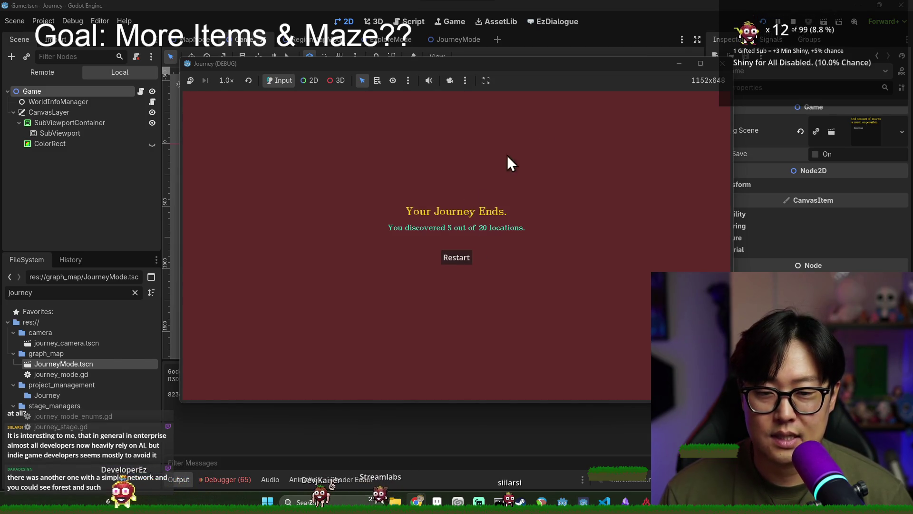
key(F8)
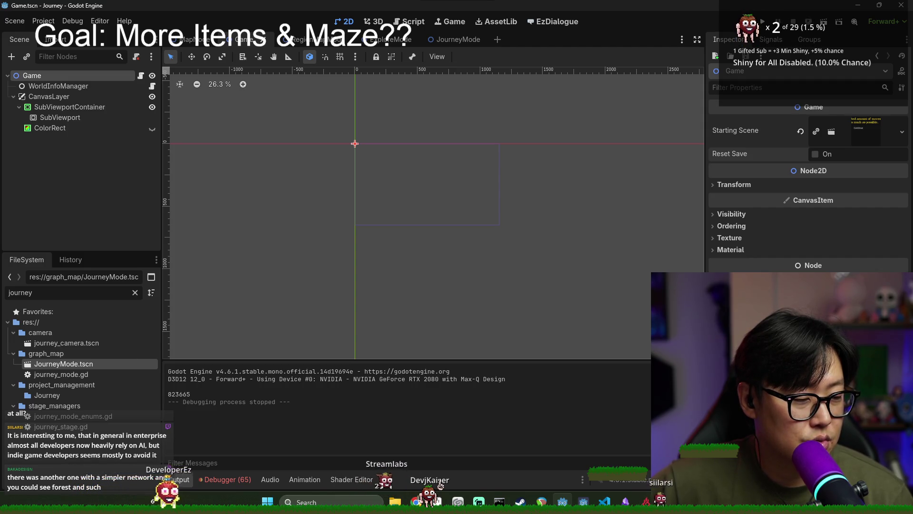
Run the project again, start a New Game from the main menu, then stop the game.
click(763, 22)
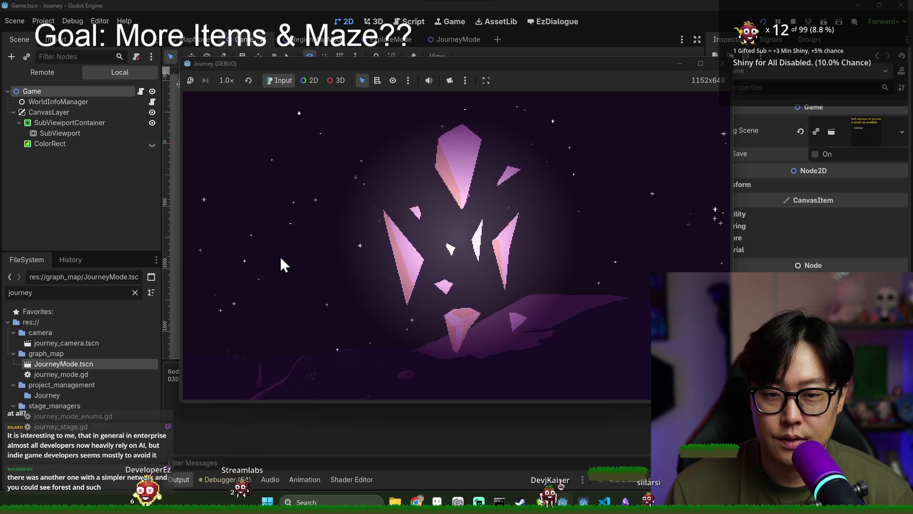
click(354, 257)
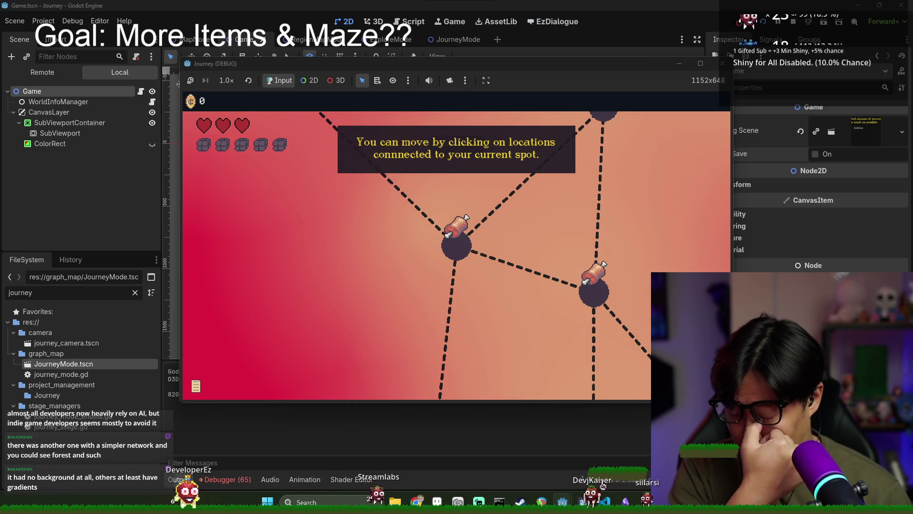
click(793, 21)
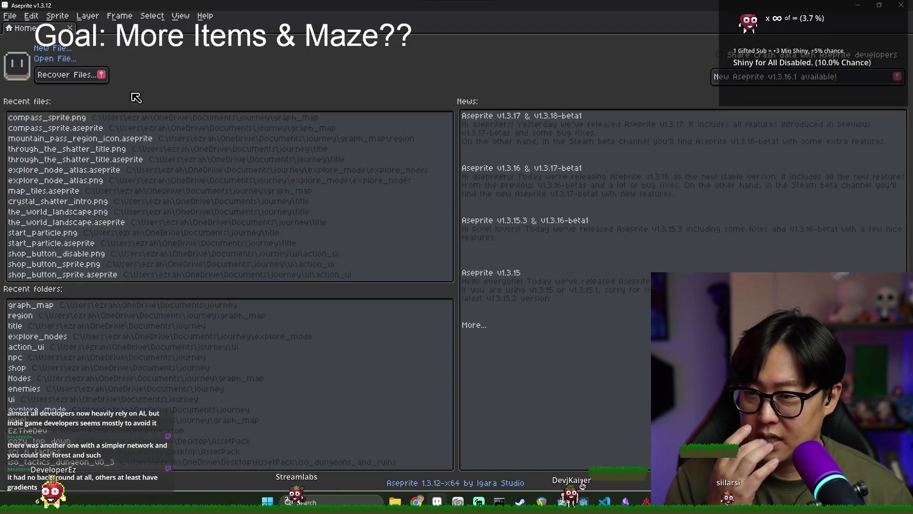
Create a new 256×256 sprite and select the dark red palette colour.
click(15, 16)
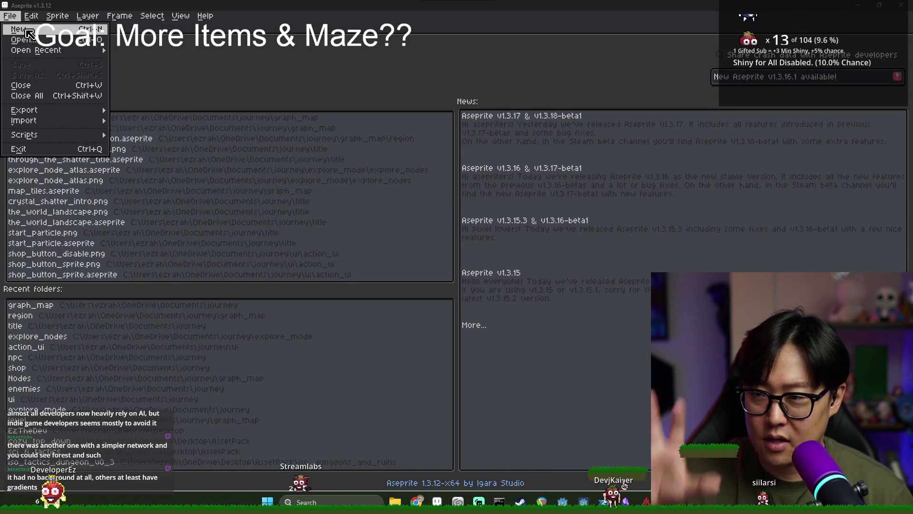
click(20, 29)
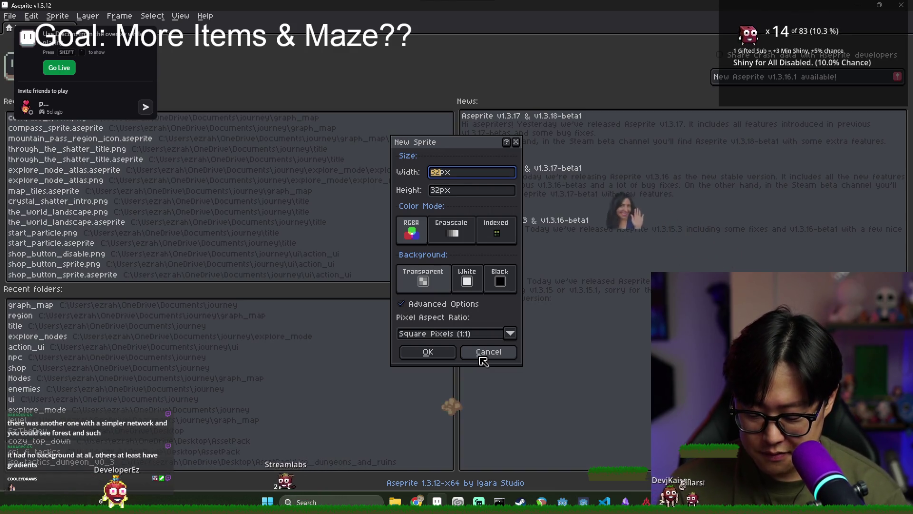
text(556)
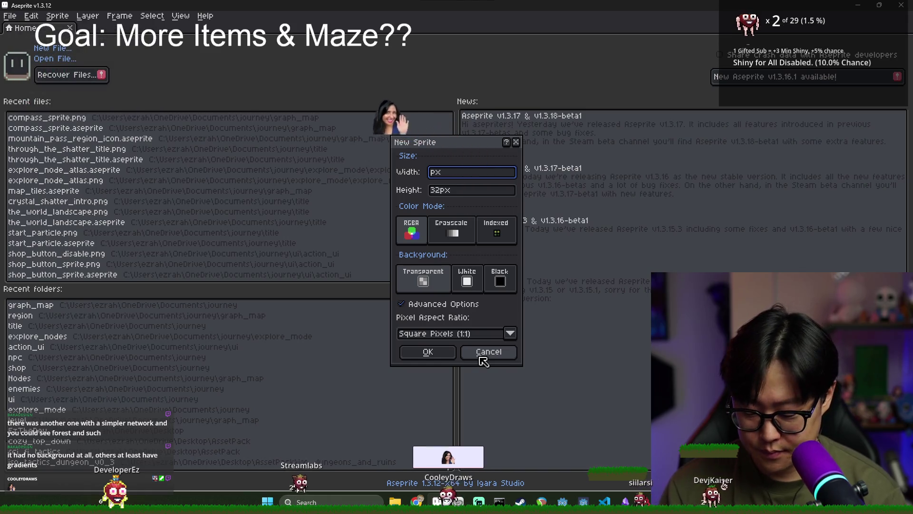
key(Tab)
text(256)
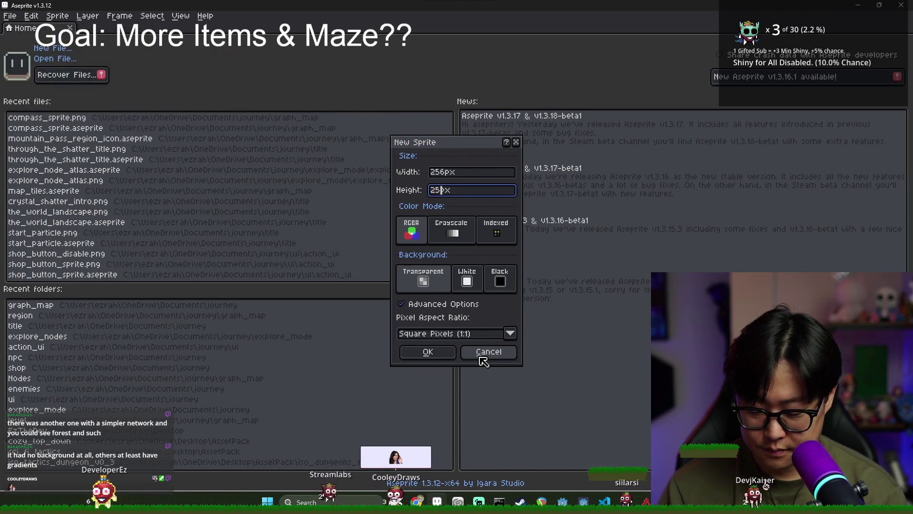
key(Return)
click(48, 67)
scroll(601, 241, right, 3)
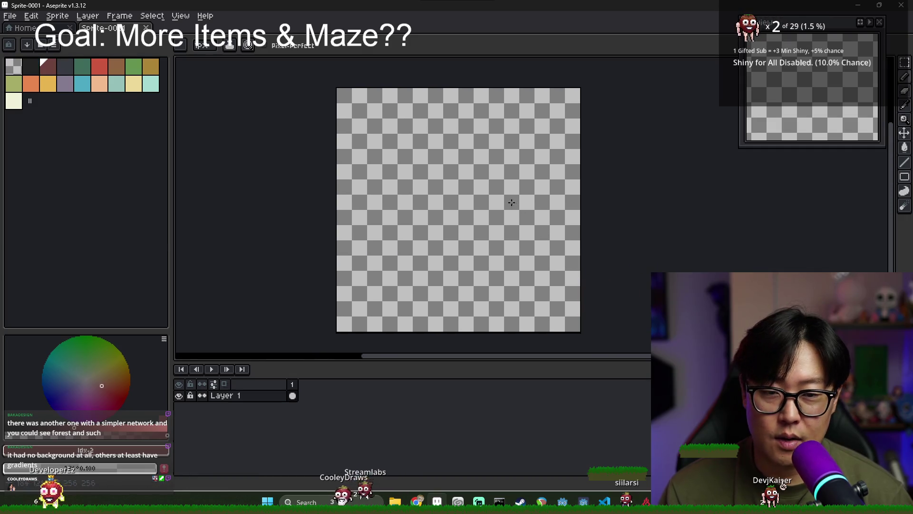
Show the drawing colour in HSV and fill the outlined shape with brown-red.
click(85, 450)
mouse_move(115, 383)
mouse_down()
mouse_move(668, 171)
mouse_move(729, 199)
mouse_up()
click(650, 189)
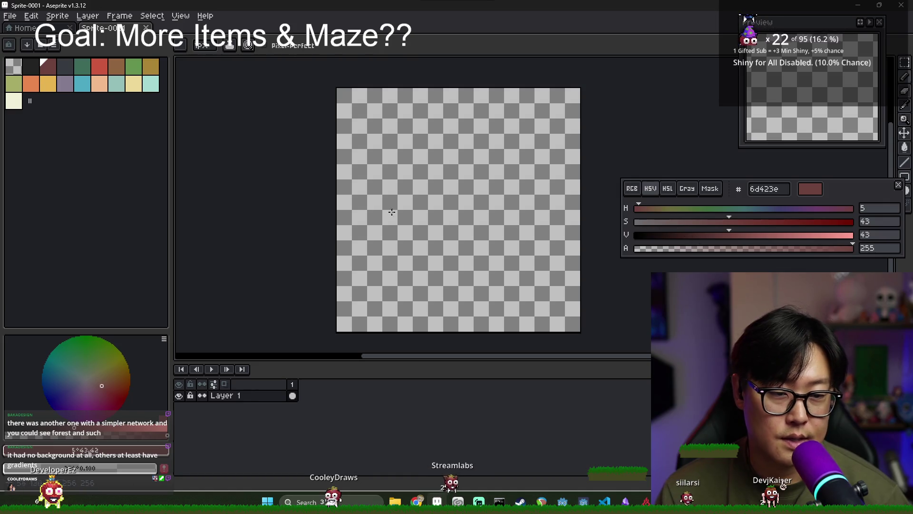
scroll(392, 211, up, 2)
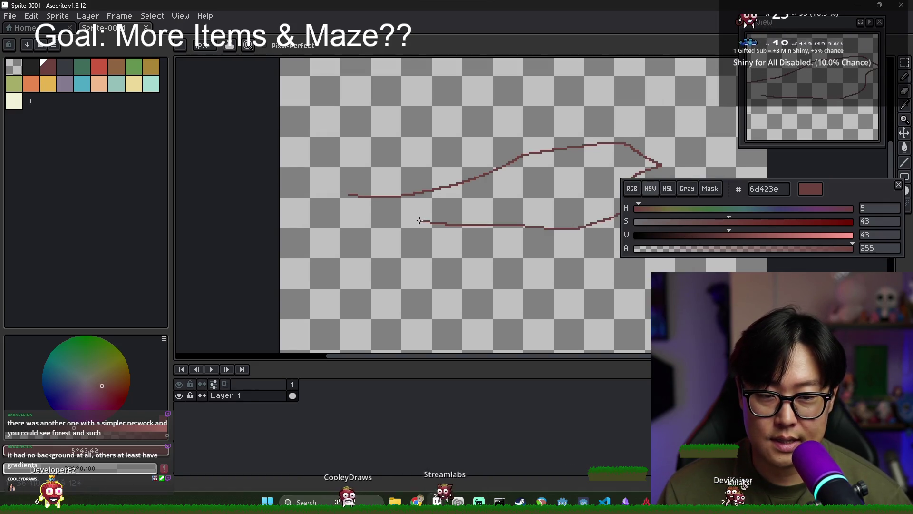
scroll(338, 229, down, 3)
key(g)
click(362, 195)
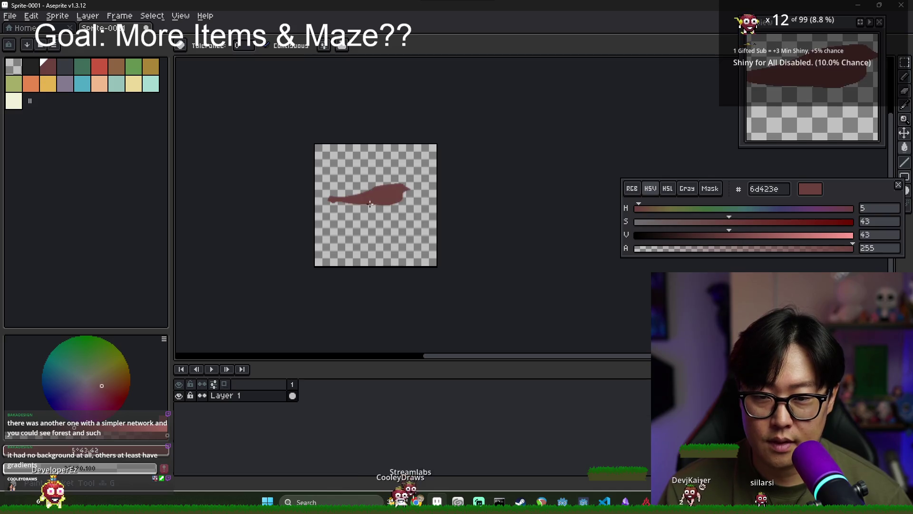
scroll(344, 205, up, 4)
scroll(383, 203, down, 2)
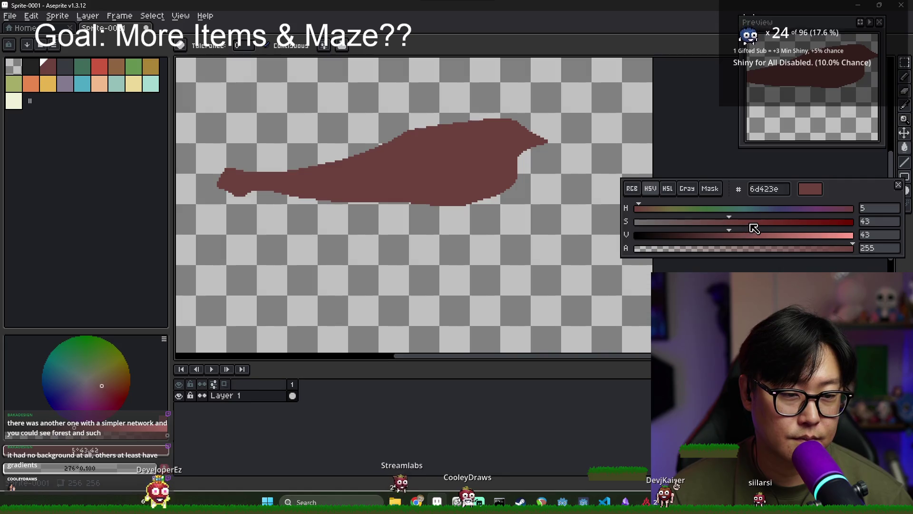
Darken the colour to value 31, outline a new area to the right tip, and fill it dark red.
click(769, 221)
drag(771, 234, 701, 241)
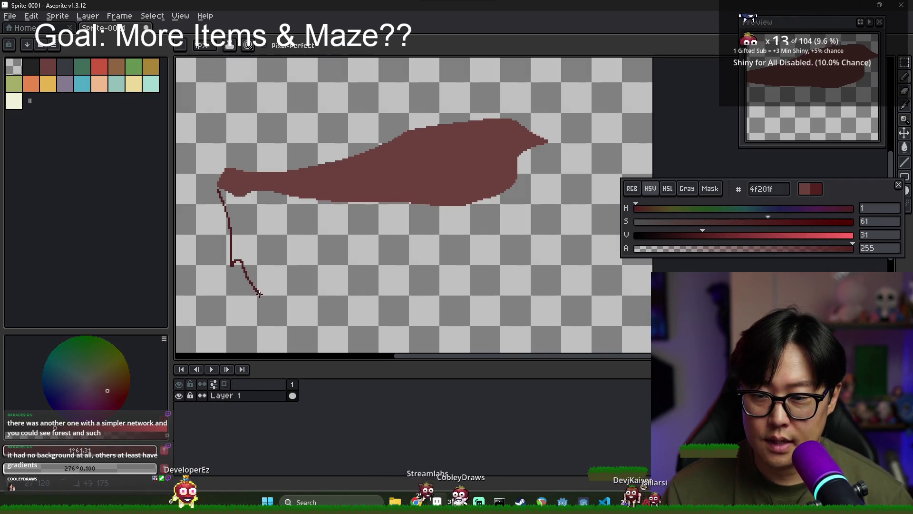
mouse_move(281, 334)
mouse_down()
mouse_move(337, 306)
mouse_move(334, 269)
mouse_up()
mouse_move(404, 263)
mouse_down()
mouse_move(509, 179)
mouse_move(527, 103)
mouse_up()
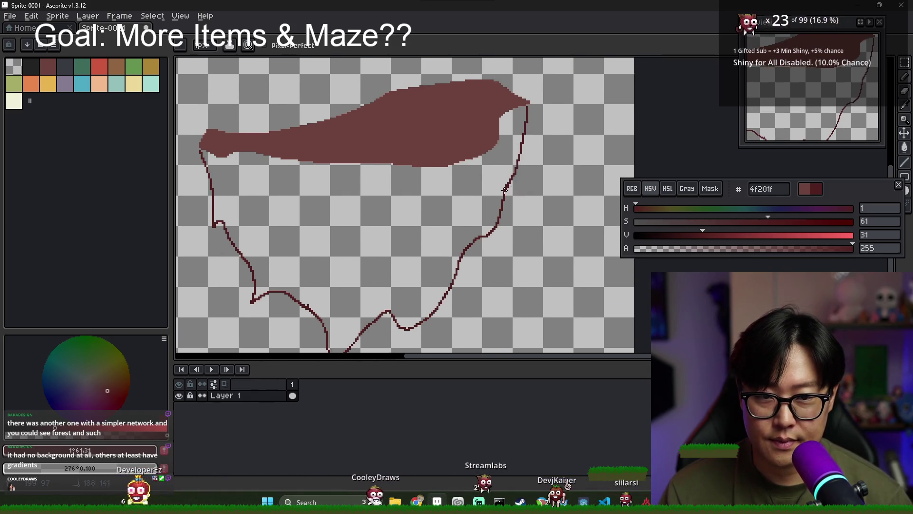
key(g)
click(484, 197)
scroll(506, 147, up, 2)
scroll(505, 147, down, 3)
scroll(337, 179, up, 3)
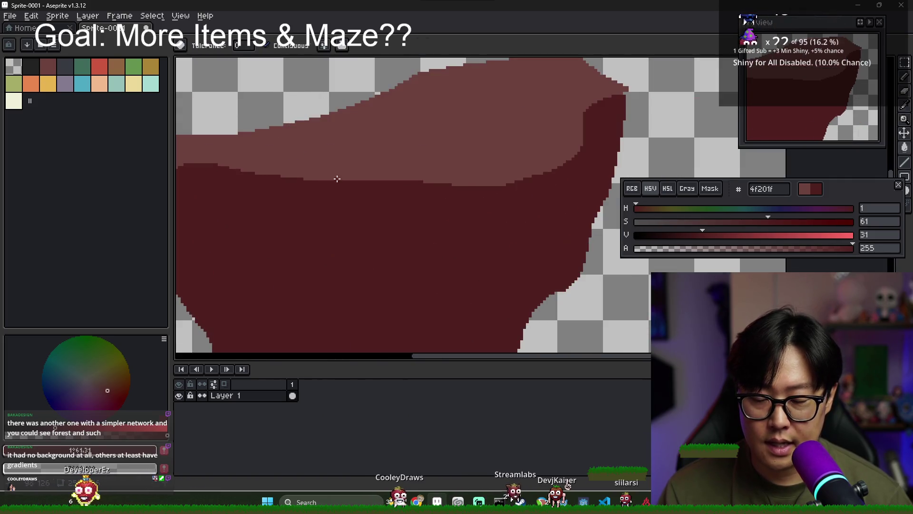
scroll(412, 231, down, 2)
Lighten the colour to 5c322b, draw two vertical lines on the fill, and fill the strip between.
key(b)
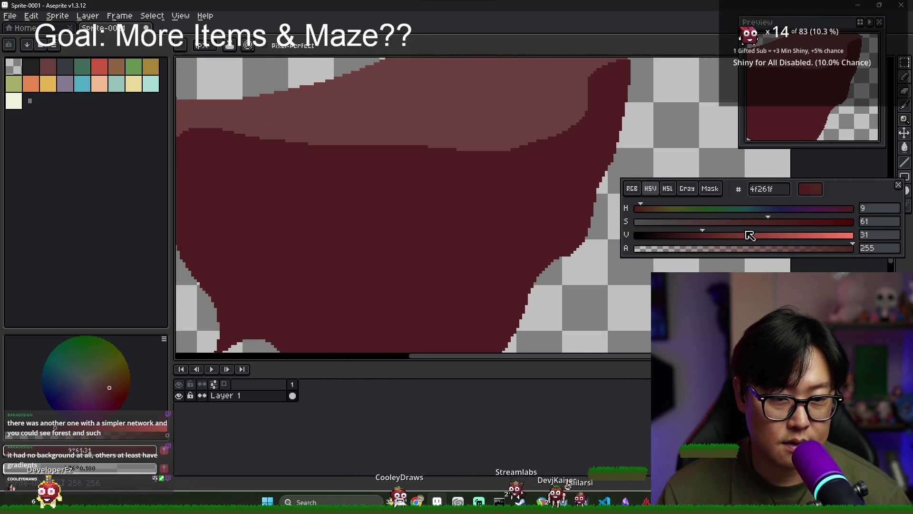
click(713, 235)
drag(493, 162, 501, 337)
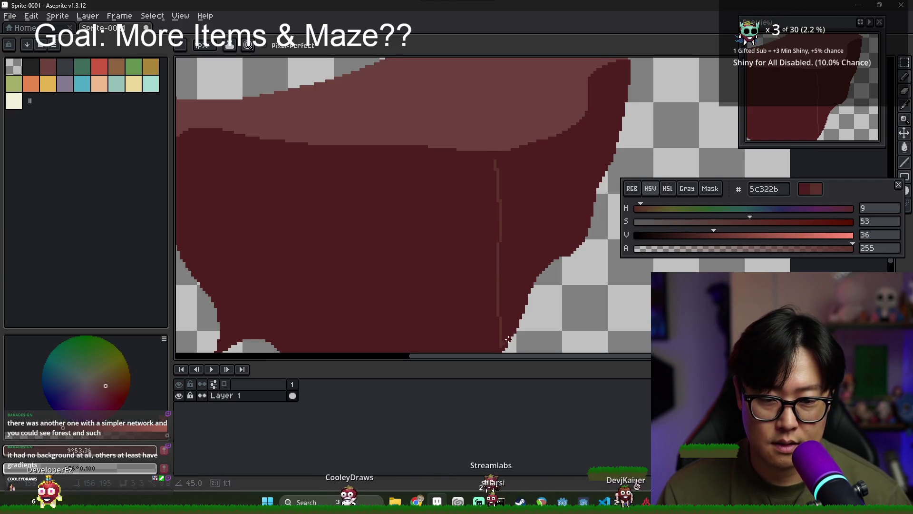
mouse_move(547, 143)
mouse_down()
mouse_move(544, 246)
mouse_move(507, 335)
mouse_up()
scroll(494, 150, up, 2)
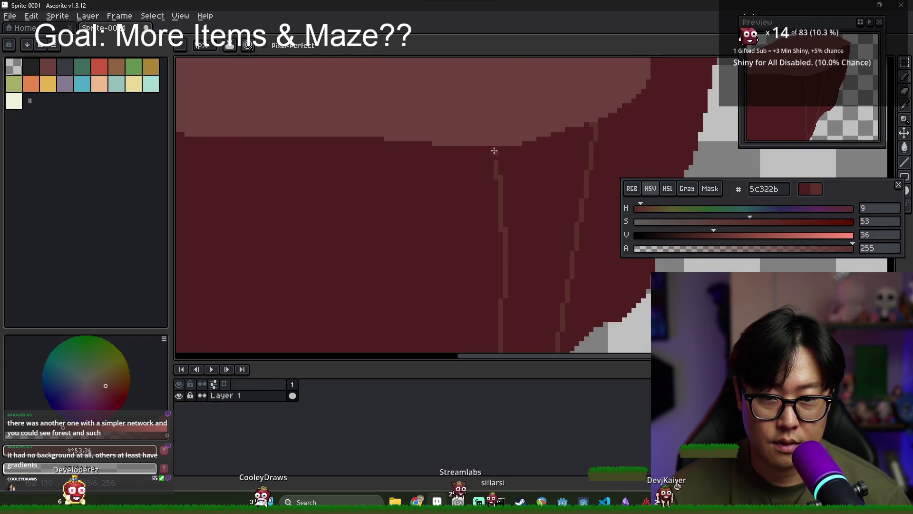
key(g)
click(531, 176)
scroll(533, 190, down, 3)
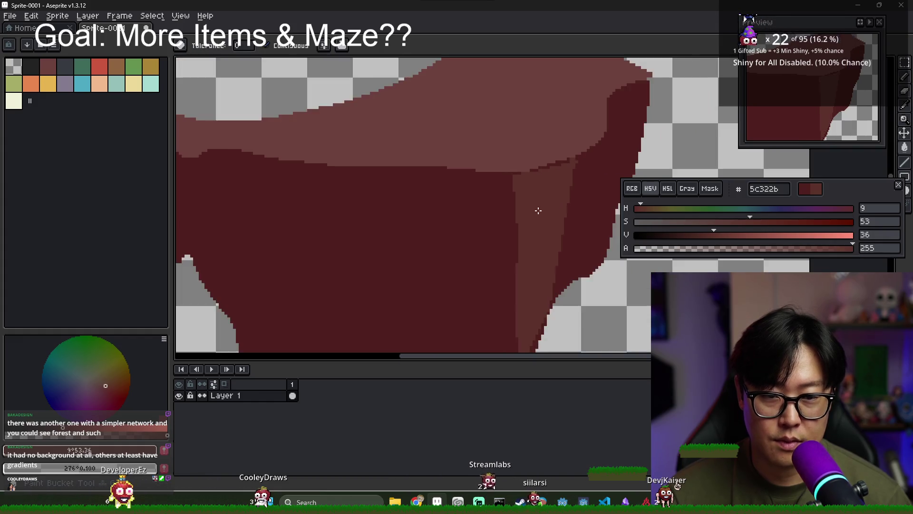
scroll(545, 230, up, 2)
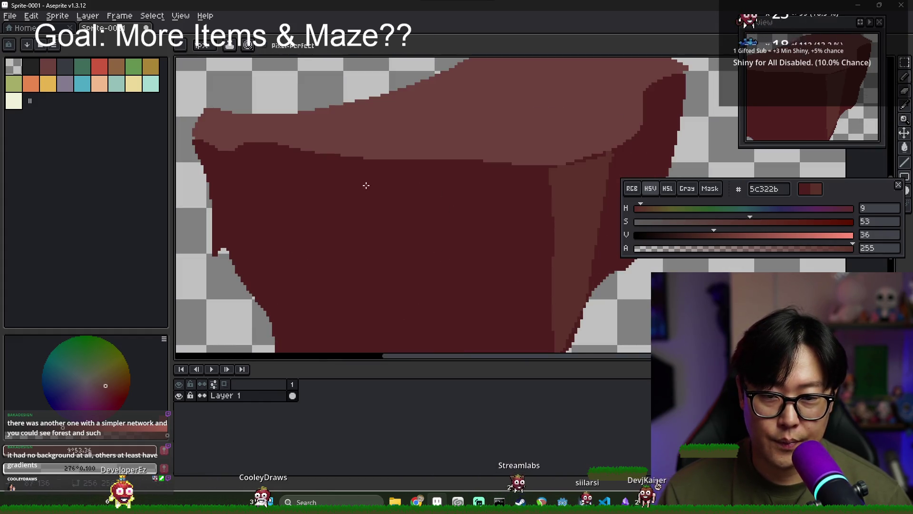
Draw another vertical line and fill the outlined facet with lighter red.
drag(453, 171, 455, 303)
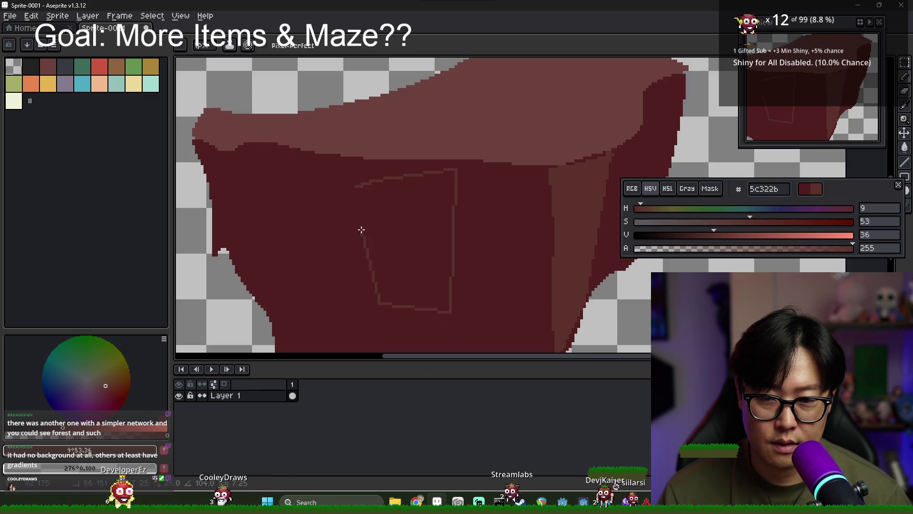
click(362, 191)
scroll(418, 240, down, 4)
Fill another outlined facet on the rock's front with lighter red.
scroll(418, 242, up, 2)
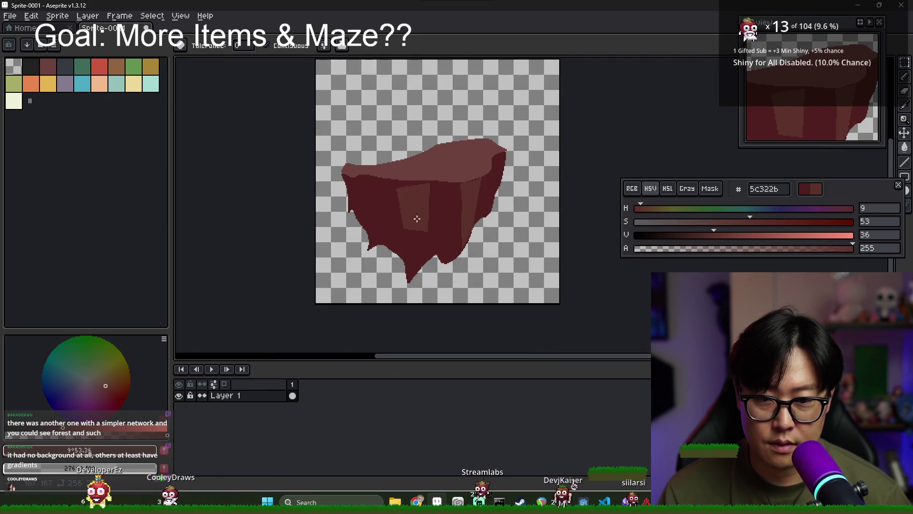
scroll(418, 249, up, 3)
scroll(418, 249, up, 1)
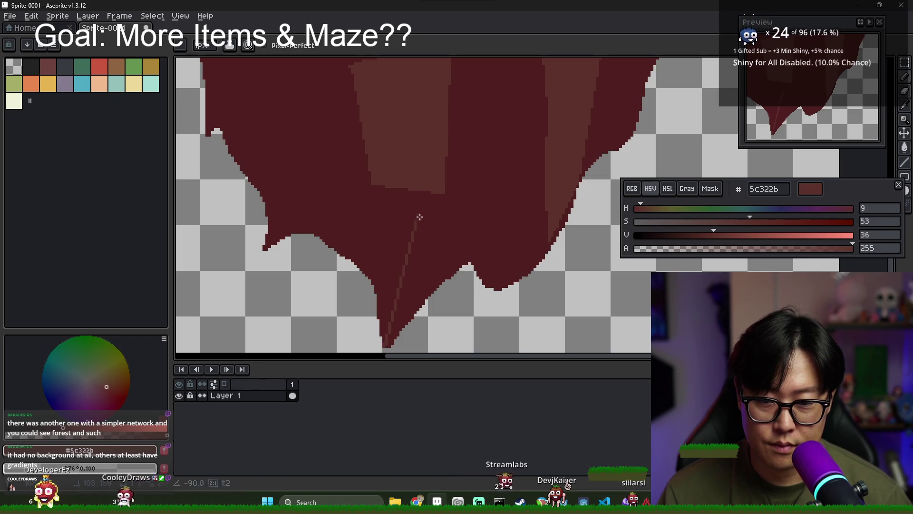
click(435, 274)
scroll(447, 259, down, 3)
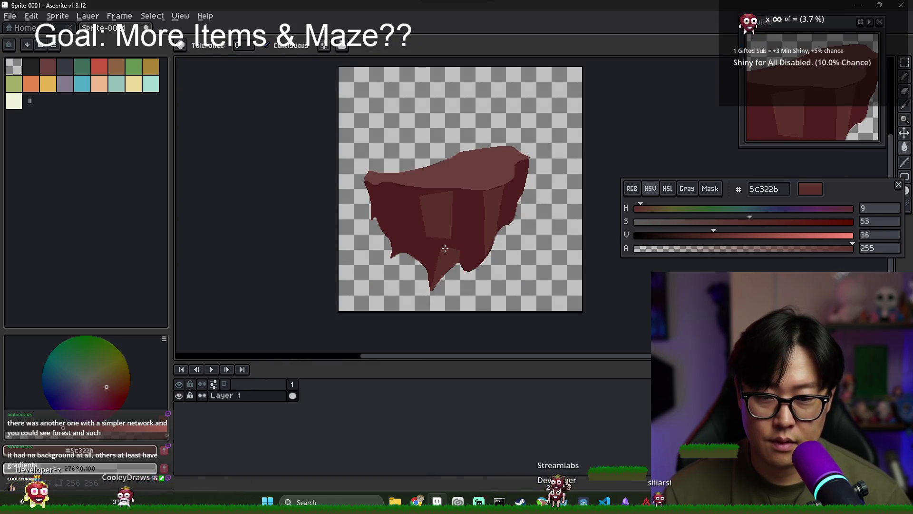
Fill the small dark patch and a region on the rock's left side with lighter red.
key(b)
scroll(445, 247, up, 3)
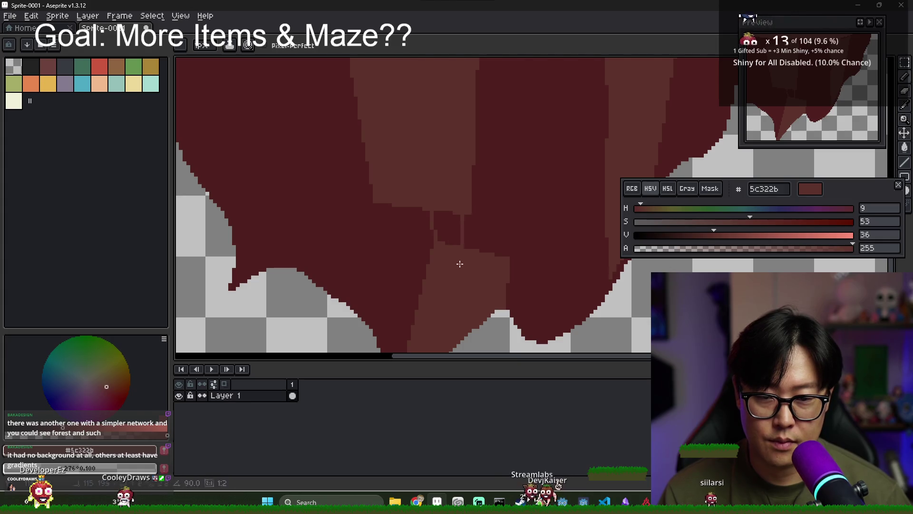
key(g)
click(447, 228)
scroll(451, 237, down, 3)
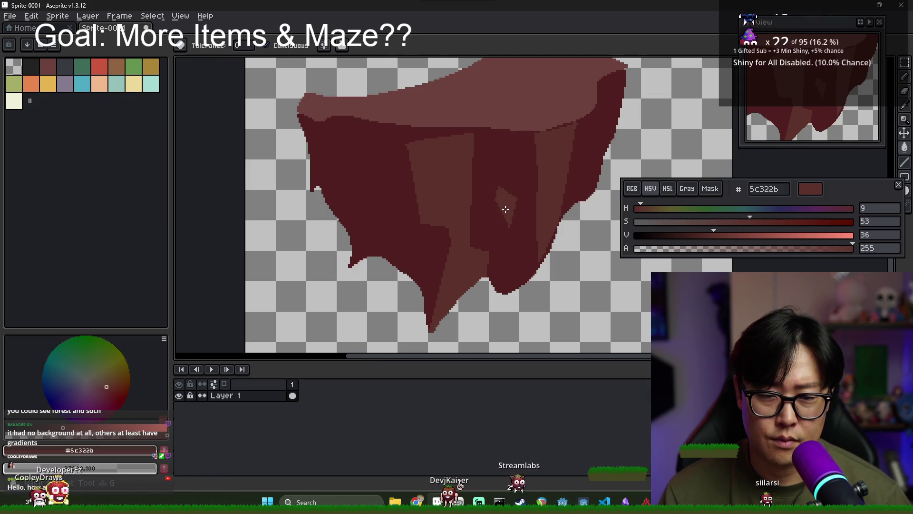
scroll(505, 209, down, 2)
scroll(491, 207, up, 1)
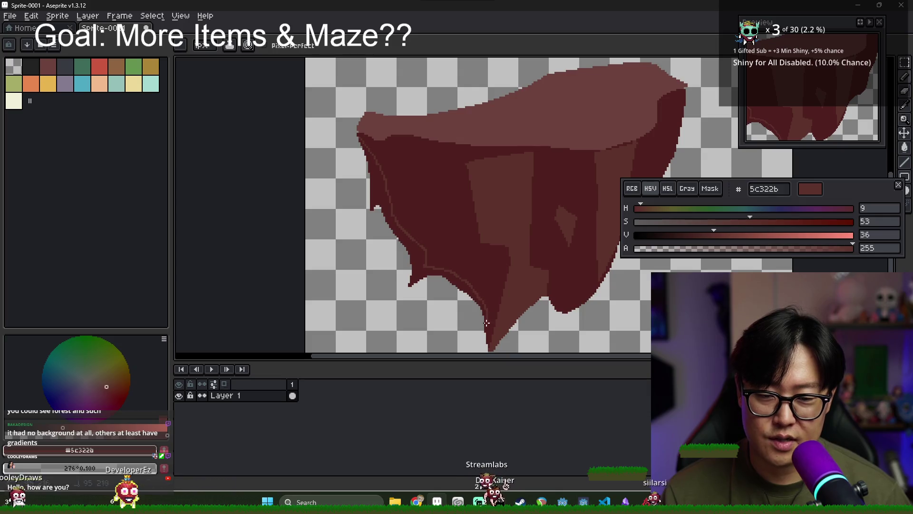
key(g)
click(449, 239)
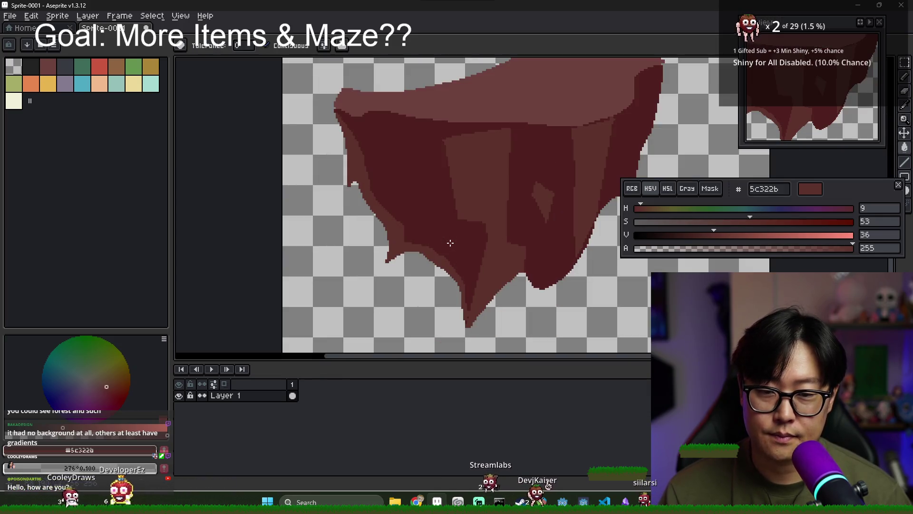
Sample the darker red and the mid red from the rock face for more facets.
alt+click(409, 228)
key(b)
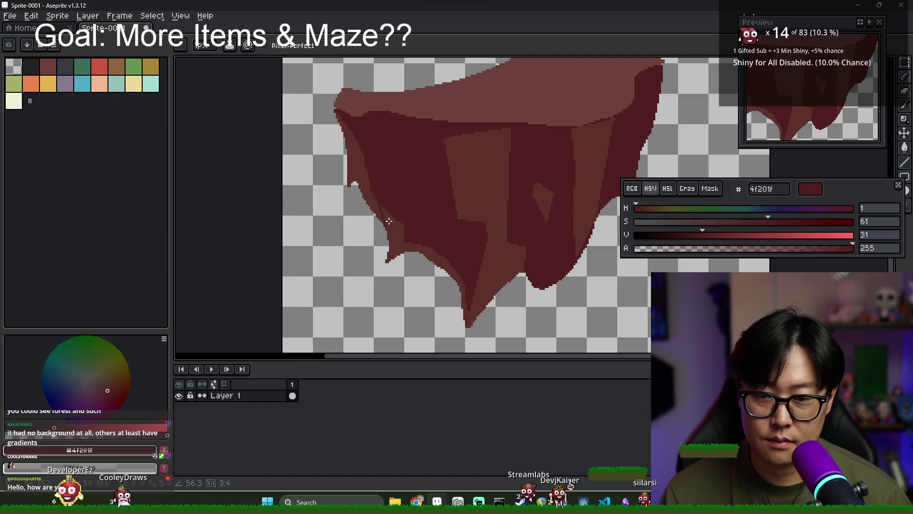
scroll(388, 213, down, 2)
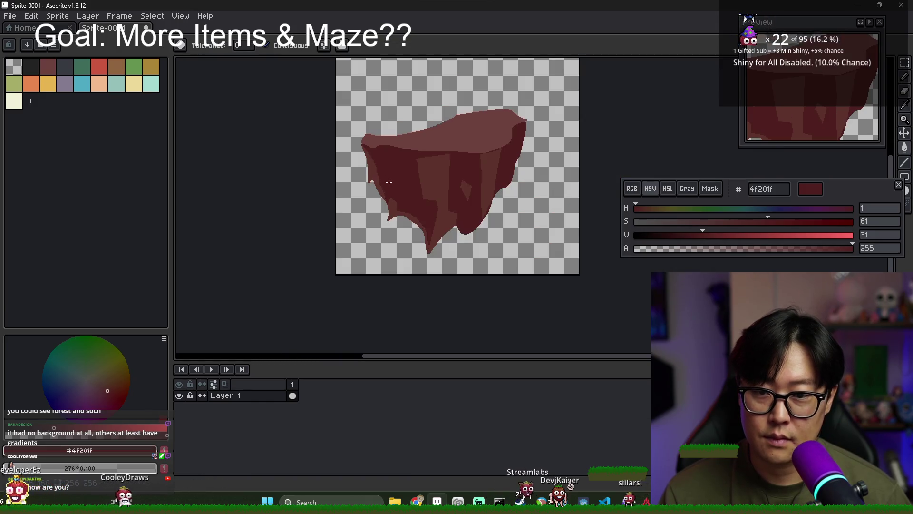
scroll(376, 173, up, 2)
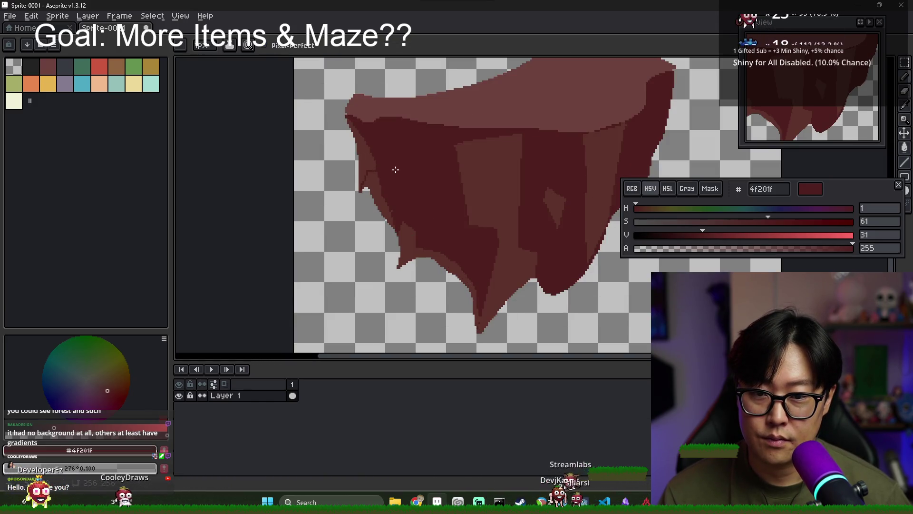
scroll(423, 206, down, 2)
scroll(395, 182, up, 3)
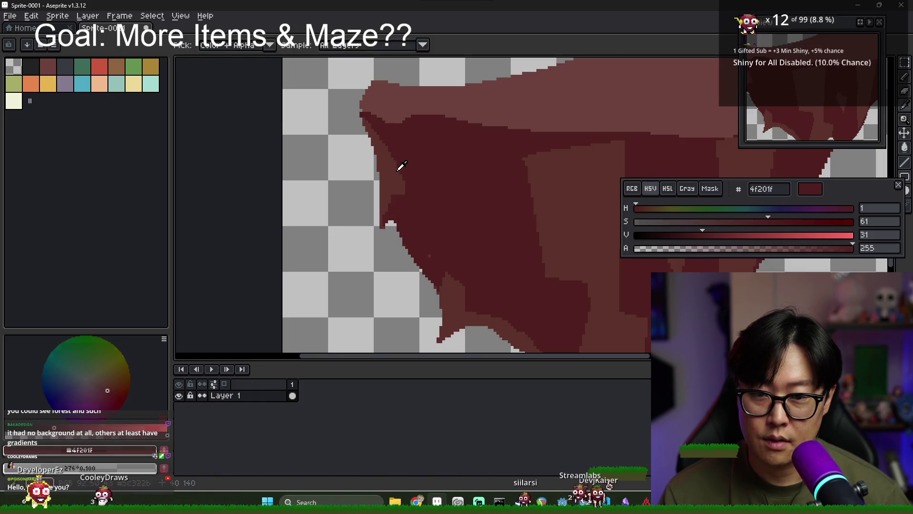
alt+click(452, 168)
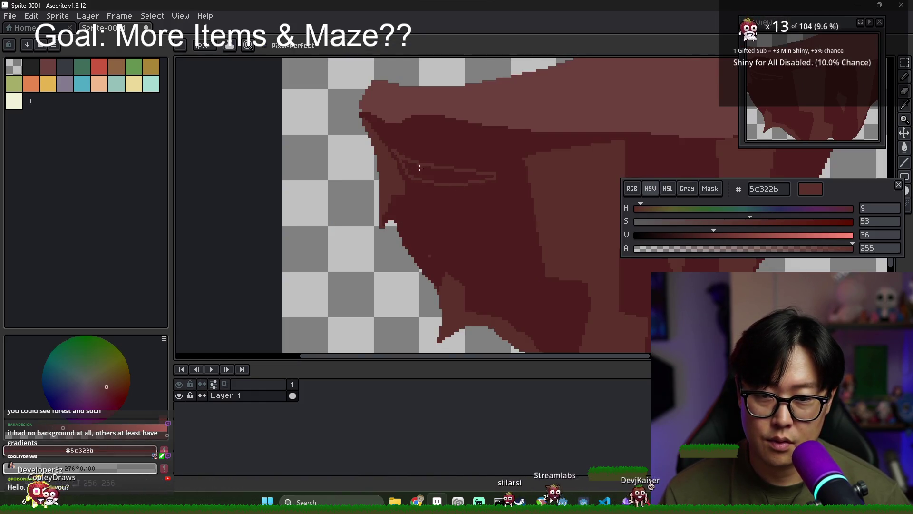
key(g)
scroll(420, 168, down, 2)
scroll(434, 192, up, 3)
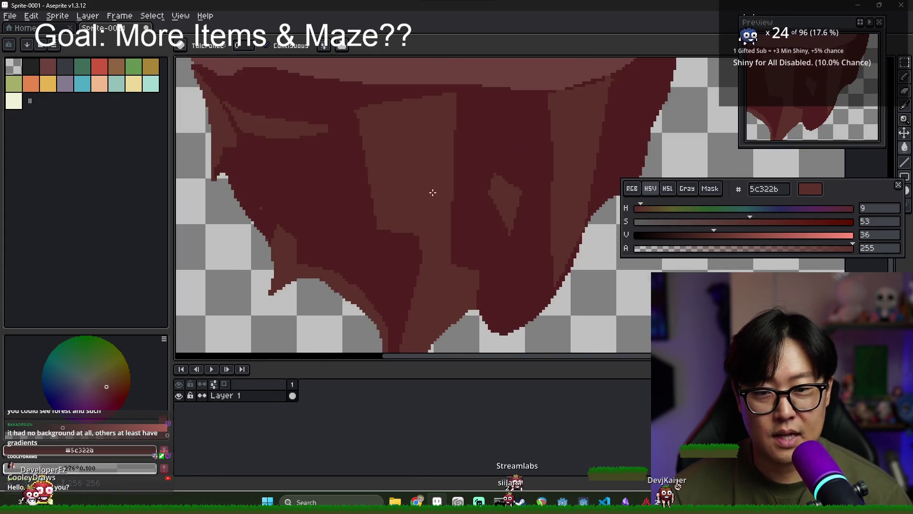
scroll(436, 195, down, 1)
Sample the dark, mid and top-surface reds, then fill a small outlined facet lighter red.
alt+click(411, 137)
key(b)
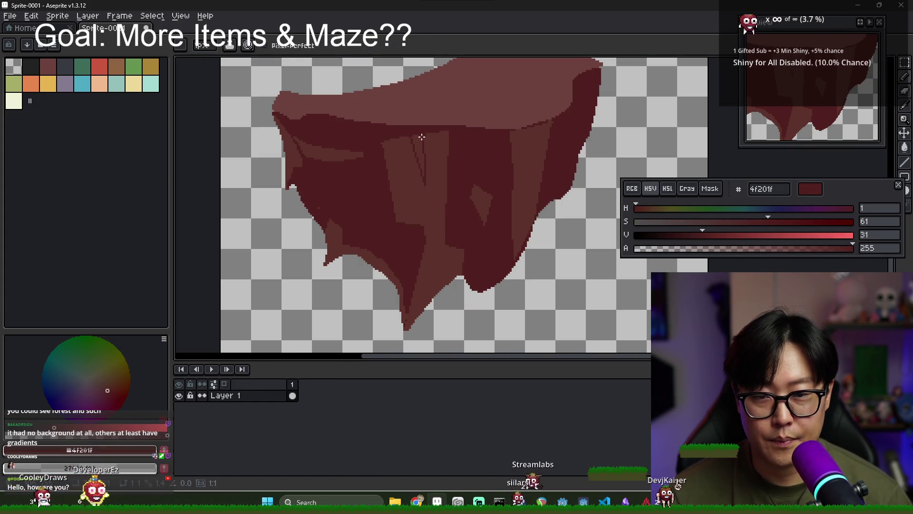
scroll(422, 137, down, 3)
scroll(402, 184, up, 4)
alt+click(428, 91)
scroll(443, 93, down, 1)
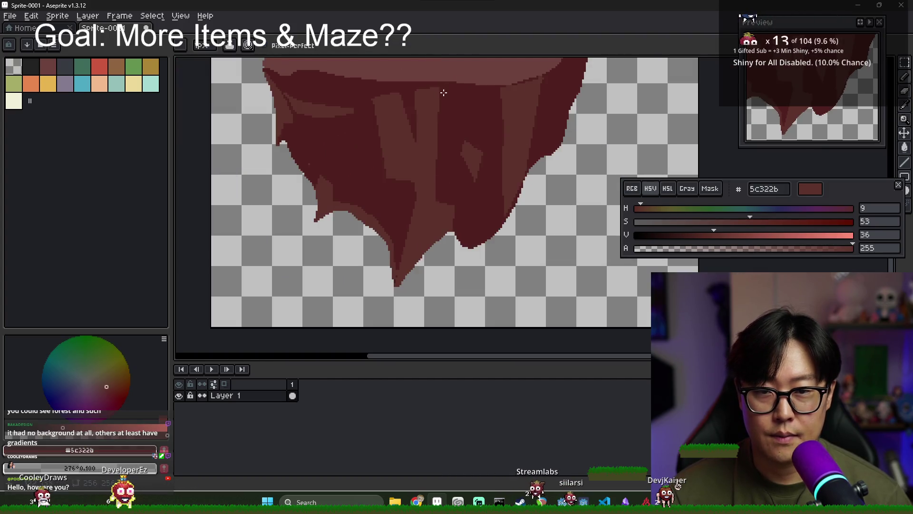
scroll(445, 91, up, 1)
alt+click(401, 116)
key(g)
click(418, 116)
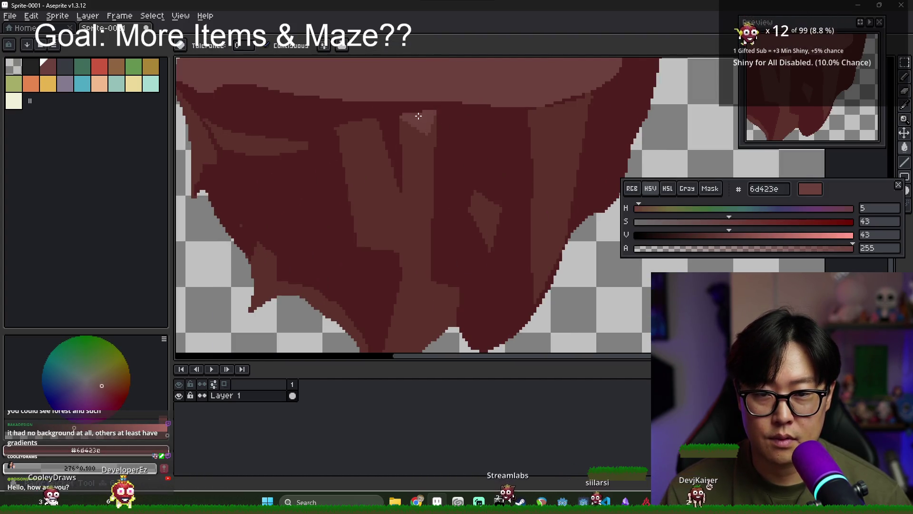
Pick the dark red from the rock for further shading.
key(b)
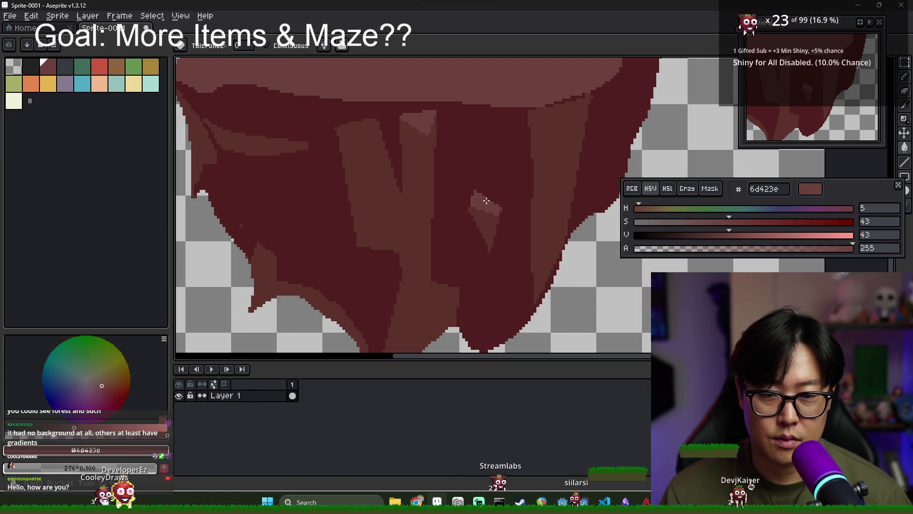
key(g)
scroll(513, 218, down, 1)
key(b)
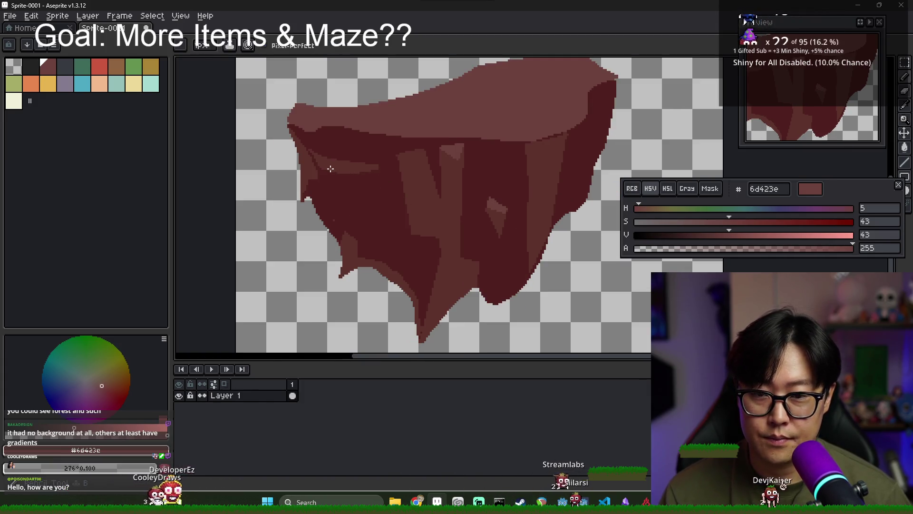
key(g)
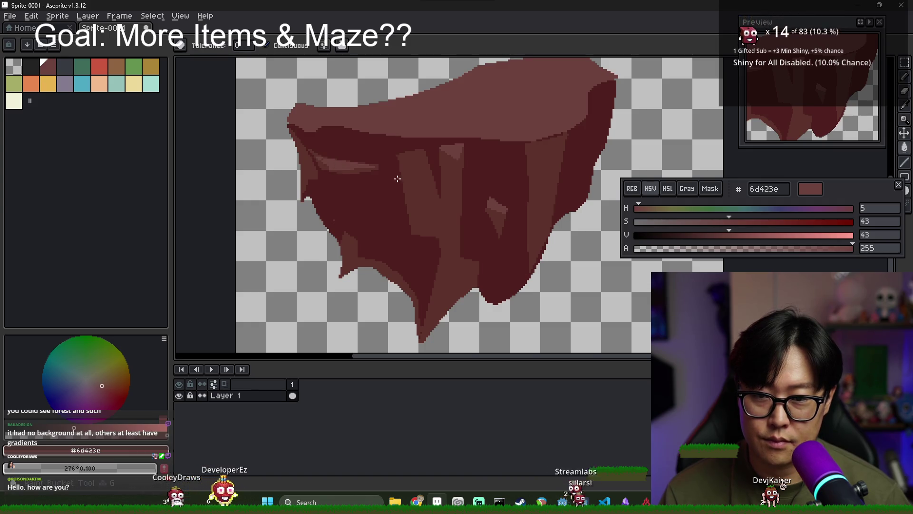
scroll(332, 167, down, 2)
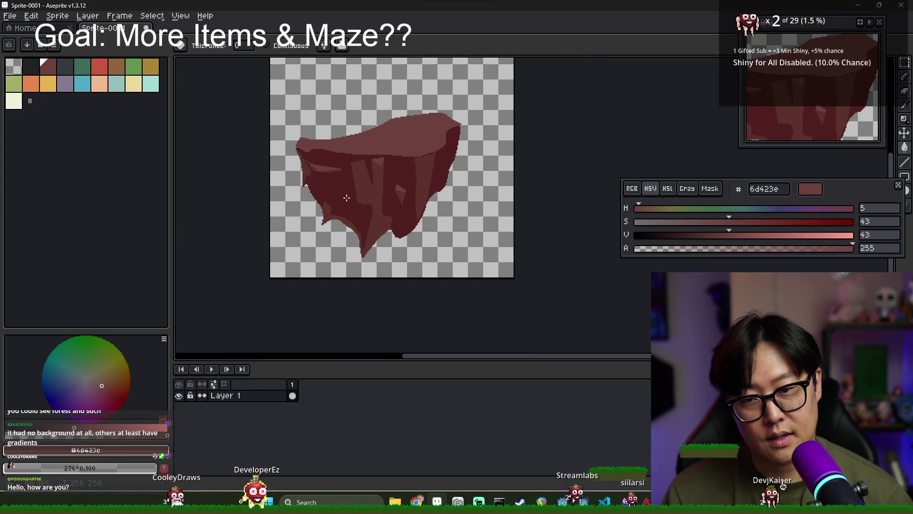
scroll(346, 188, up, 2)
alt+click(371, 196)
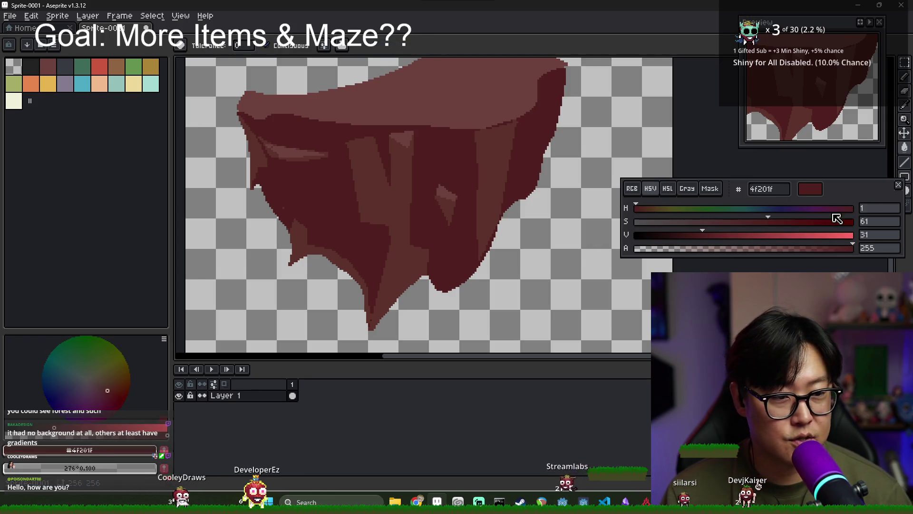
Draw dark shadow-red creases down the rock's left side and underside.
alt+click(315, 181)
key(b)
mouse_move(327, 140)
mouse_down()
mouse_move(371, 326)
mouse_move(388, 306)
mouse_up()
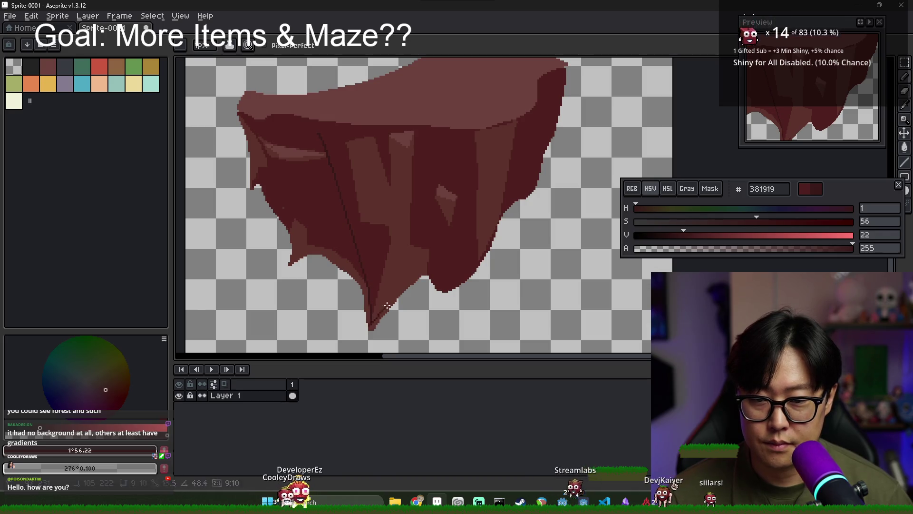
drag(712, 238, 694, 238)
scroll(320, 153, up, 2)
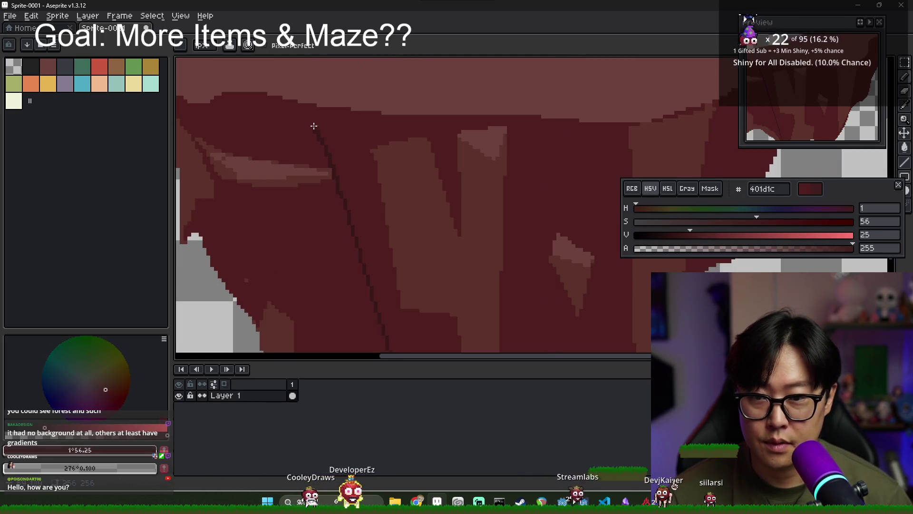
scroll(385, 336, down, 3)
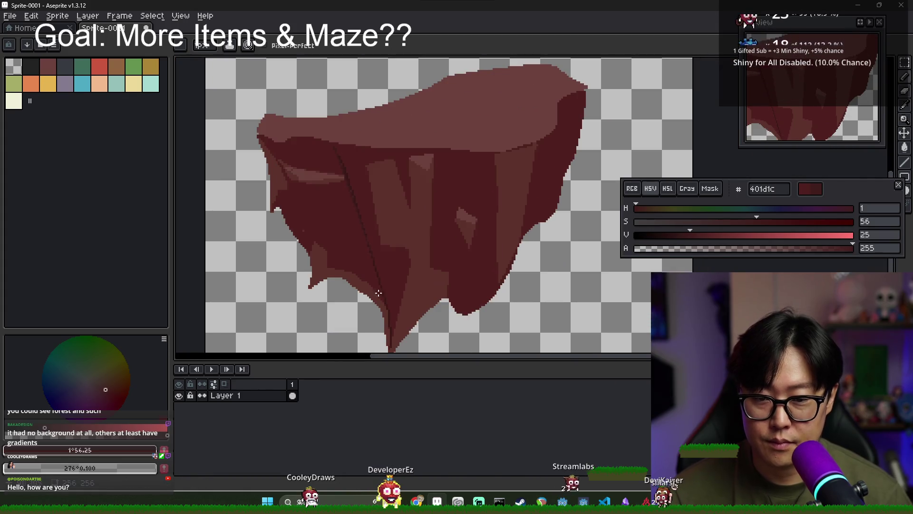
drag(387, 339, 392, 341)
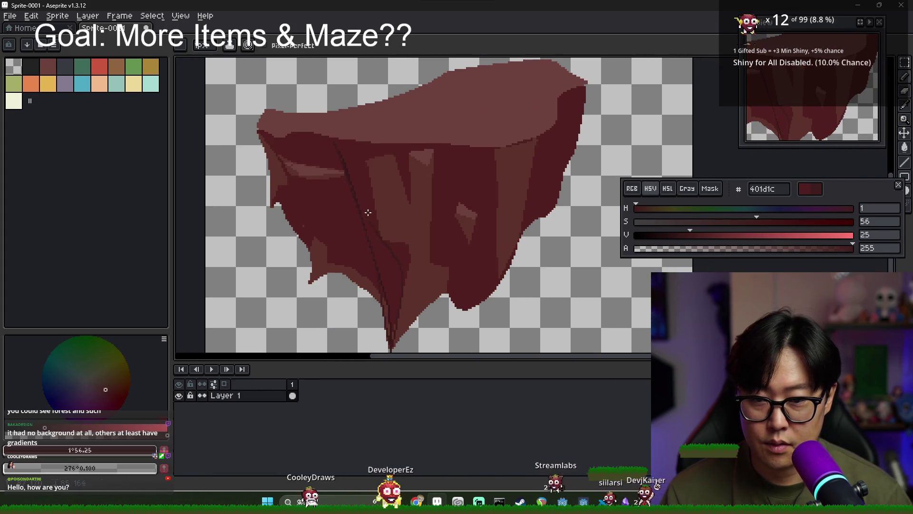
Fill along the crease, then sample the crease colour and the dark red from the rock.
key(g)
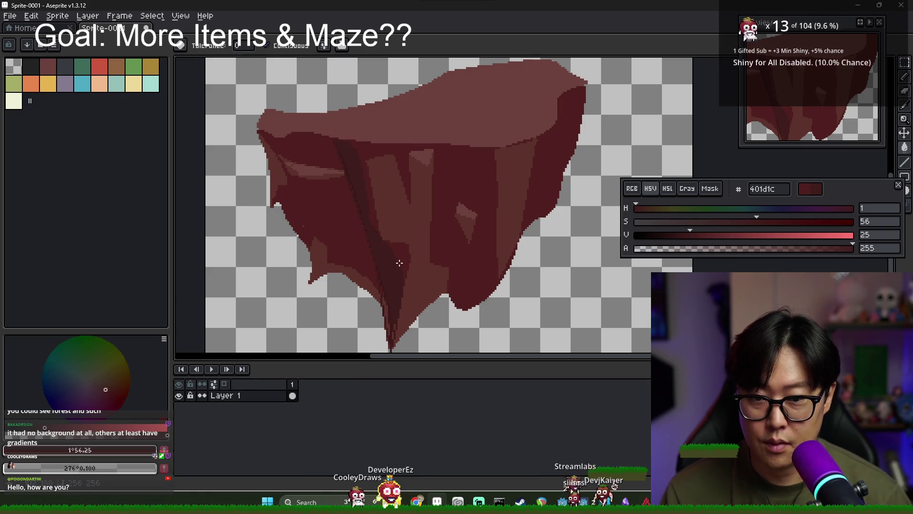
drag(392, 303, 380, 240)
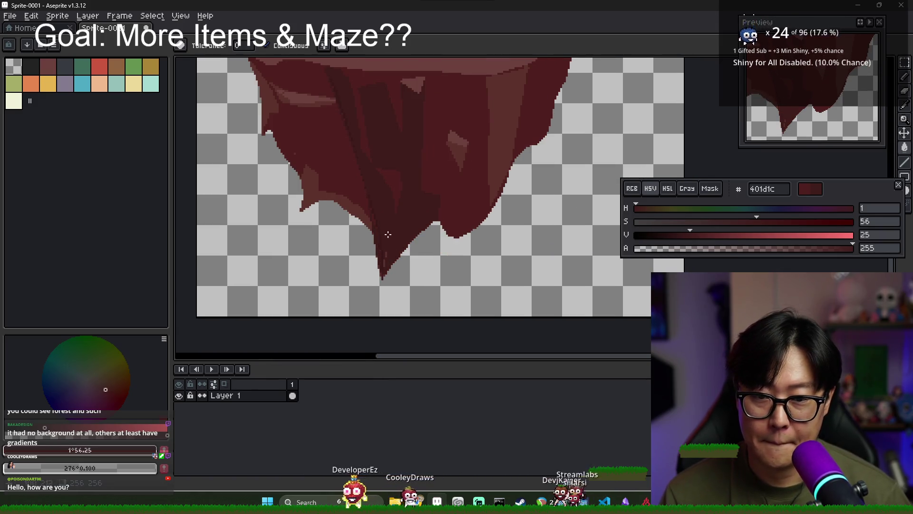
key(i)
click(390, 216)
key(b)
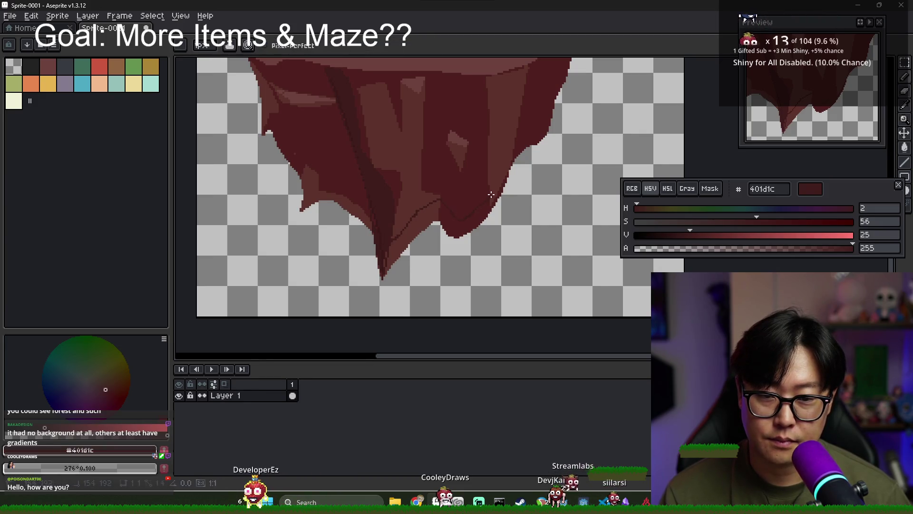
key(i)
click(461, 221)
key(b)
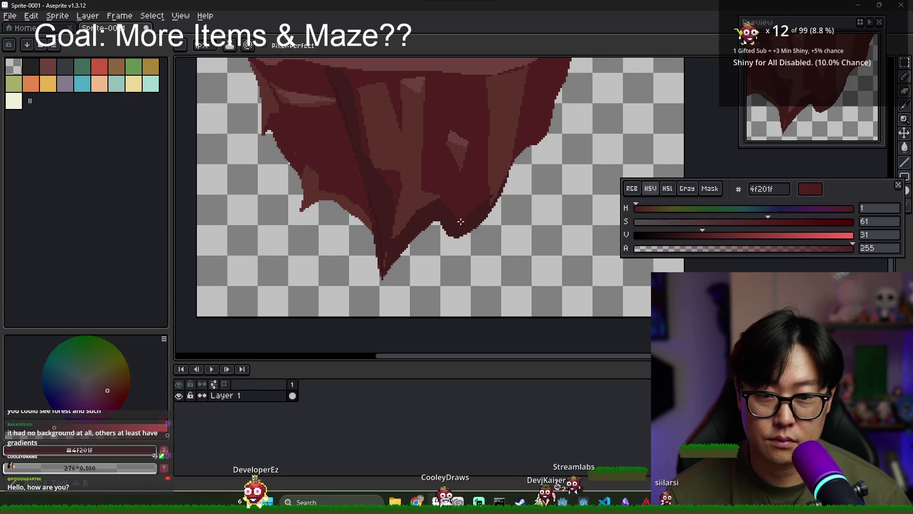
key(g)
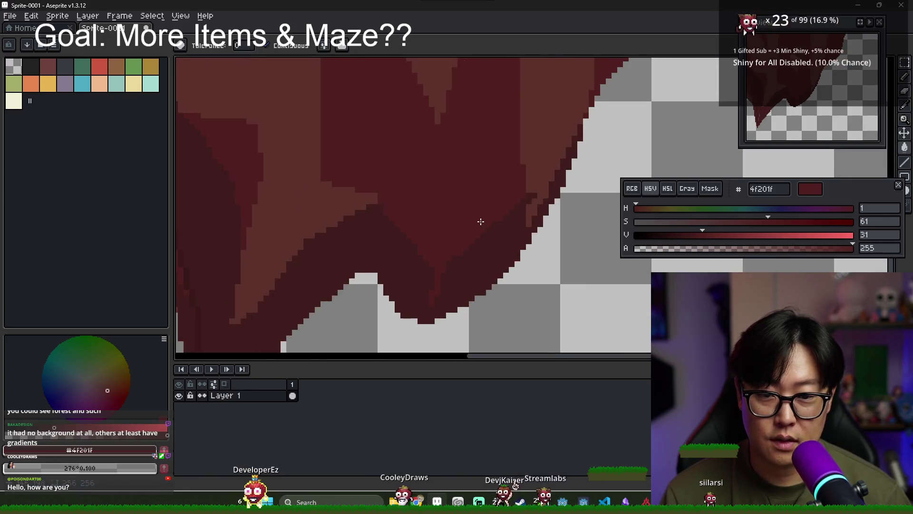
Look over the whole rock and choose the dark green 3e6b5a colour for grass.
scroll(477, 215, up, 1)
scroll(423, 210, up, 1)
scroll(453, 212, down, 4)
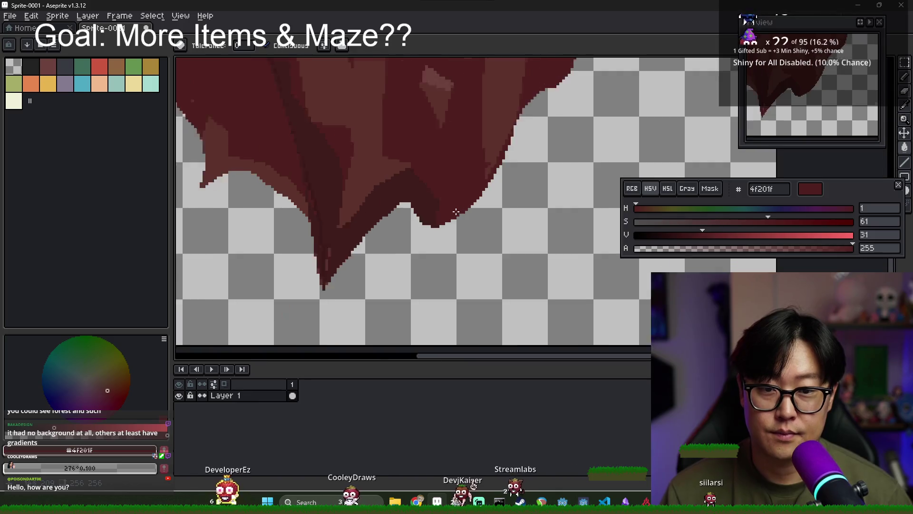
scroll(440, 209, up, 3)
scroll(440, 188, down, 3)
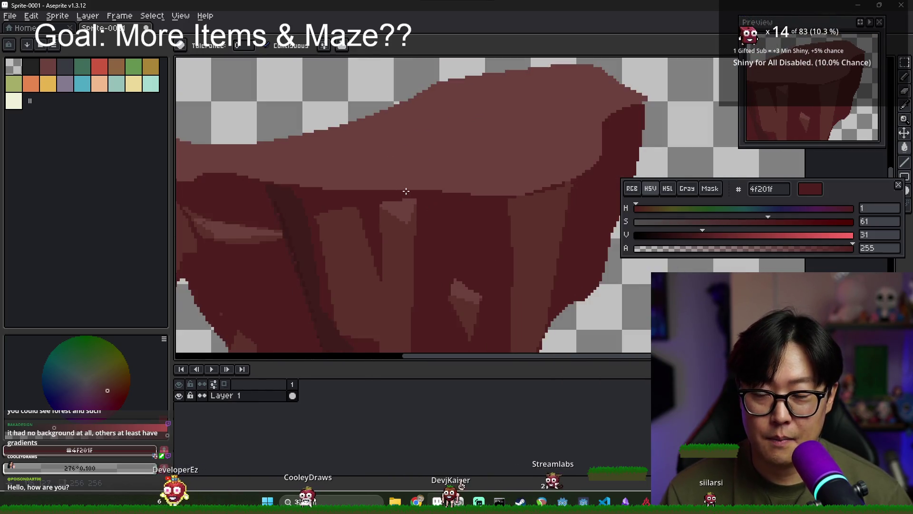
click(82, 67)
Outline the grass area across the rock's top and fill it green.
key(b)
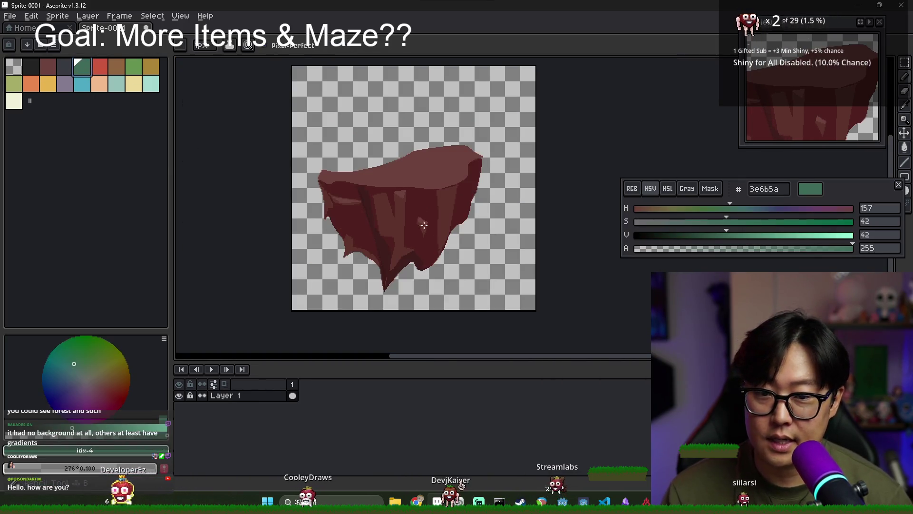
scroll(261, 172, up, 2)
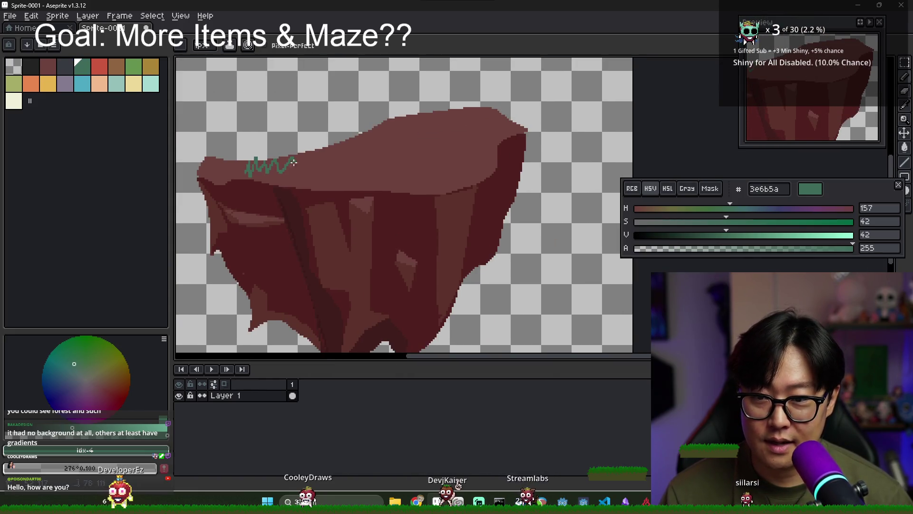
mouse_move(334, 173)
mouse_down()
mouse_move(390, 179)
mouse_move(490, 128)
mouse_move(345, 137)
mouse_move(250, 168)
mouse_move(447, 116)
mouse_up()
key(g)
click(380, 153)
scroll(310, 169, up, 1)
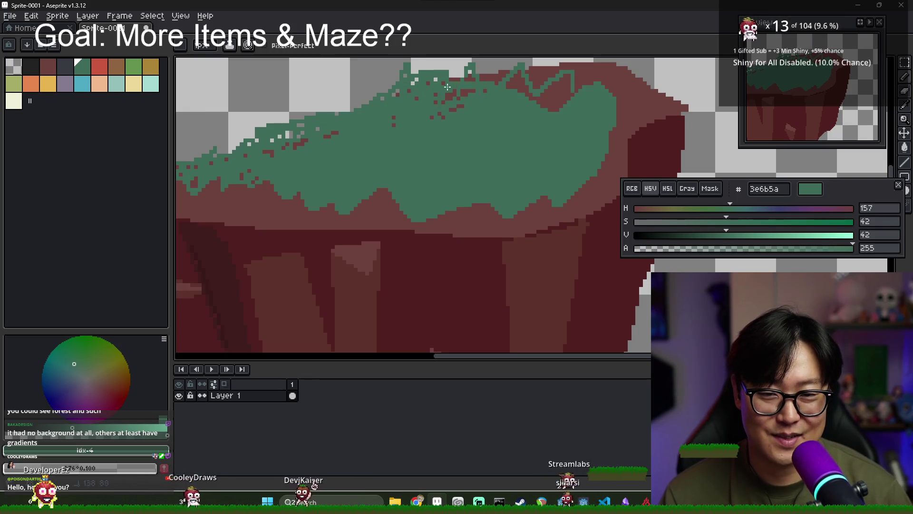
Pan along the grassy top and pick the cyan colour for water.
drag(524, 109, 508, 121)
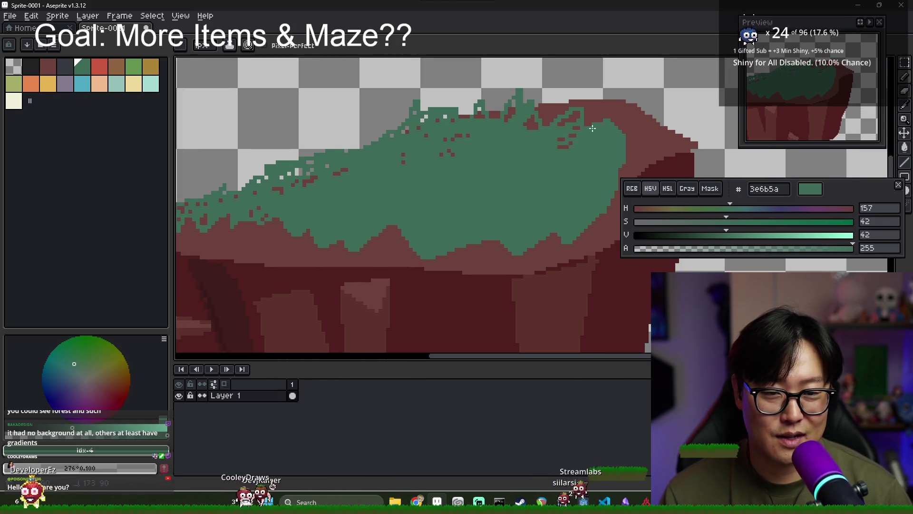
click(82, 84)
scroll(381, 175, down, 3)
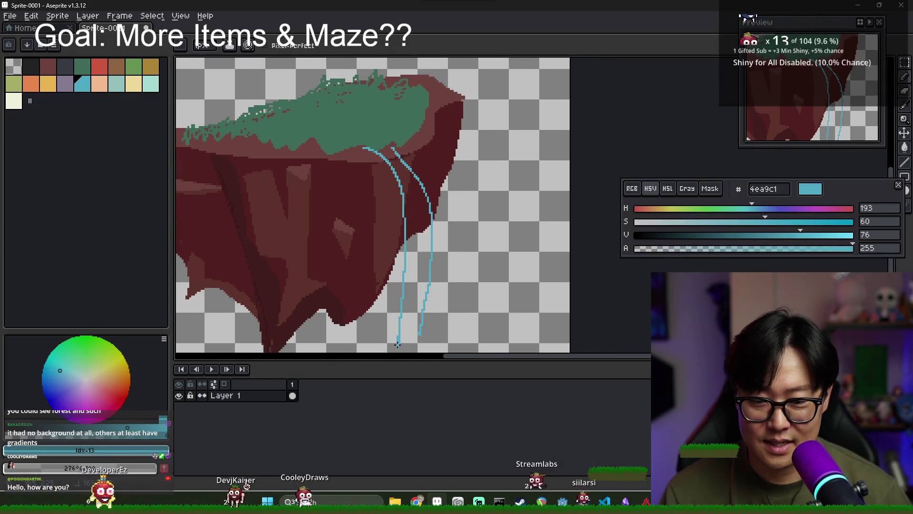
Fill the waterfall between the two cyan lines solid cyan.
key(g)
click(412, 279)
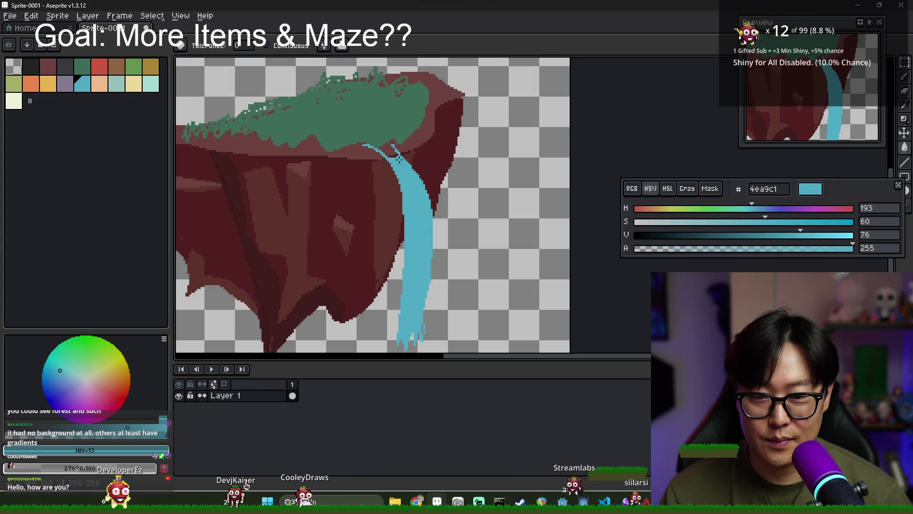
scroll(398, 159, up, 1)
Outline a zigzag cyan pool across the grass top and fill it.
key(b)
drag(362, 144, 395, 106)
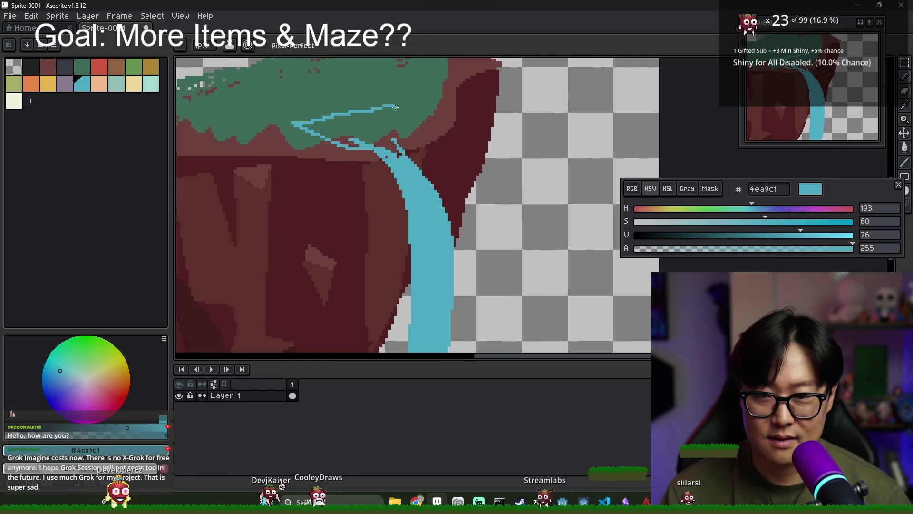
scroll(395, 107, up, 2)
key(g)
click(390, 181)
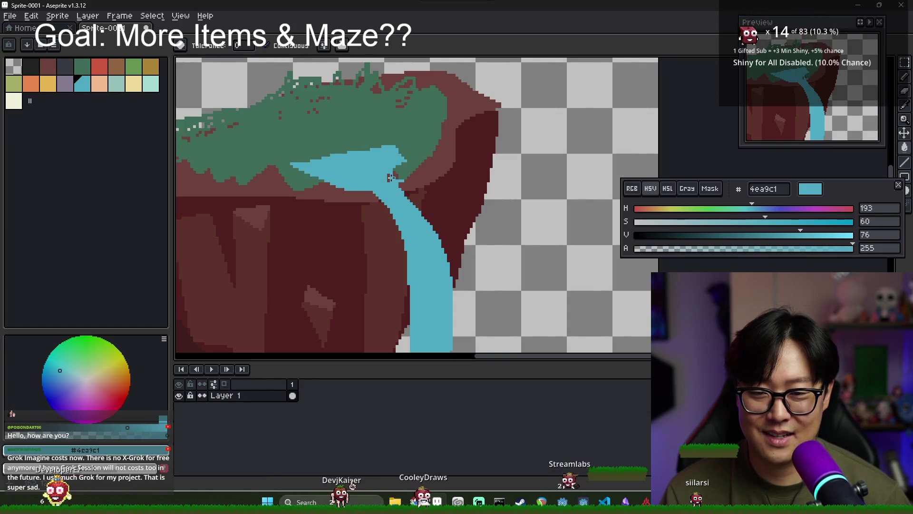
scroll(390, 178, down, 3)
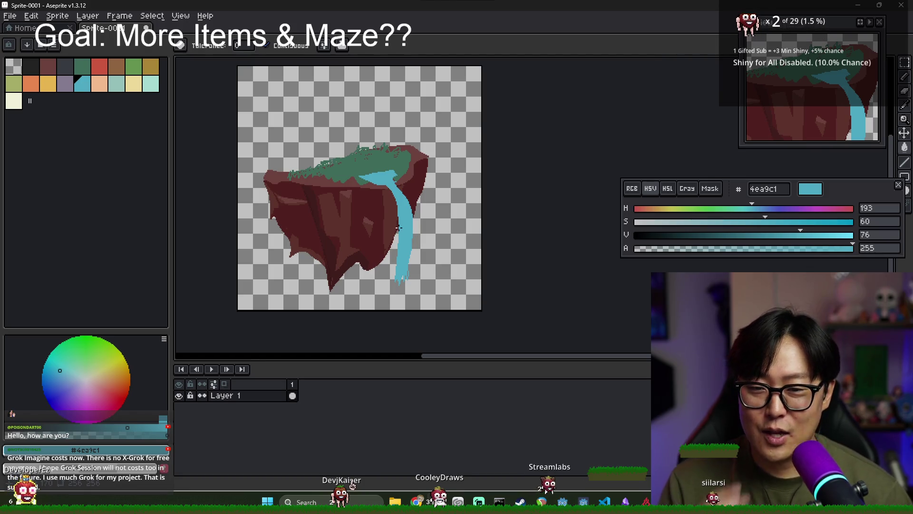
Sample the rock's dark red colour, try bucket-filling the grass with it, then undo the fill.
key(m)
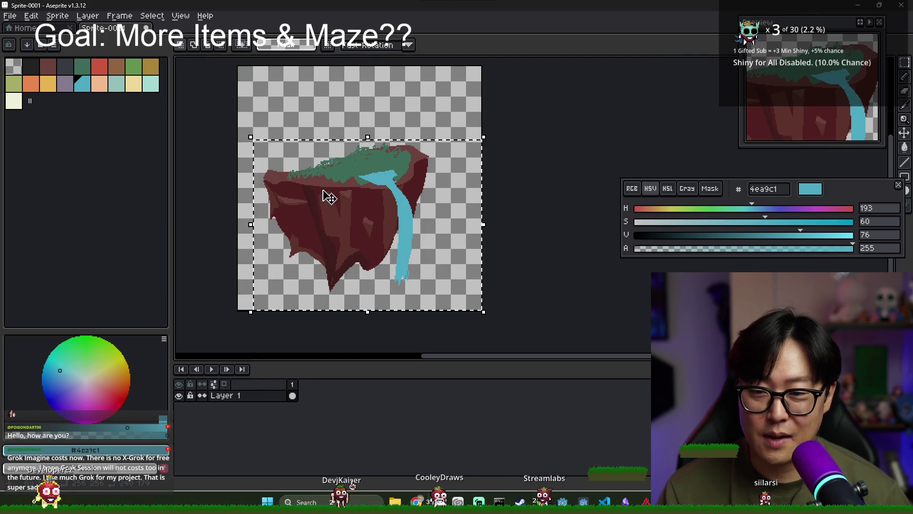
key(ctrl+d)
alt+click(288, 170)
key(b)
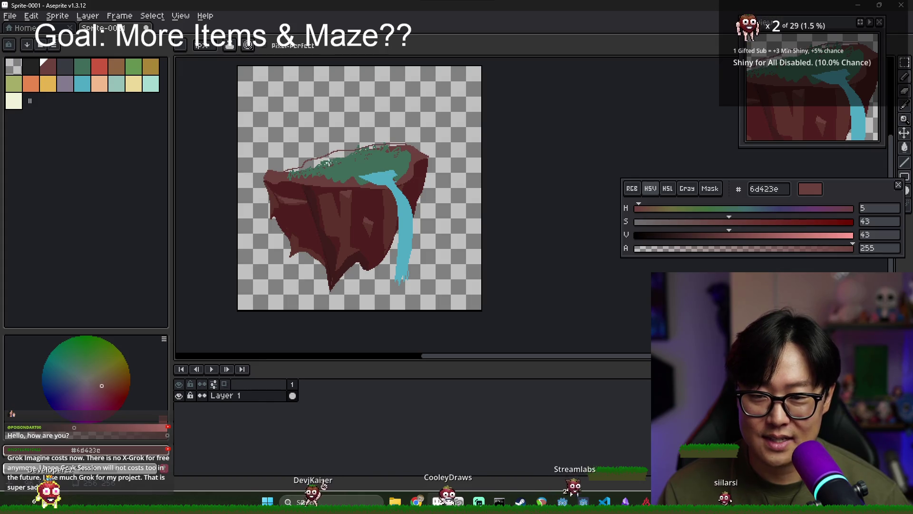
key(g)
scroll(329, 163, up, 4)
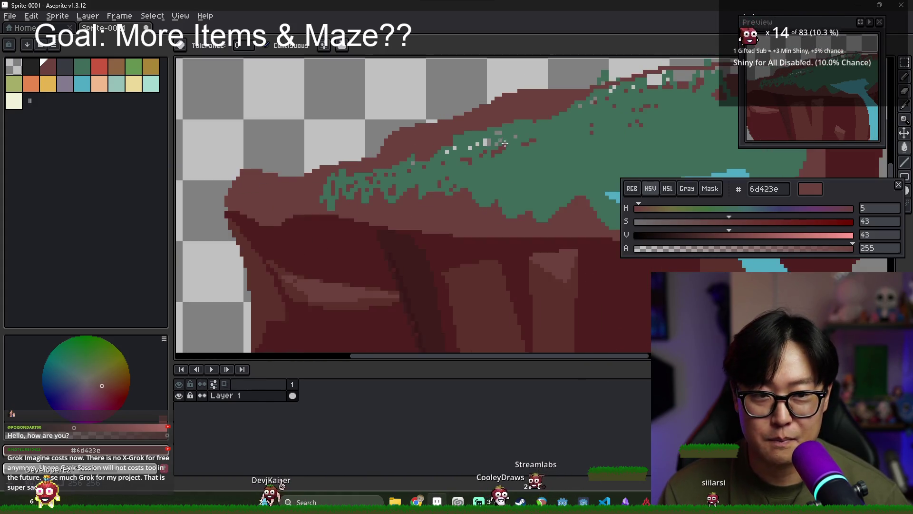
scroll(505, 143, down, 1)
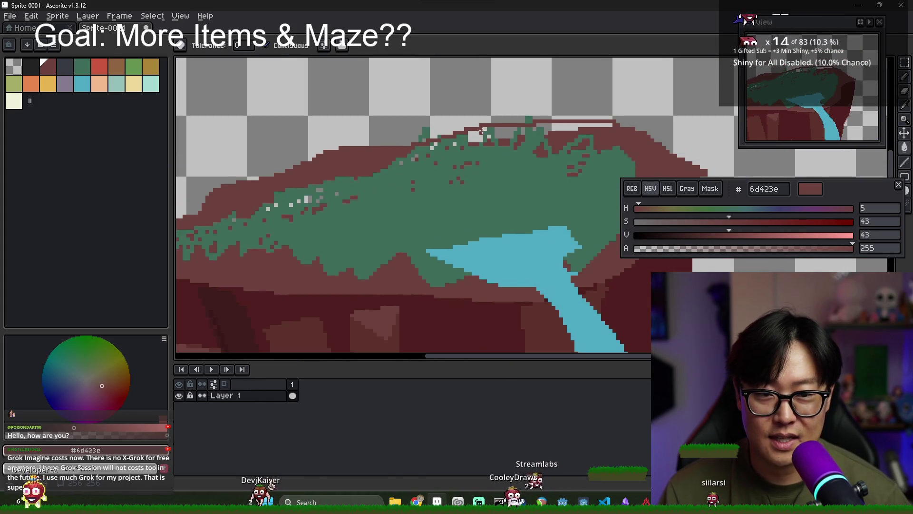
click(532, 128)
key(ctrl+z)
Pan the island view up-left and start quitting Aseprite.
scroll(521, 223, down, 4)
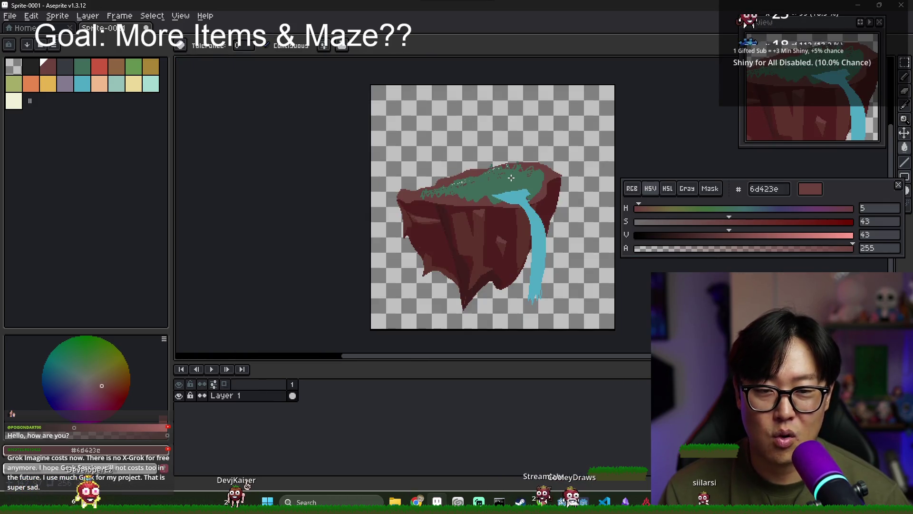
drag(521, 223, 489, 204)
key(v)
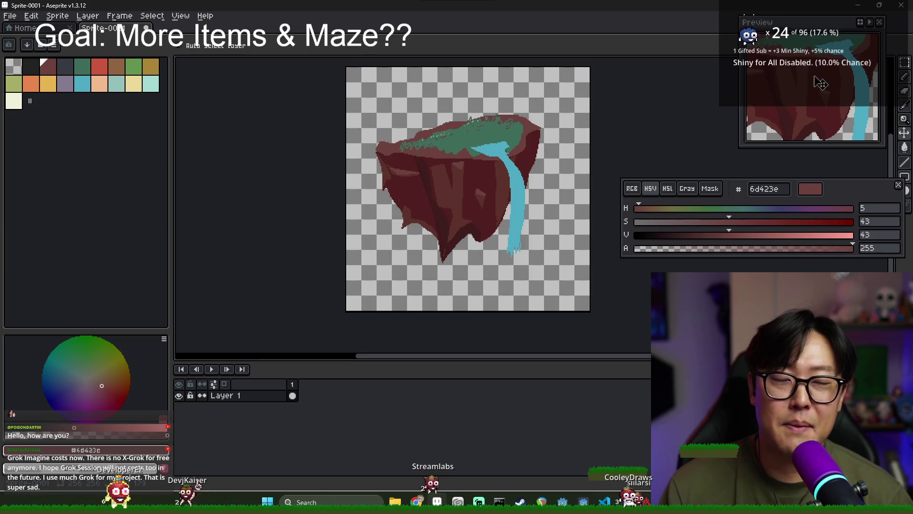
key(ctrl+q)
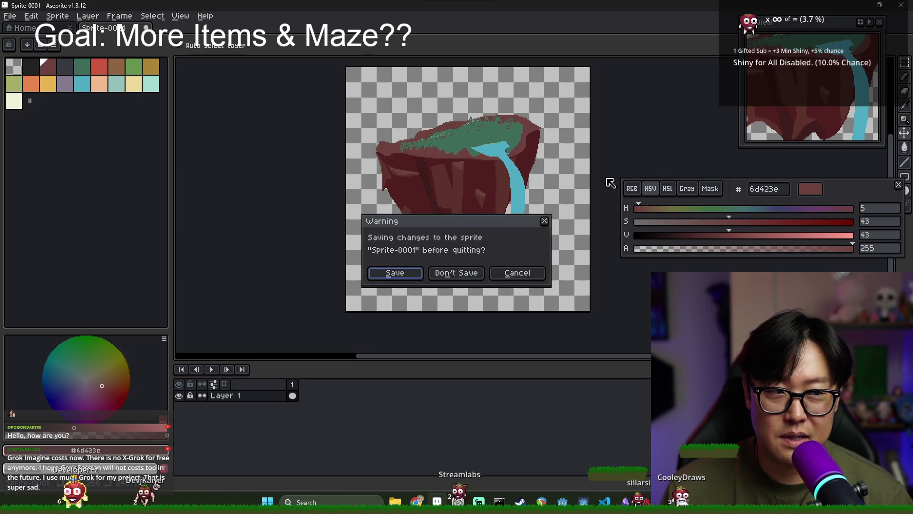
Choose Don't Save so Aseprite closes without saving Sprite-0001.
click(467, 272)
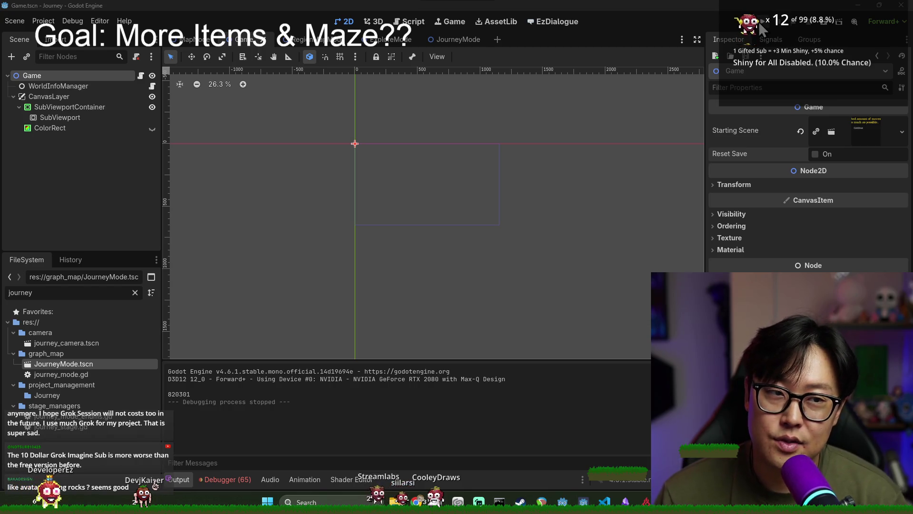
Run the project briefly, stop it, save, and switch to the JourneyMode scene.
click(760, 23)
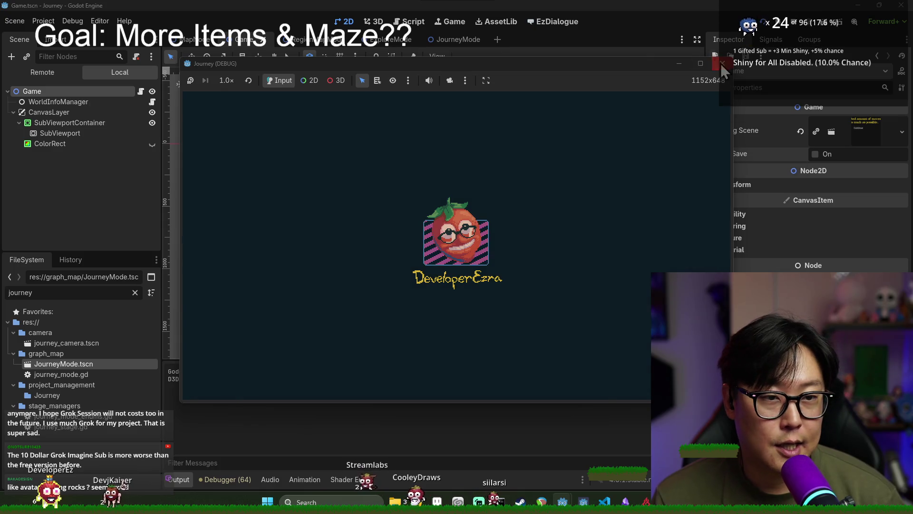
click(721, 64)
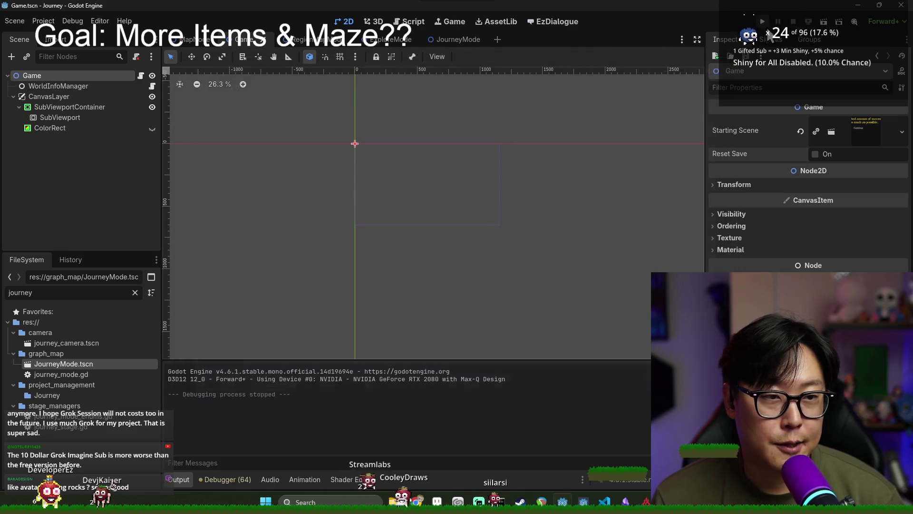
key(ctrl+s)
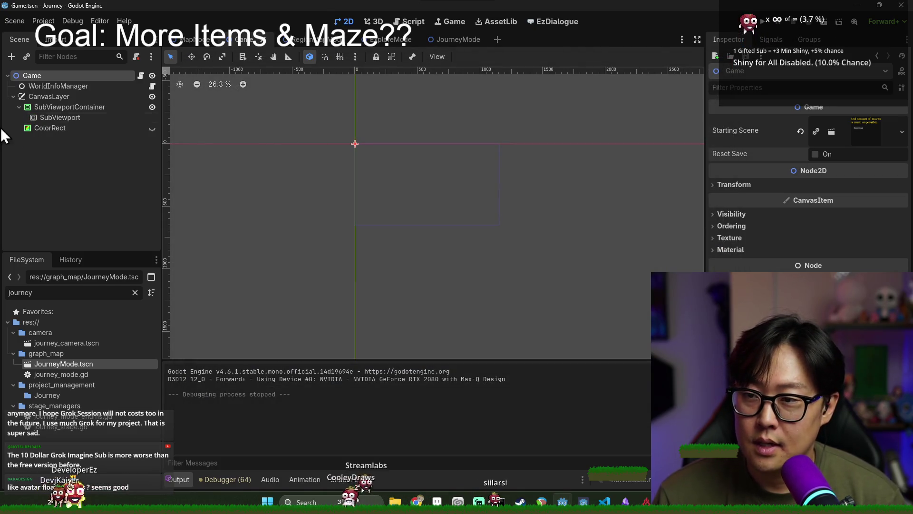
click(451, 40)
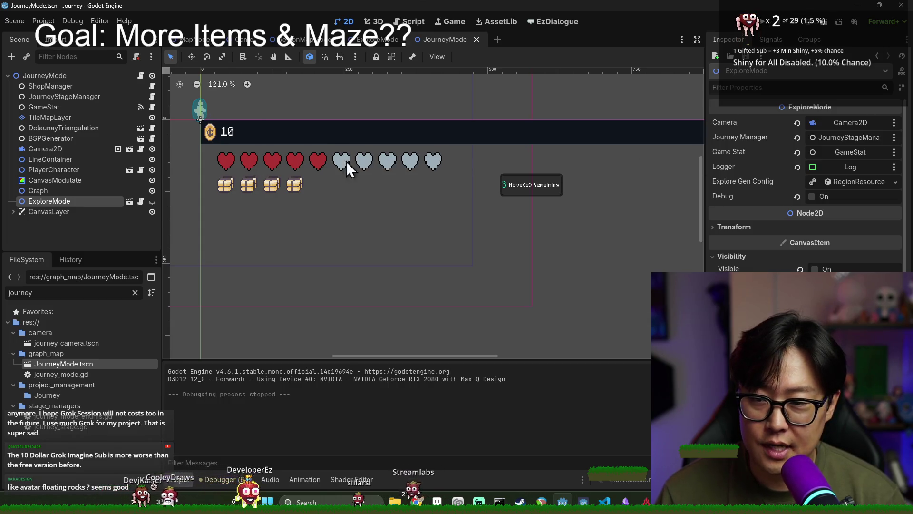
Pan the 2D view over the HUD and save JourneyMode.tscn.
scroll(347, 162, down, 3)
drag(458, 187, 394, 199)
scroll(393, 197, down, 1)
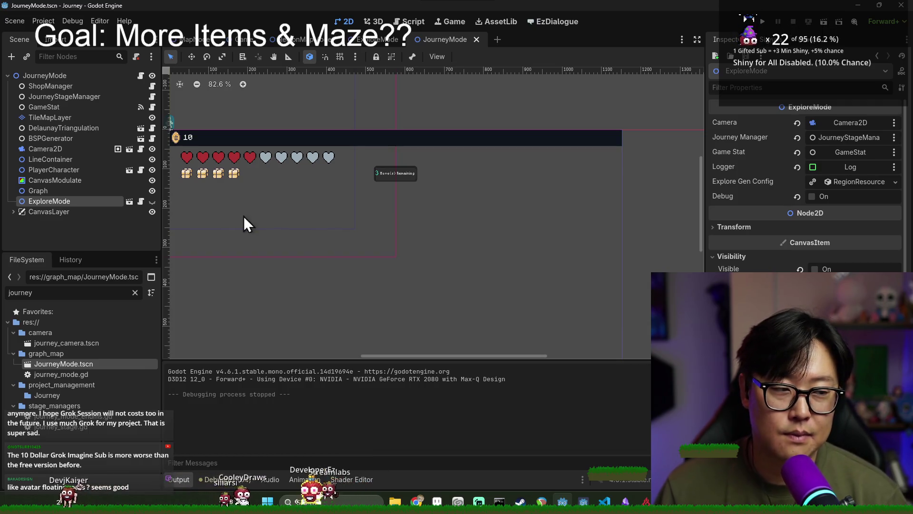
key(ctrl+s)
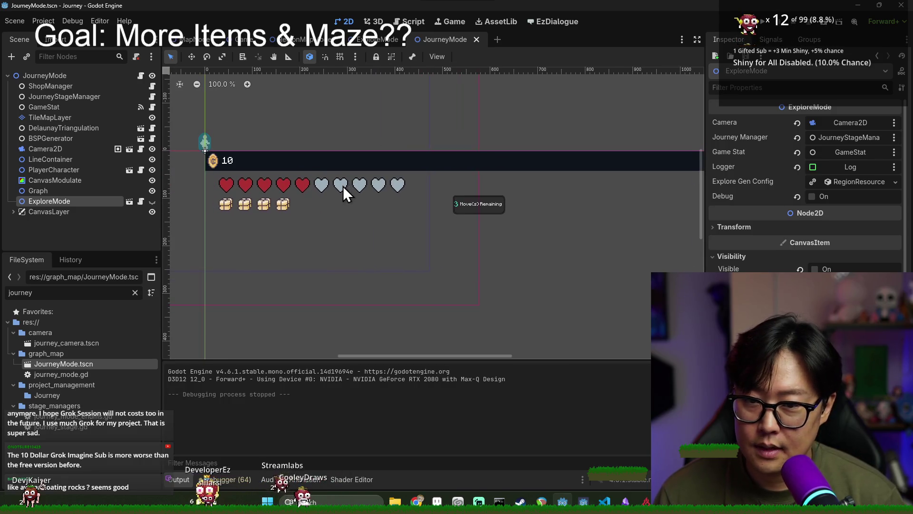
Expand CanvasLayer, inspect the MenuBar and StatBoard nodes, and save.
scroll(318, 192, up, 1)
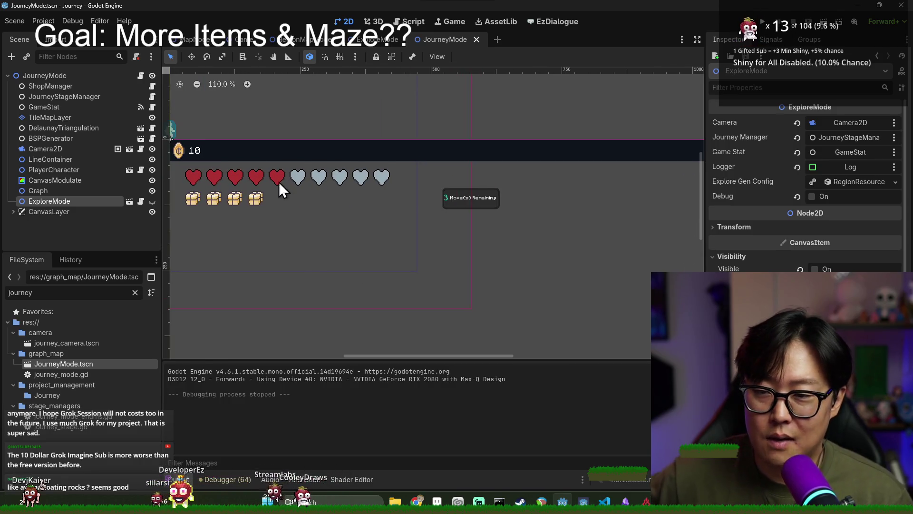
click(13, 211)
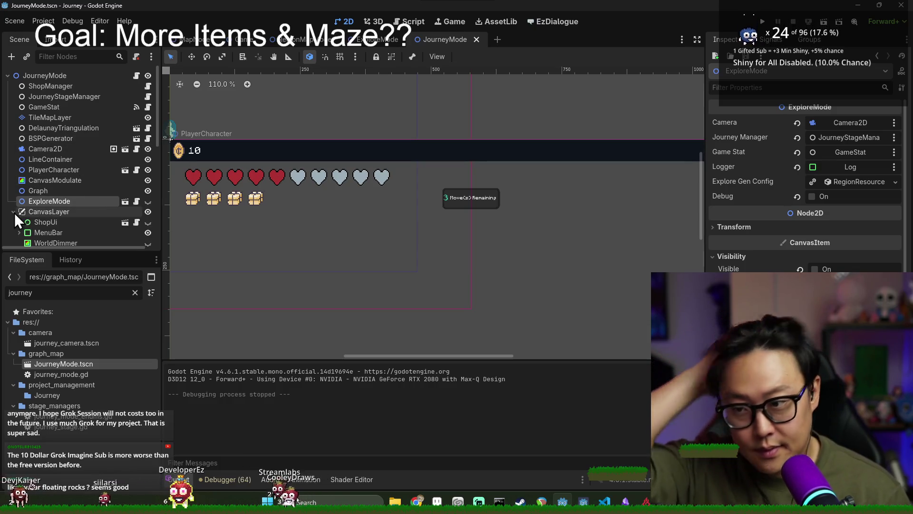
scroll(56, 212, down, 2)
click(47, 193)
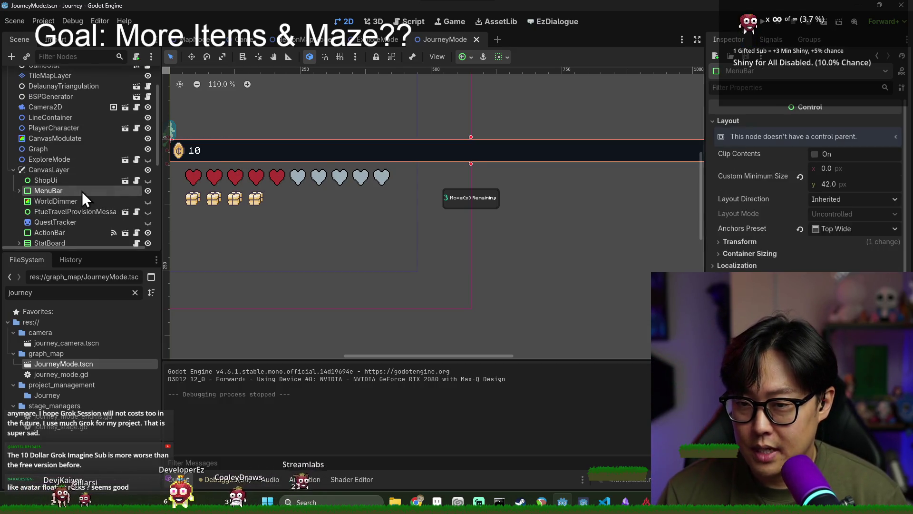
right_click(59, 194)
click(17, 189)
scroll(47, 208, down, 2)
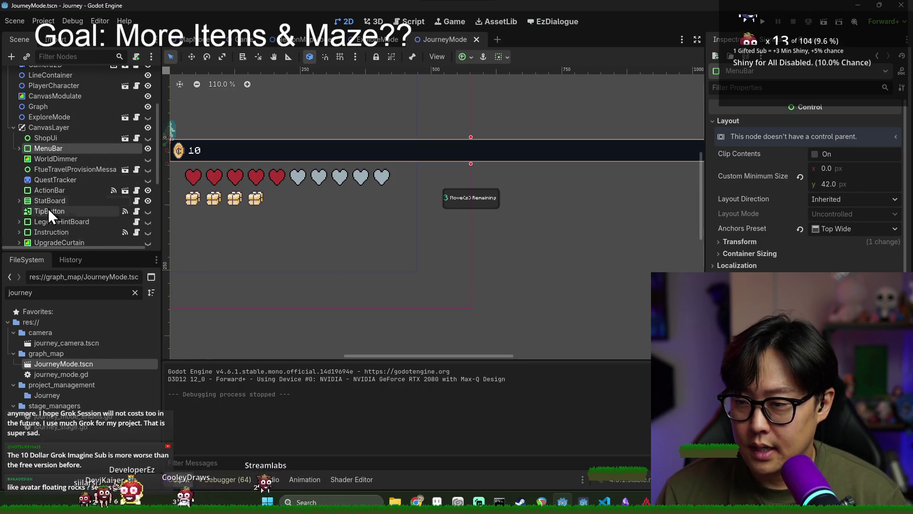
click(62, 200)
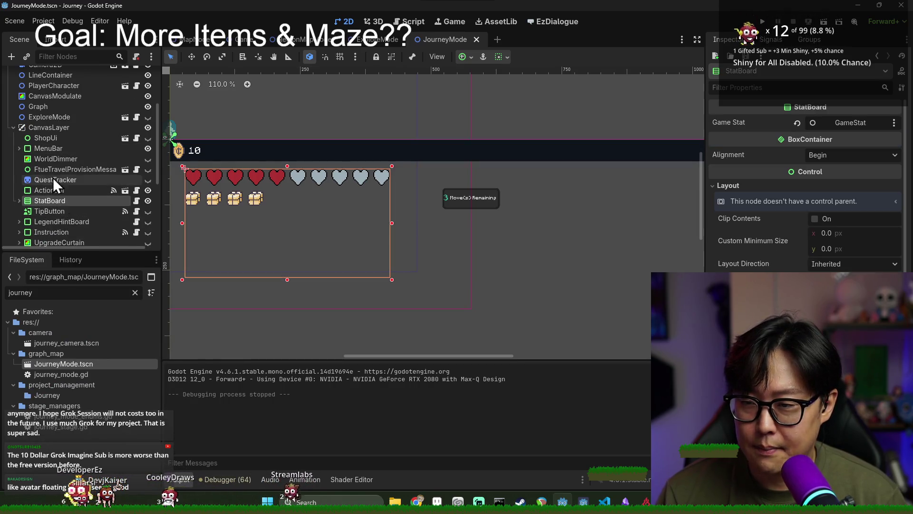
click(47, 151)
key(ctrl+s)
Expand MenuBar's HBoxContainer to check GoldCountDisplay's icon and label, then save.
right_click(53, 153)
click(15, 150)
click(20, 148)
key(ctrl+s)
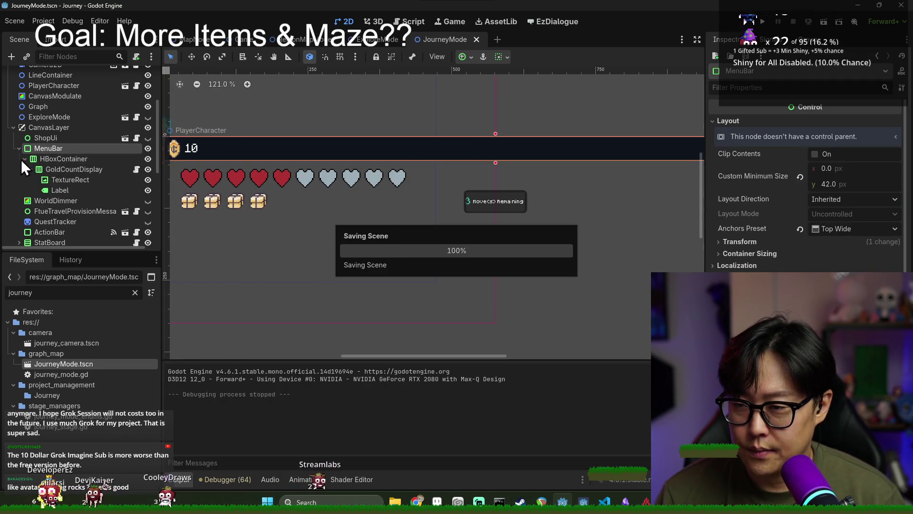
click(25, 159)
click(38, 159)
click(24, 159)
click(54, 169)
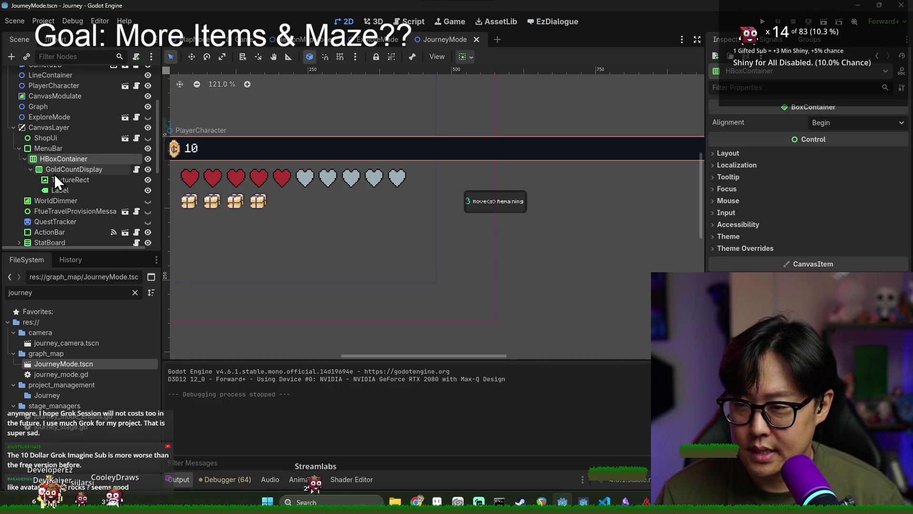
click(32, 169)
key(ctrl+s)
right_click(62, 159)
click(99, 170)
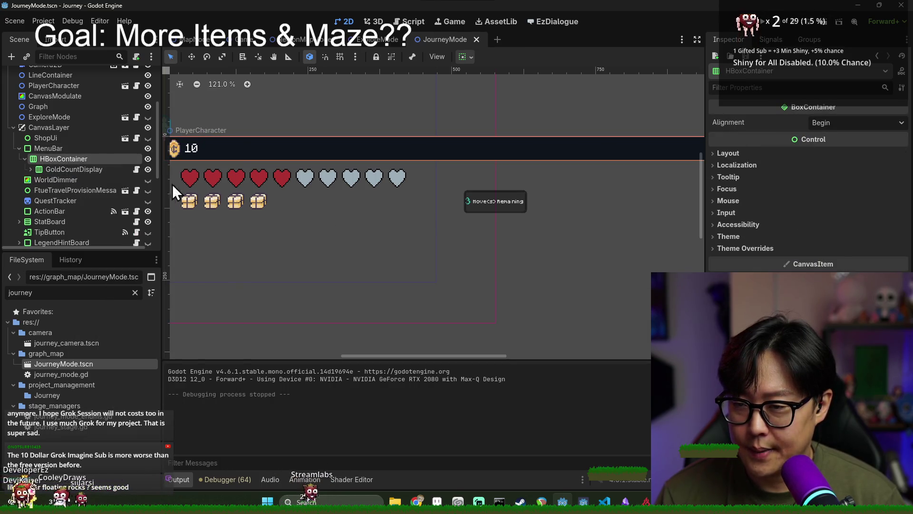
Add an HBoxContainer above GoldCountDisplay and name it HealthDisplay.
text(hb)
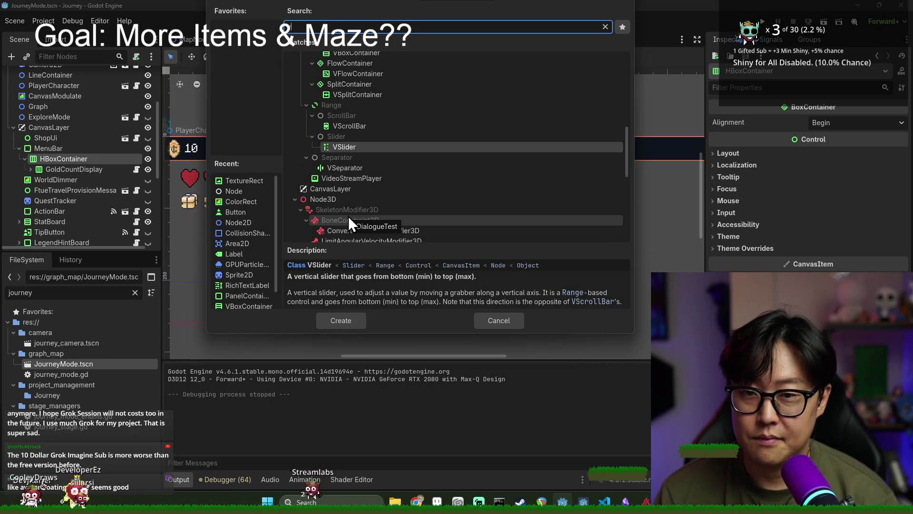
text(xo)
key(Return)
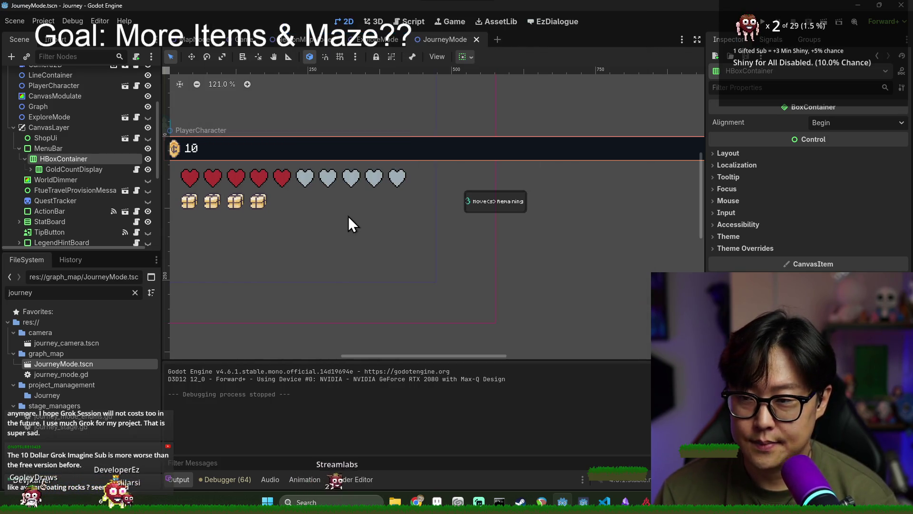
drag(56, 179, 62, 167)
key(F2)
text(HealthDispa)
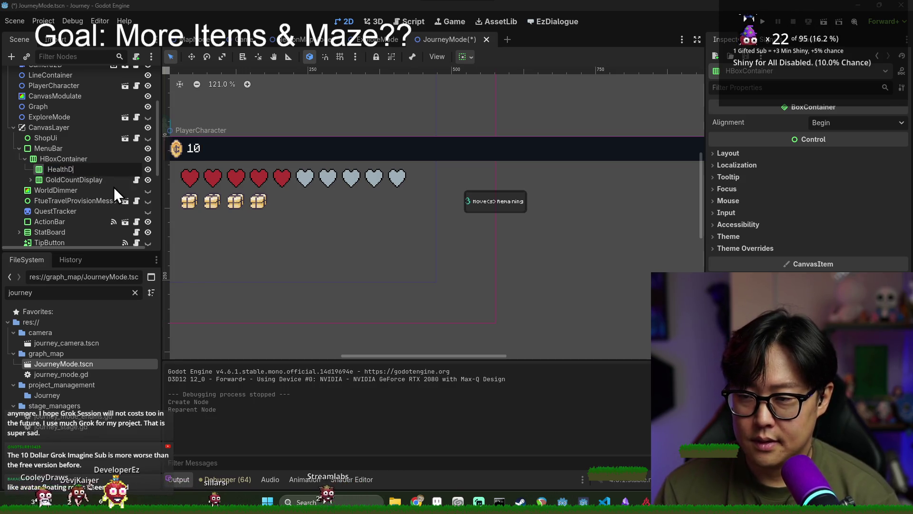
text(ly)
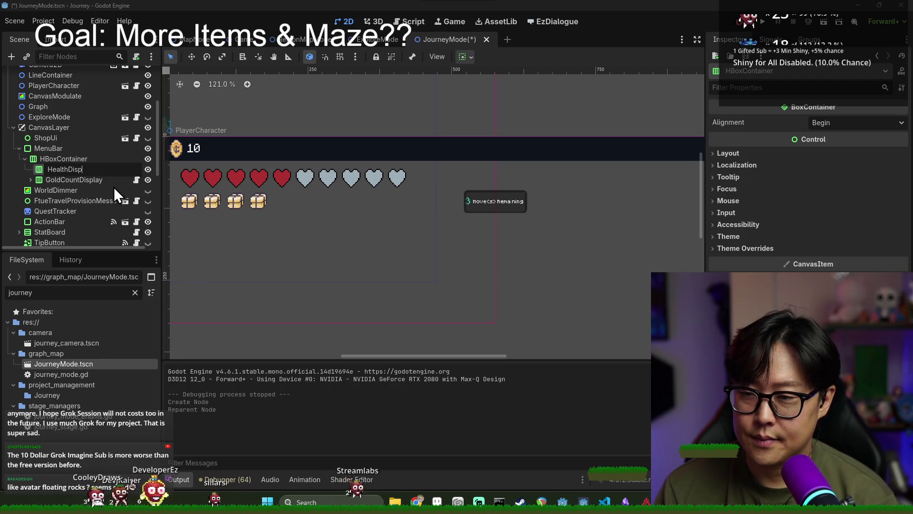
key(Return)
Add a second HBoxContainer before GoldCountDisplay, name it ProvisionDisplay, and save.
right_click(85, 158)
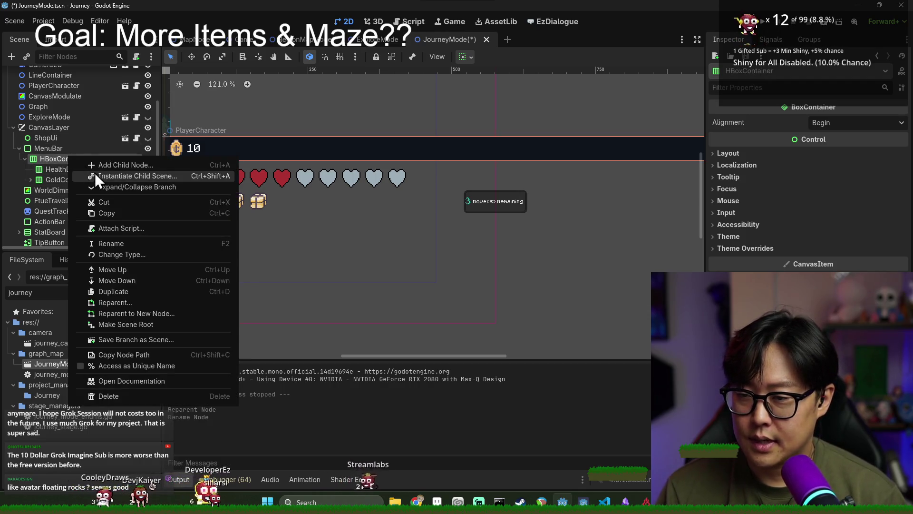
click(109, 164)
key(Return)
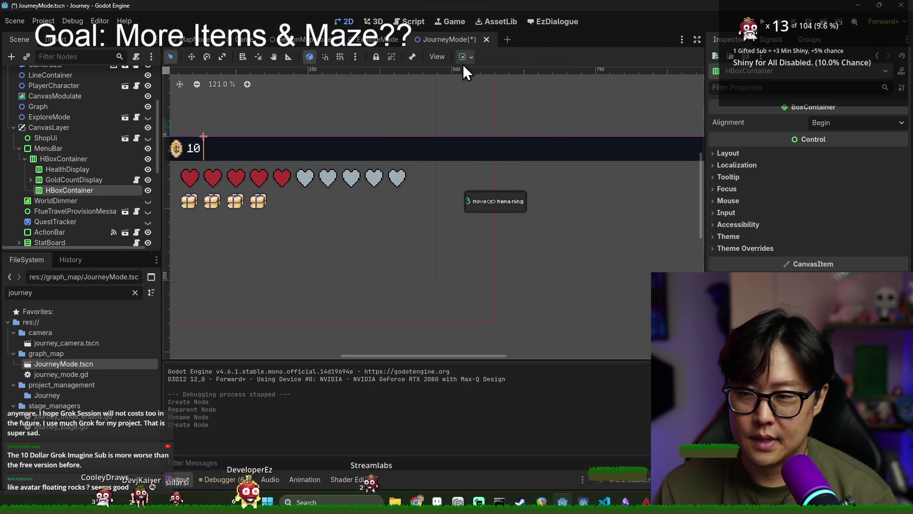
drag(112, 190, 104, 177)
key(ctrl+a)
text(prov)
key(BackSpace)
key(BackSpace)
text(ProvisionDisplay)
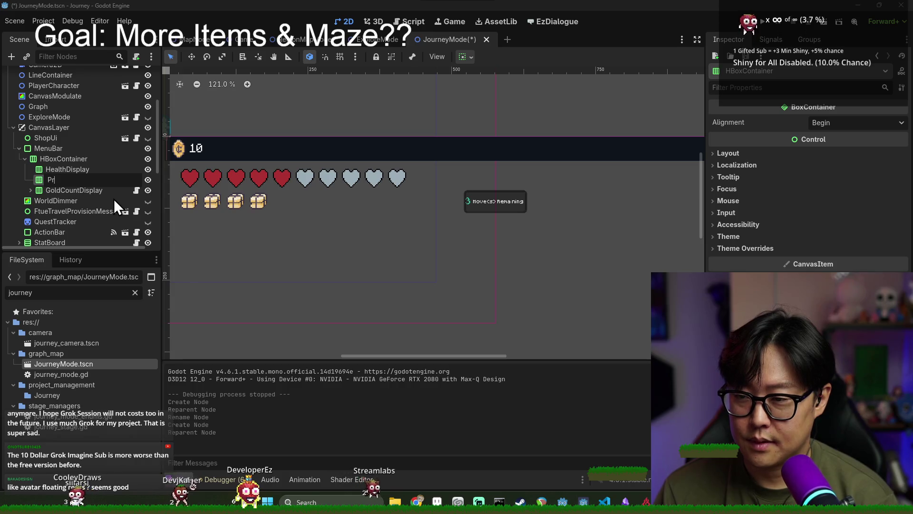
key(Return)
key(ctrl+s)
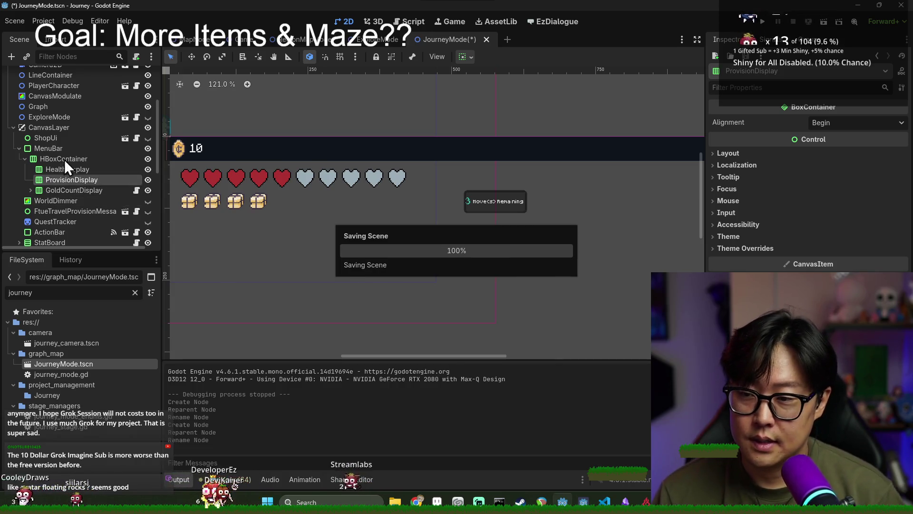
Add a TextureRect and two Labels as children of HealthDisplay.
click(66, 170)
right_click(71, 170)
click(128, 175)
text(texturerect)
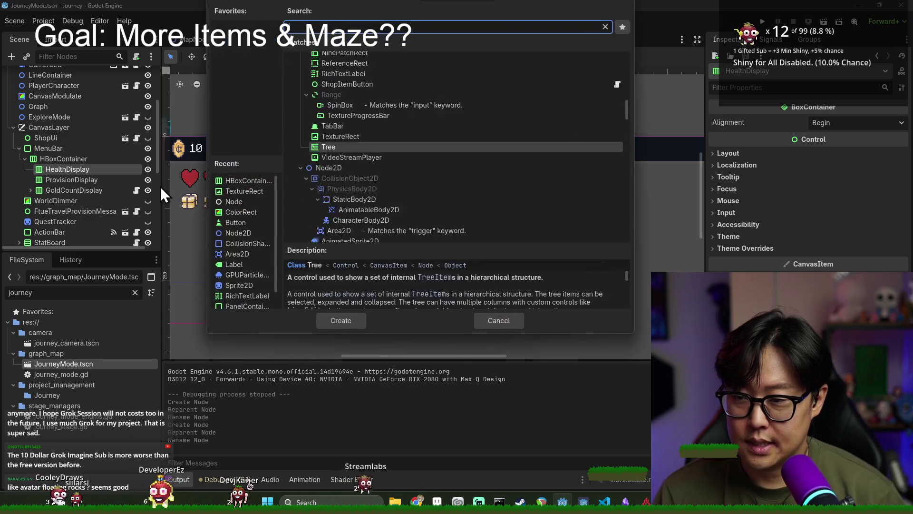
key(Return)
right_click(121, 167)
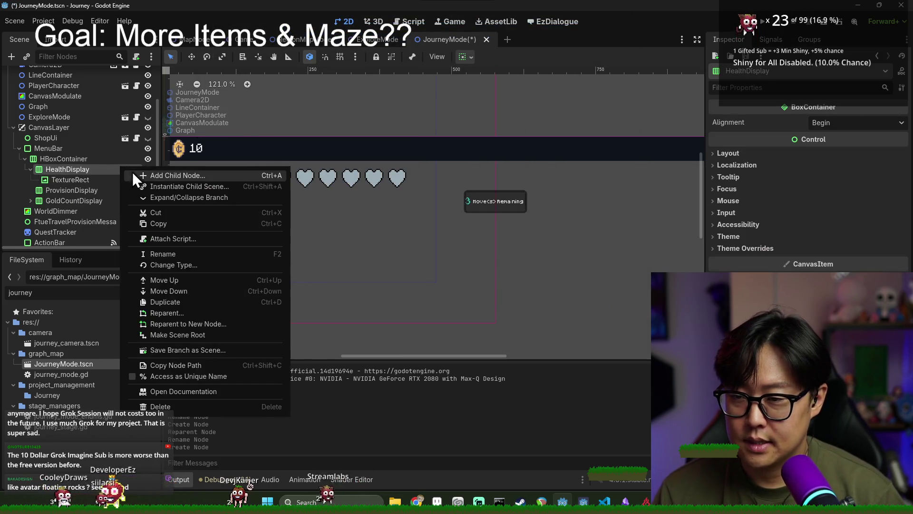
click(133, 172)
text(label)
key(Return)
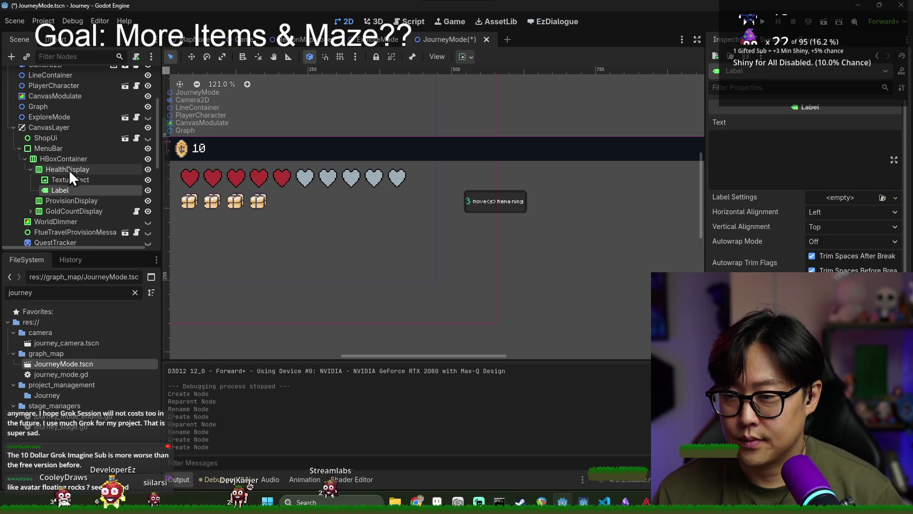
right_click(70, 169)
click(102, 178)
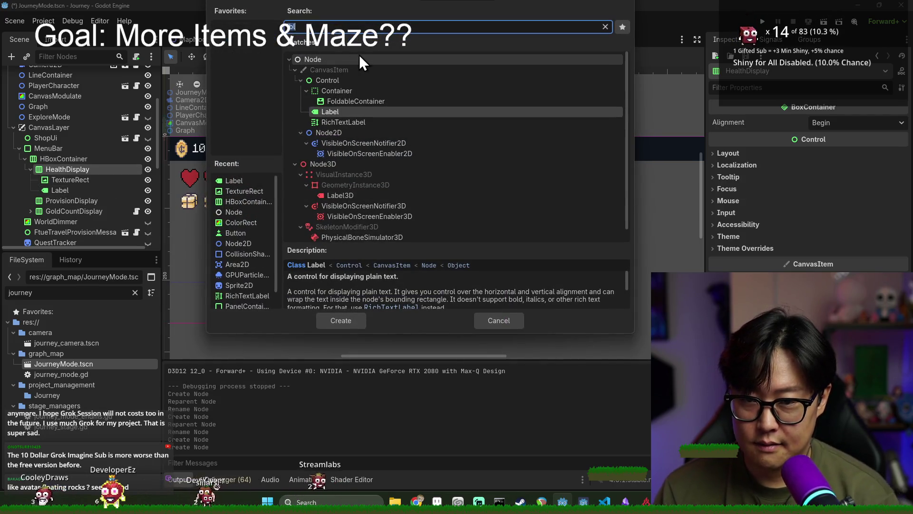
key(Return)
click(80, 177)
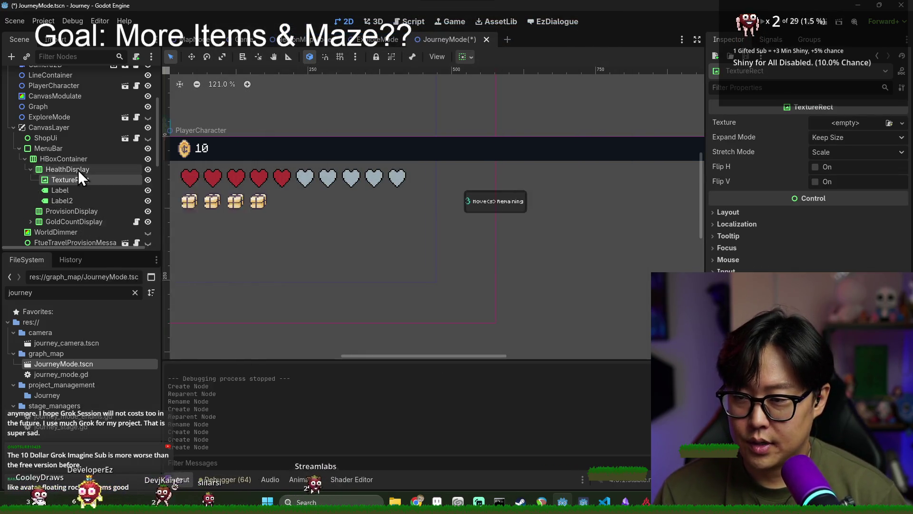
Add a third Label under HealthDisplay.
right_click(78, 170)
click(133, 175)
key(Return)
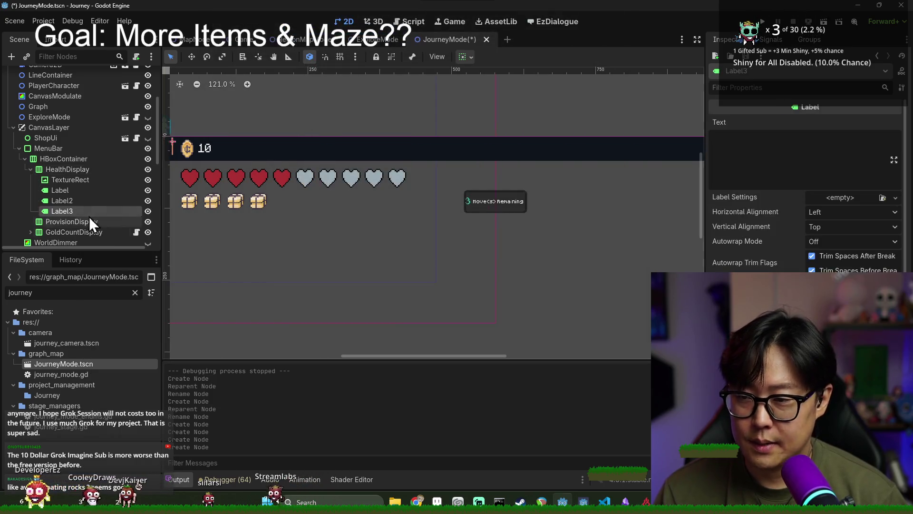
scroll(105, 187, down, 2)
scroll(213, 164, up, 3)
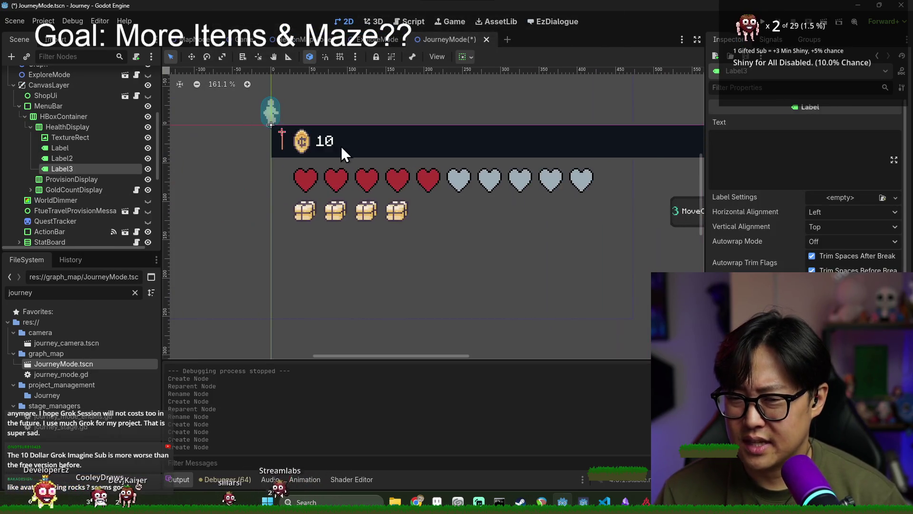
Rename the three labels CurrentHPLbl, SlashLbl and MaxHPLbl.
double_click(79, 149)
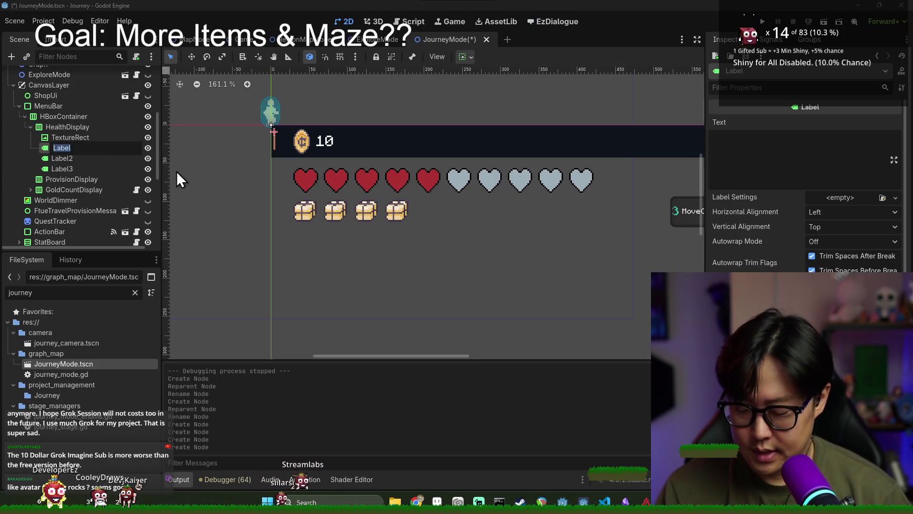
text(currentHealt)
key(ctrl+a)
text(CurrentHPLbl)
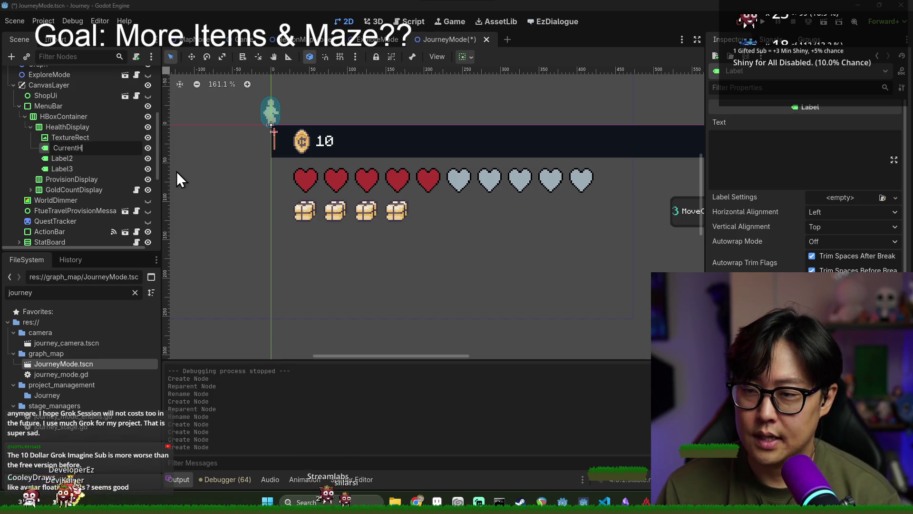
key(Return)
double_click(88, 159)
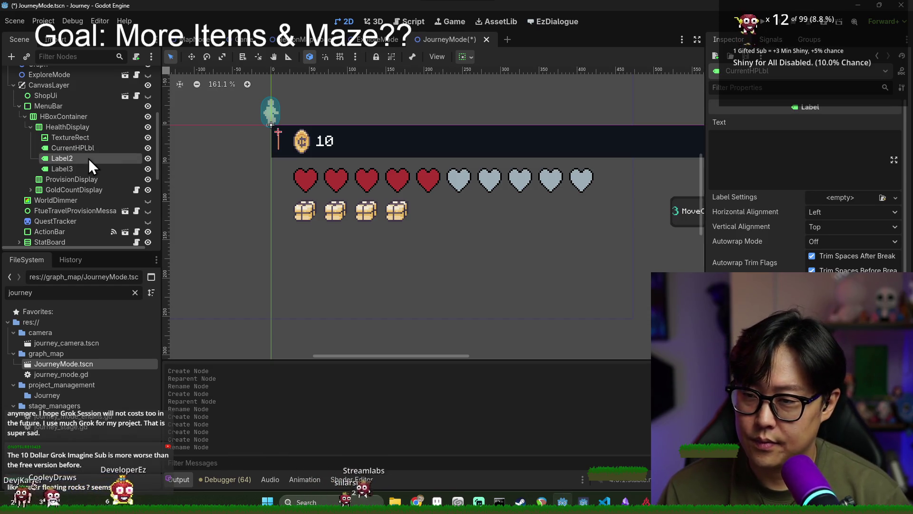
text(l)
key(BackSpace)
text(S)
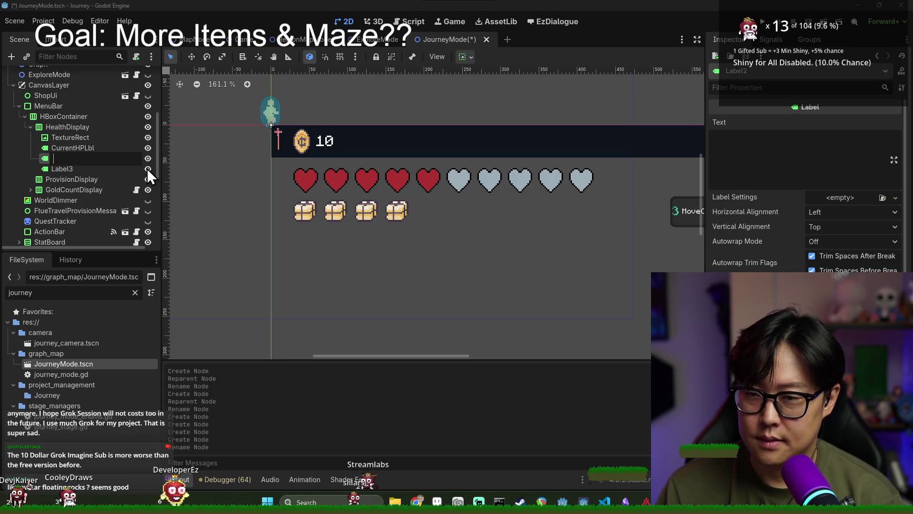
text(lashLbl)
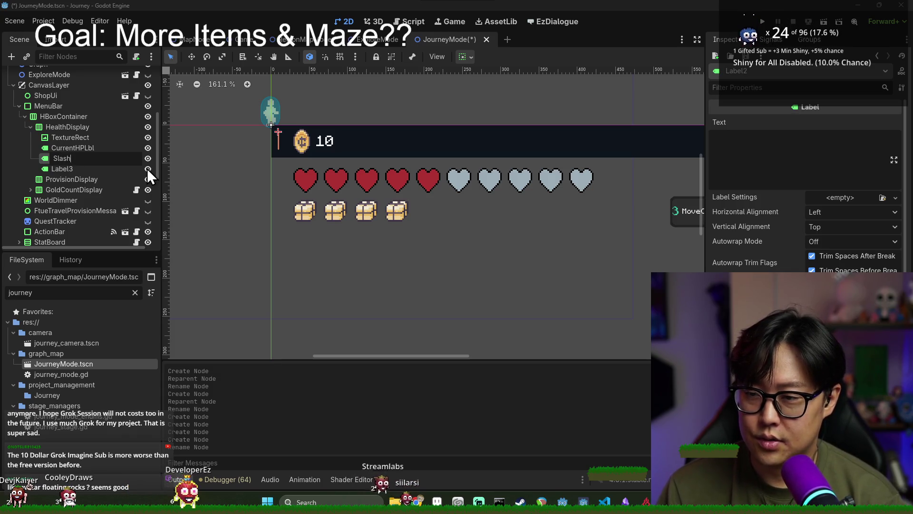
key(Return)
double_click(106, 170)
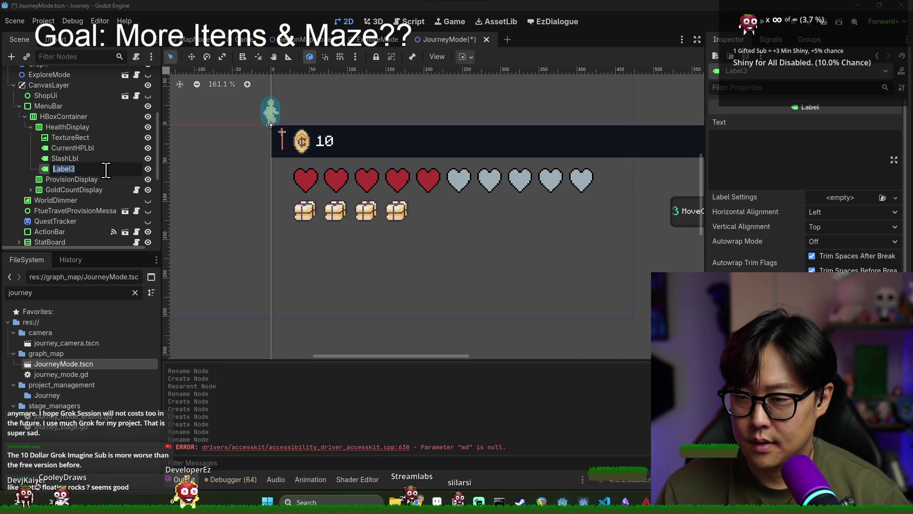
text(HPLbl)
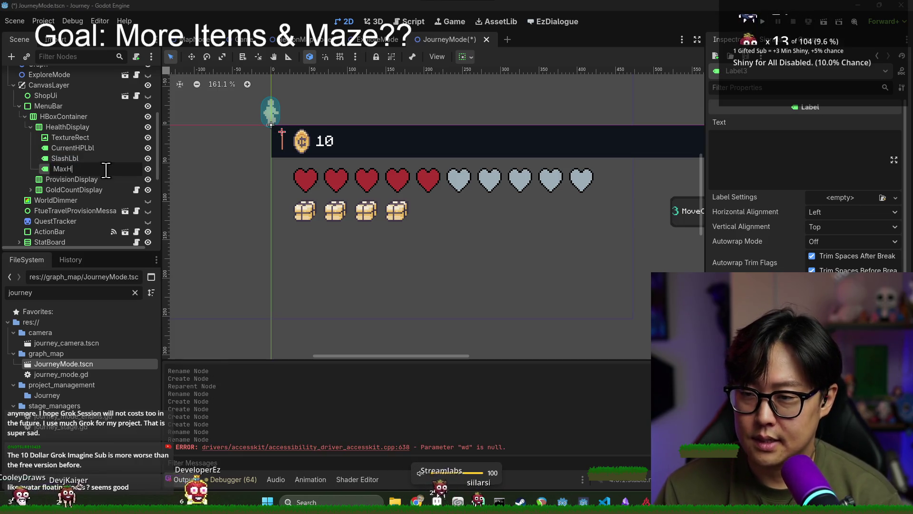
key(Return)
Set the label texts to 10, / and 10 so health reads 10 / 10, and save.
click(777, 147)
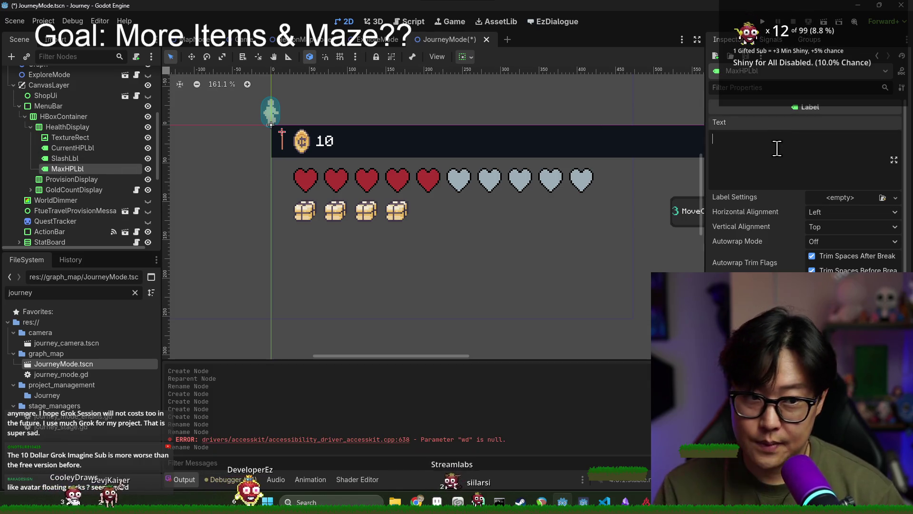
text(10)
click(65, 158)
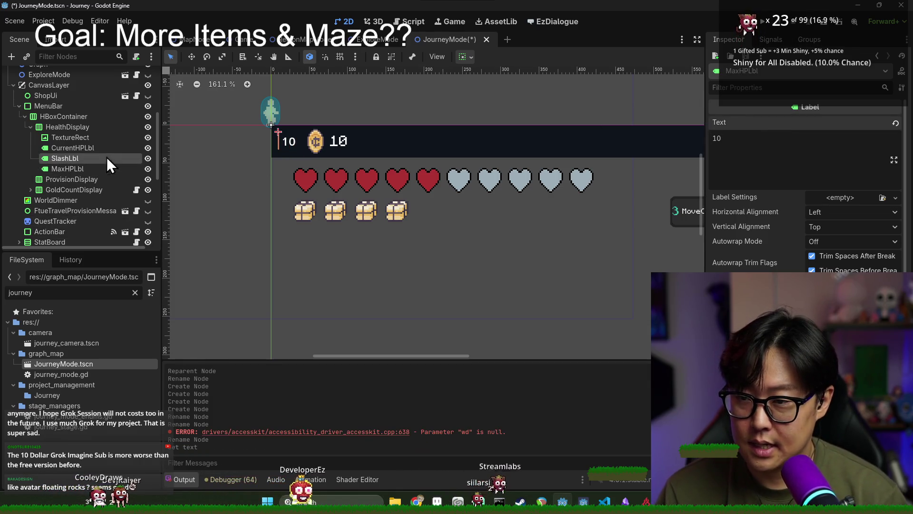
click(760, 142)
text(/)
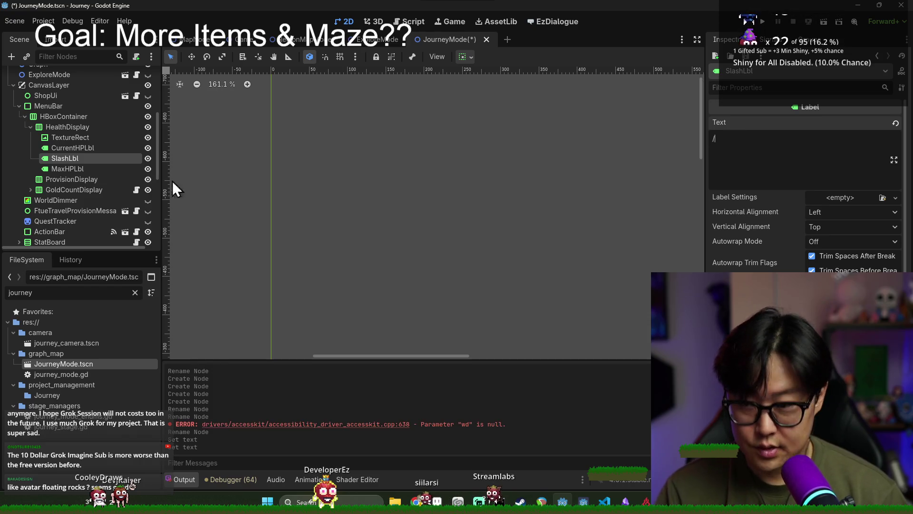
click(72, 148)
click(807, 164)
text(10)
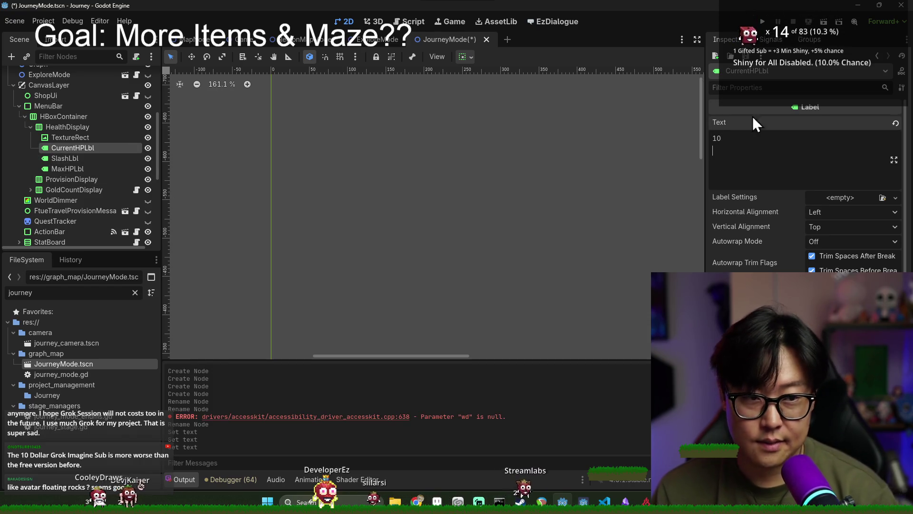
key(BackSpace)
scroll(457, 125, up, 10)
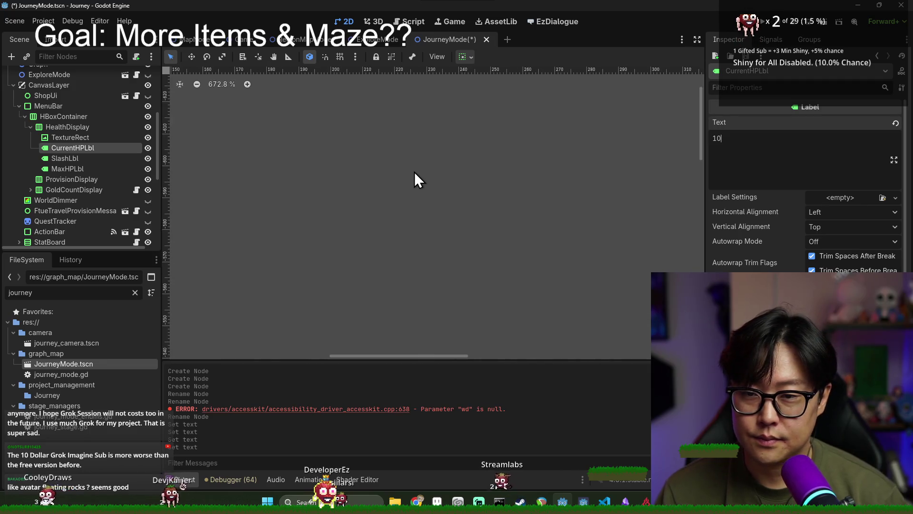
key(ctrl+s)
scroll(357, 220, down, 9)
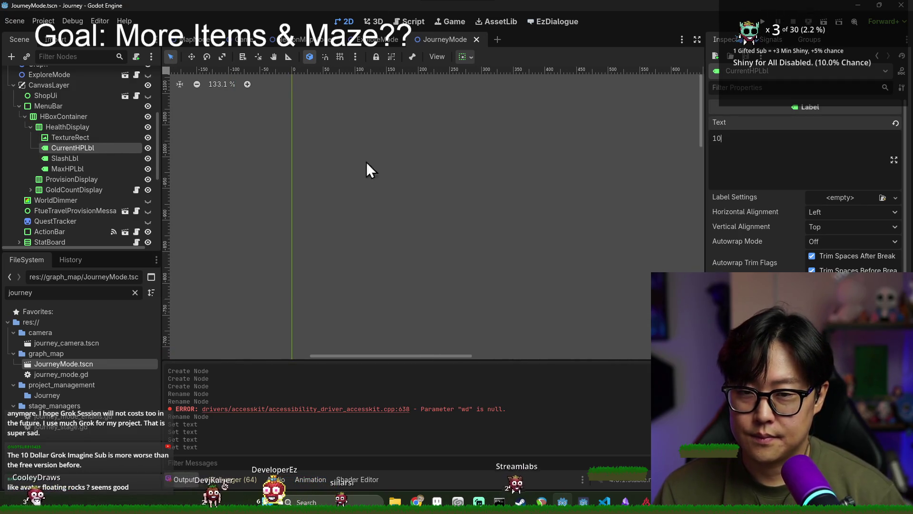
scroll(380, 200, down, 9)
scroll(364, 233, up, 14)
key(ctrl+s)
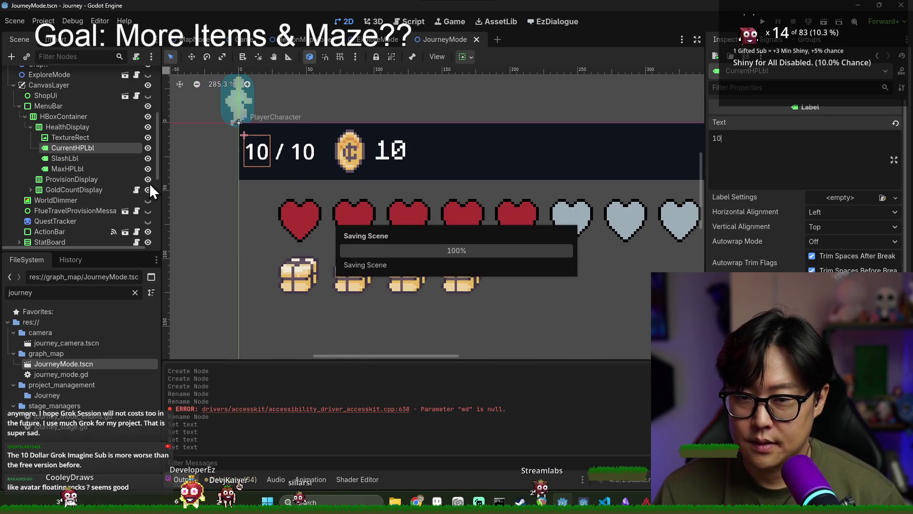
click(67, 138)
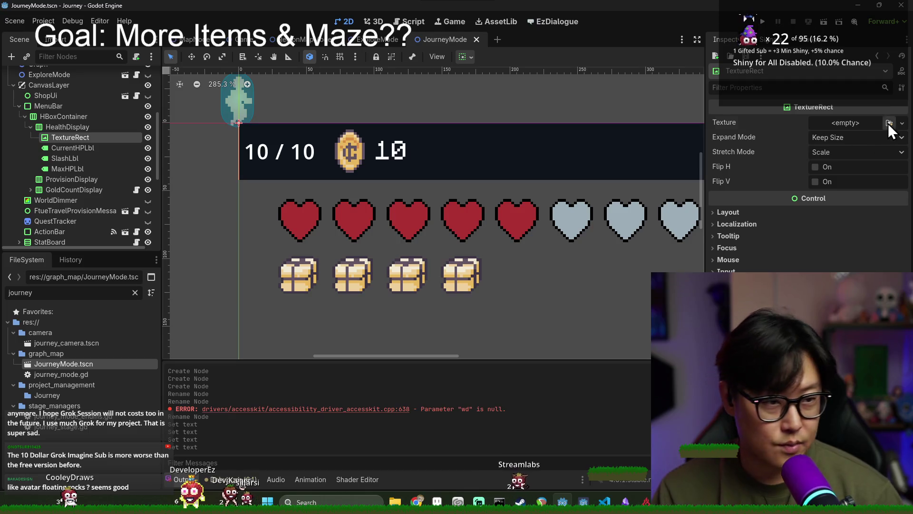
Load a grey heart image into the TextureRect's Texture, then clear it.
click(889, 123)
scroll(475, 247, down, 5)
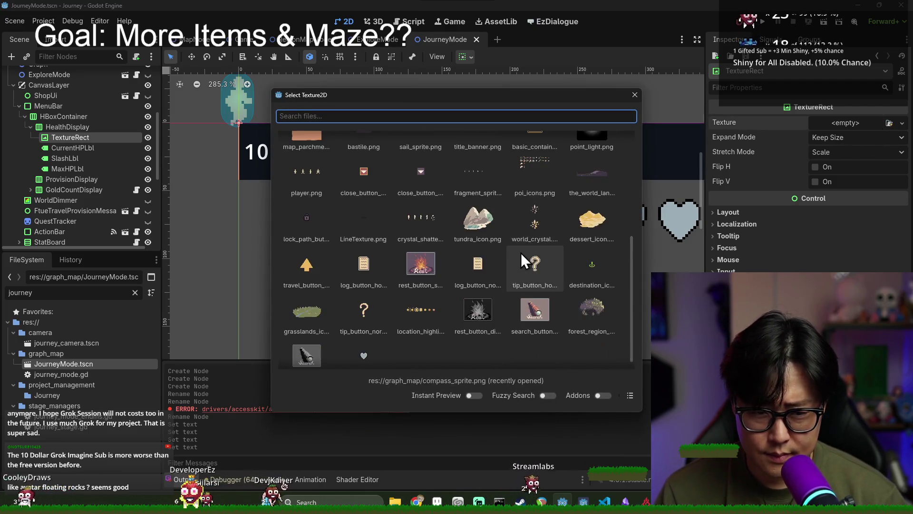
double_click(367, 352)
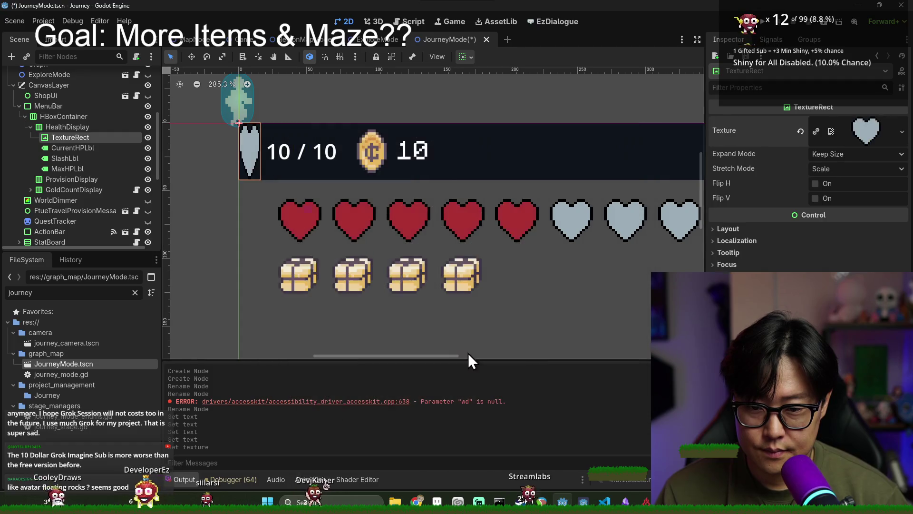
click(856, 129)
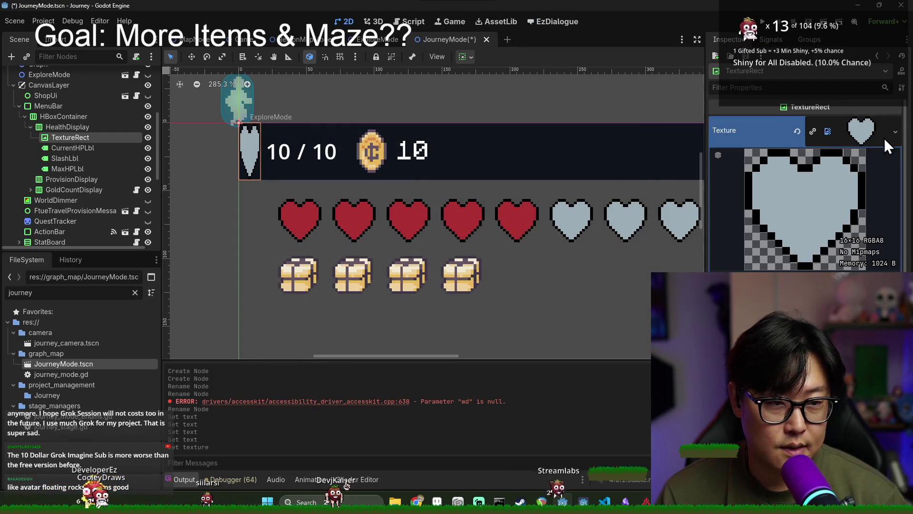
click(895, 130)
click(803, 135)
Use default_full_heart.png as the icon texture, keep it at its small size, and save.
click(799, 132)
click(857, 125)
click(888, 123)
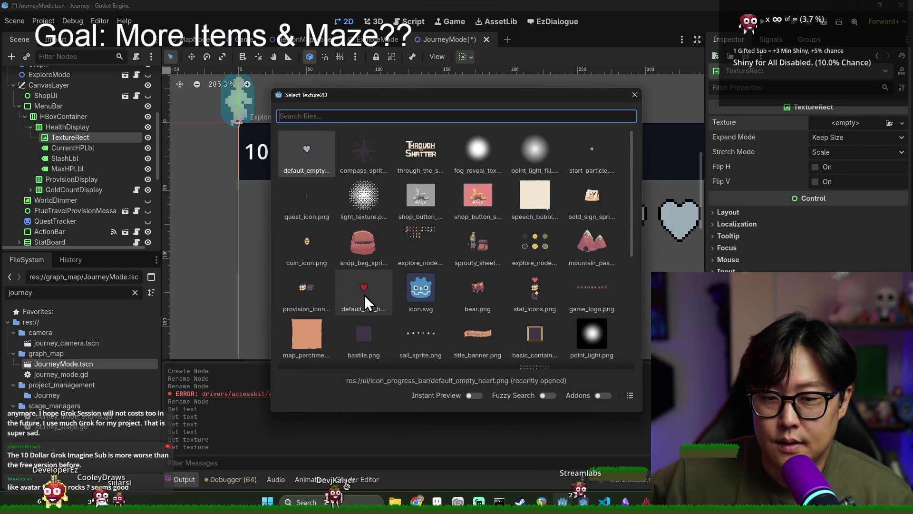
double_click(364, 294)
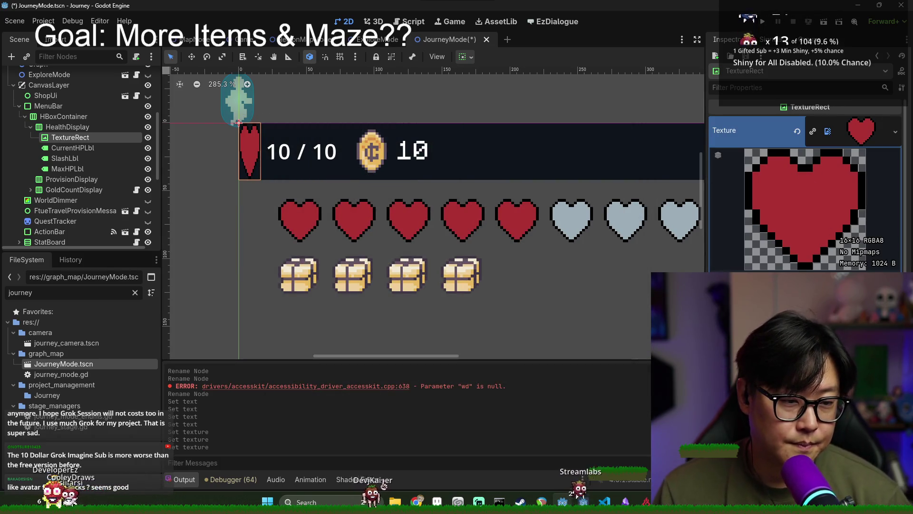
key(ctrl+s)
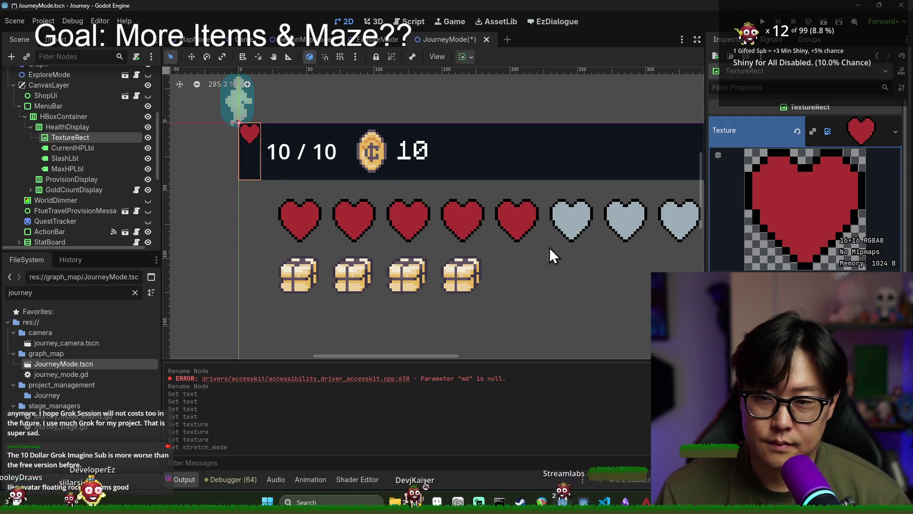
key(ctrl+s)
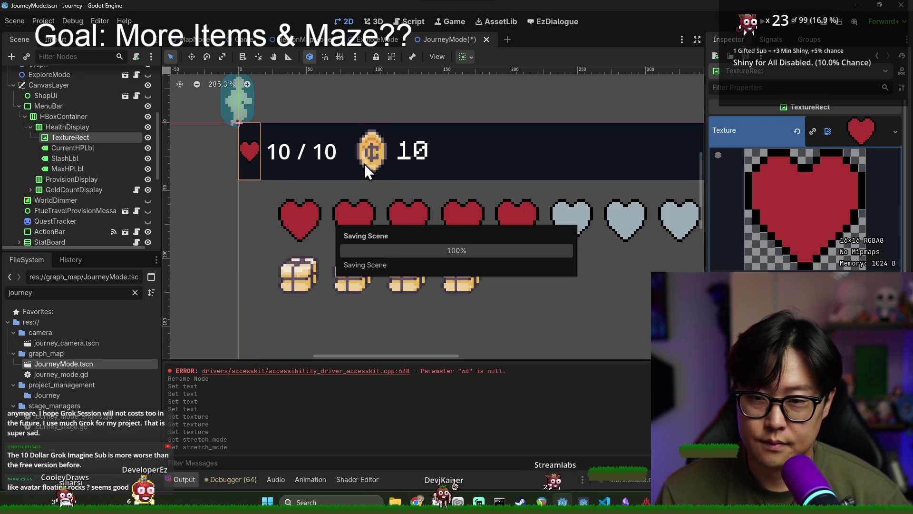
scroll(359, 176, down, 5)
scroll(358, 182, down, 3)
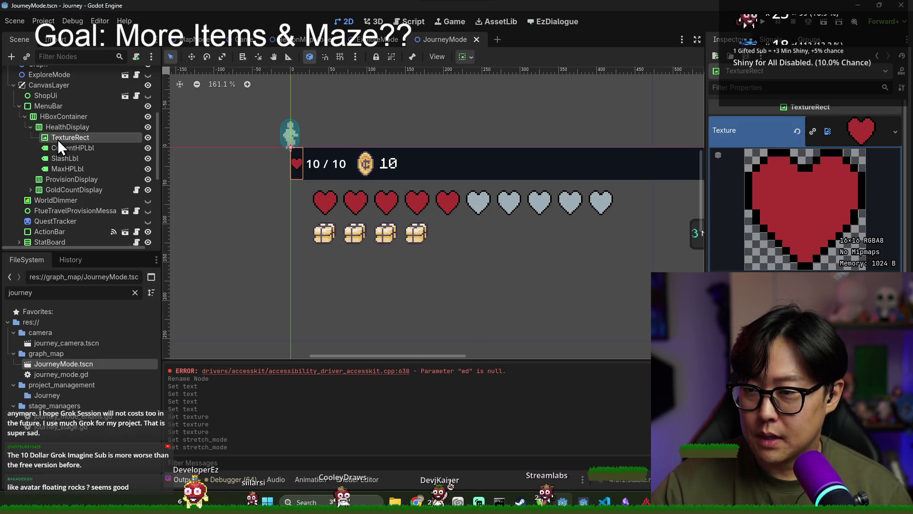
click(76, 177)
Paste the heart icon and labels into ProvisionDisplay and clear the copied heart texture.
key(ctrl+v)
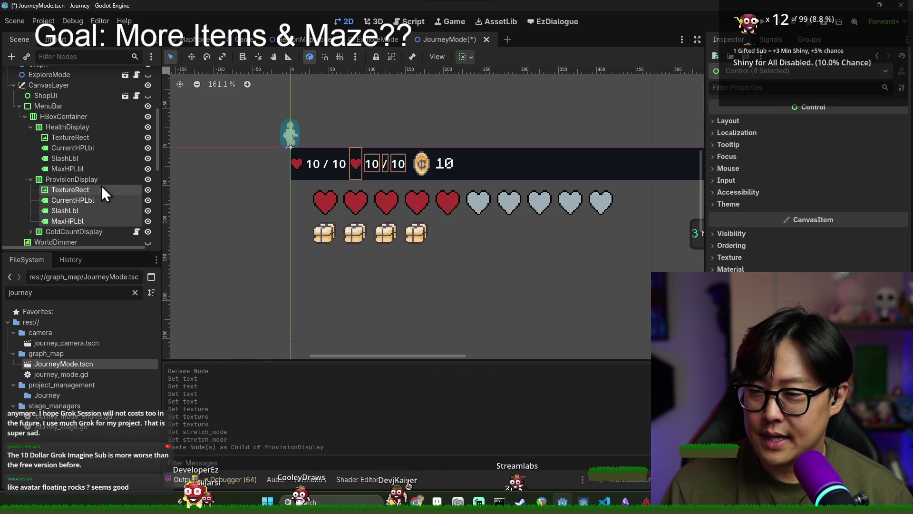
click(64, 192)
key(Return)
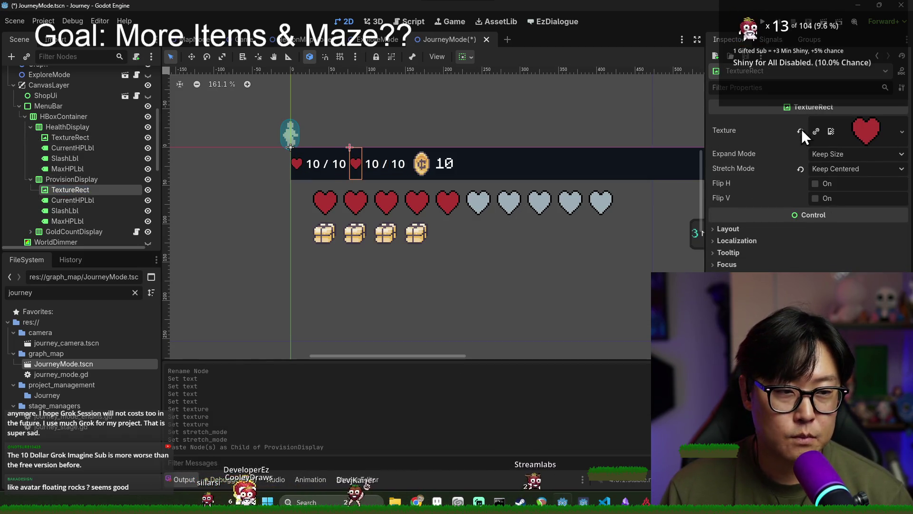
click(858, 137)
click(887, 125)
click(889, 123)
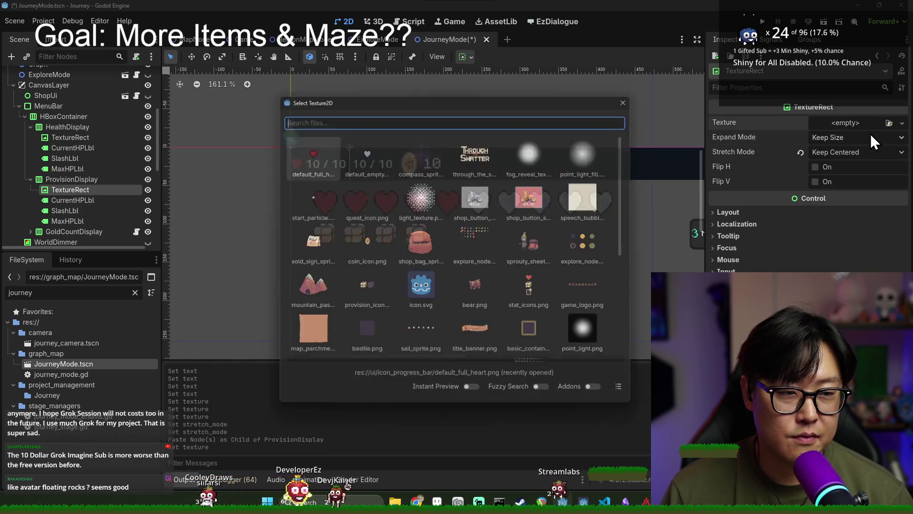
click(429, 139)
Give the icon a new AtlasTexture from the two-crate provision sheet, cropped to a 16×16 region.
click(902, 122)
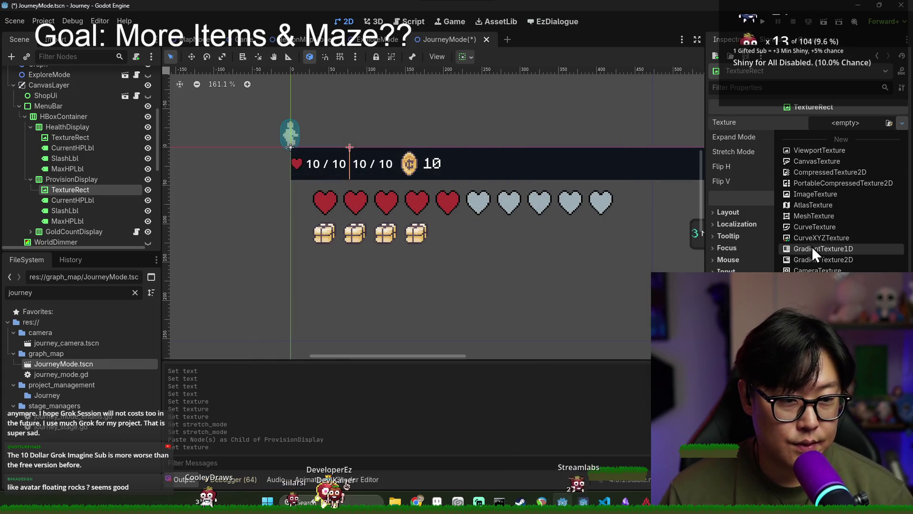
click(815, 205)
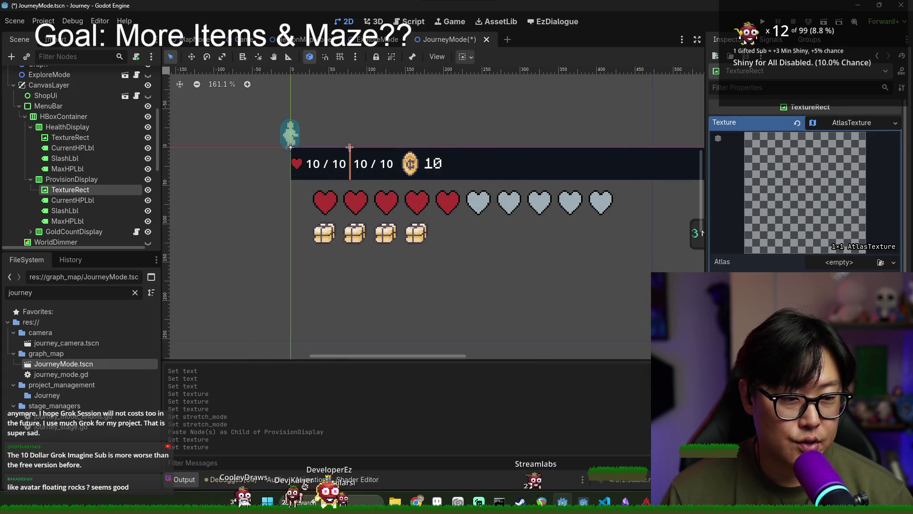
click(881, 262)
double_click(370, 293)
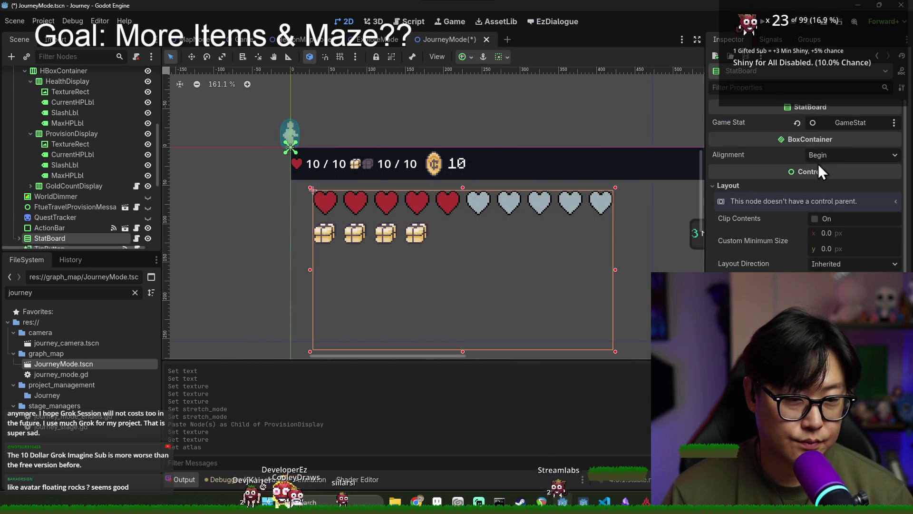
click(839, 122)
key(Escape)
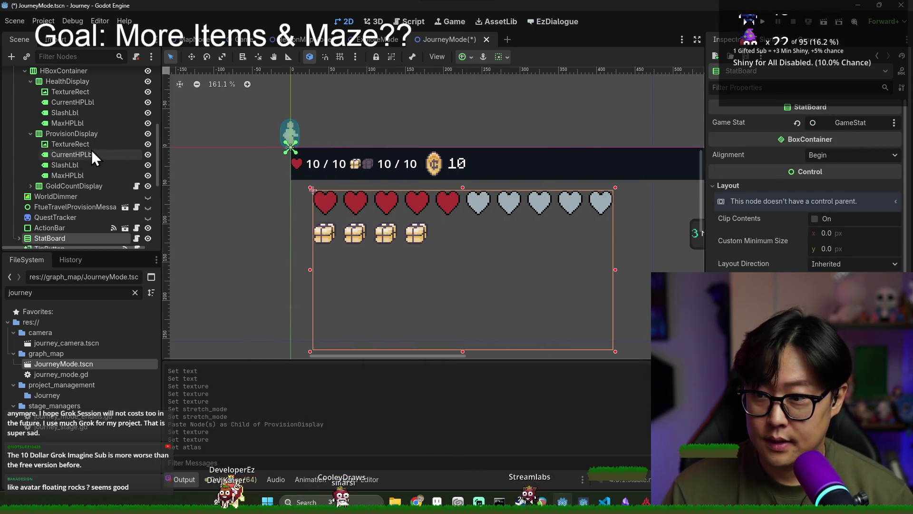
click(83, 141)
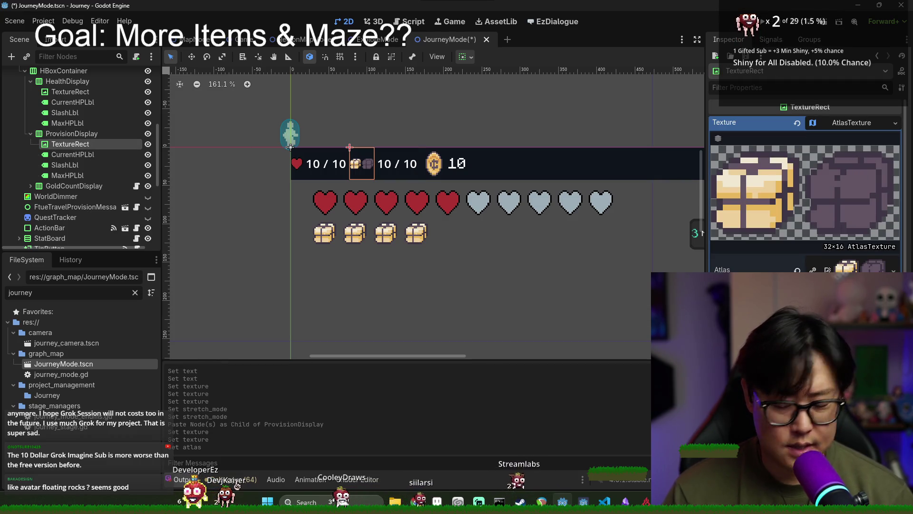
key(Return)
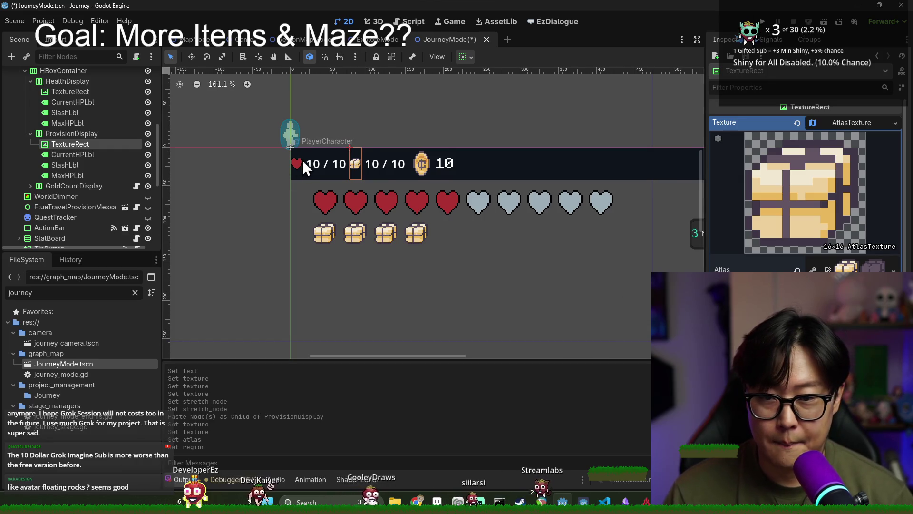
scroll(303, 168, up, 3)
scroll(356, 189, down, 3)
click(70, 155)
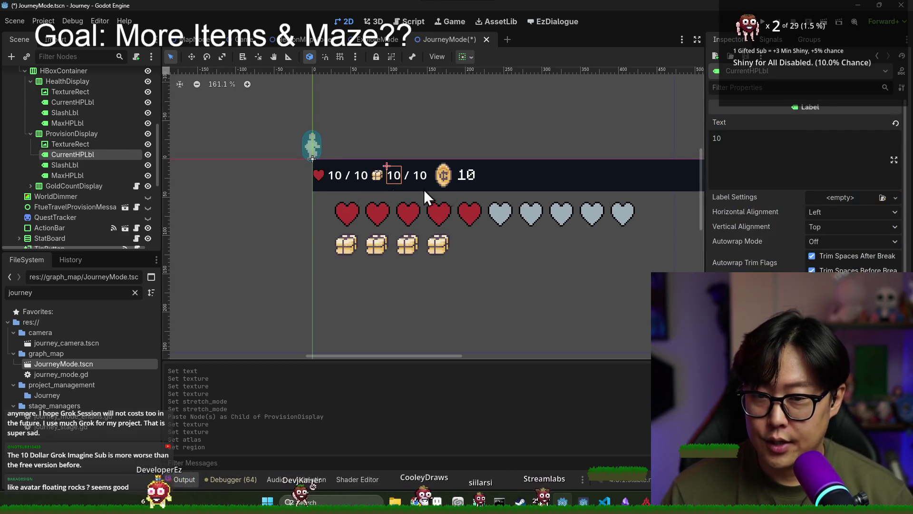
Set the current and max provision labels' Text to 5 so the display reads 5 / 5.
double_click(762, 157)
text(5)
click(67, 176)
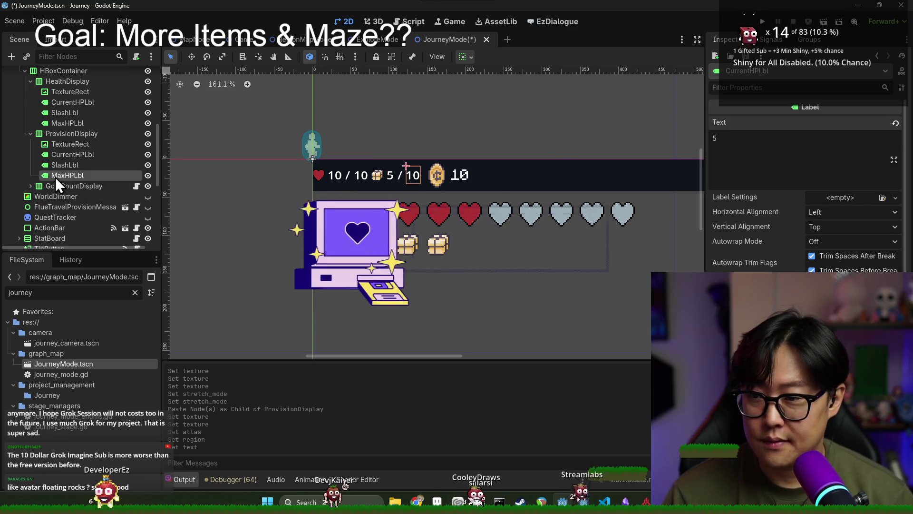
double_click(709, 143)
text(5)
Rename the provision labels CurrentProvisionLbl and MaxProvisionLbl, then collapse ProvisionDisplay.
click(87, 145)
click(71, 154)
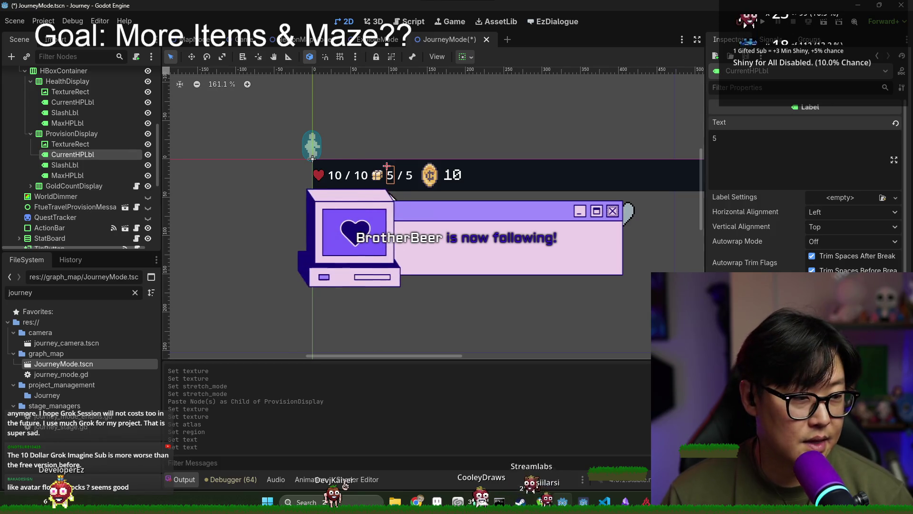
double_click(99, 155)
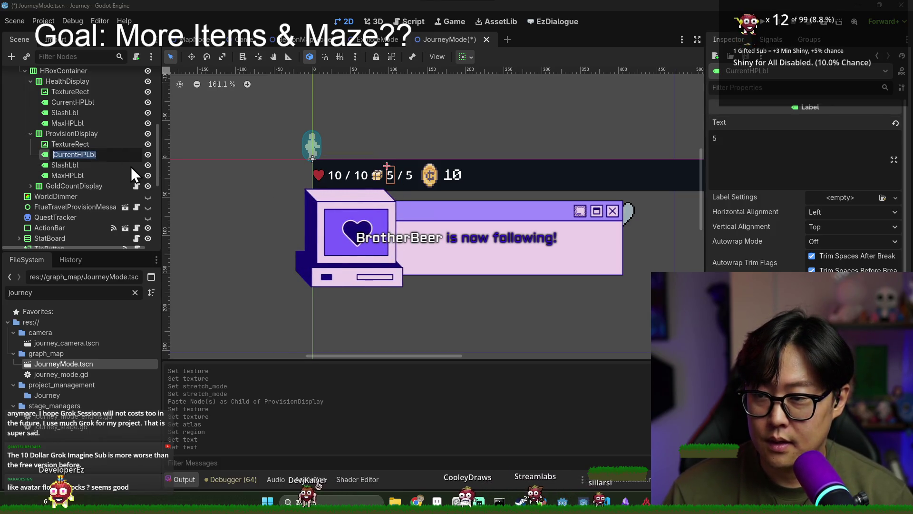
text(CurrentProvisionLbl)
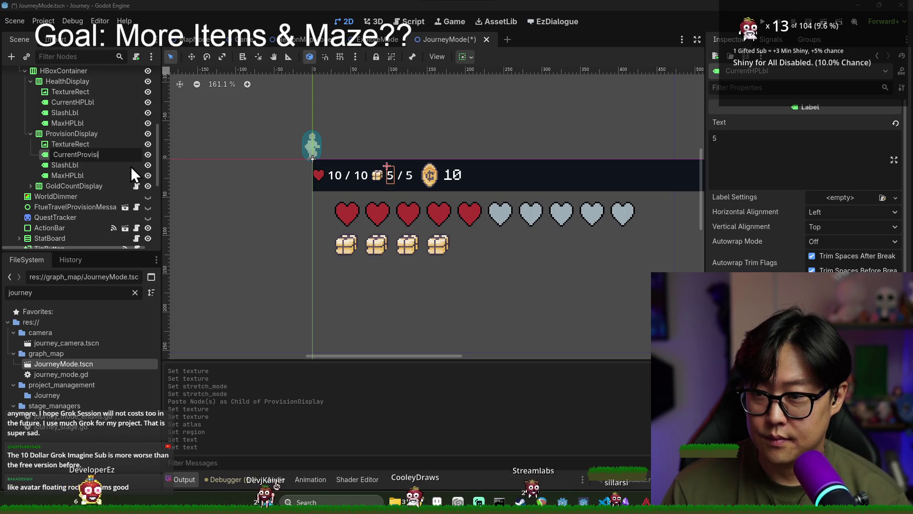
key(Return)
double_click(94, 174)
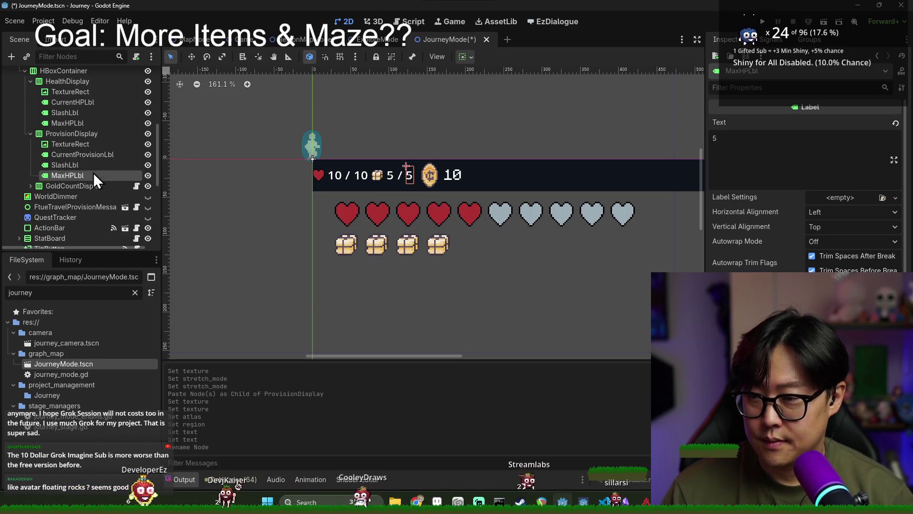
text(MaxProv)
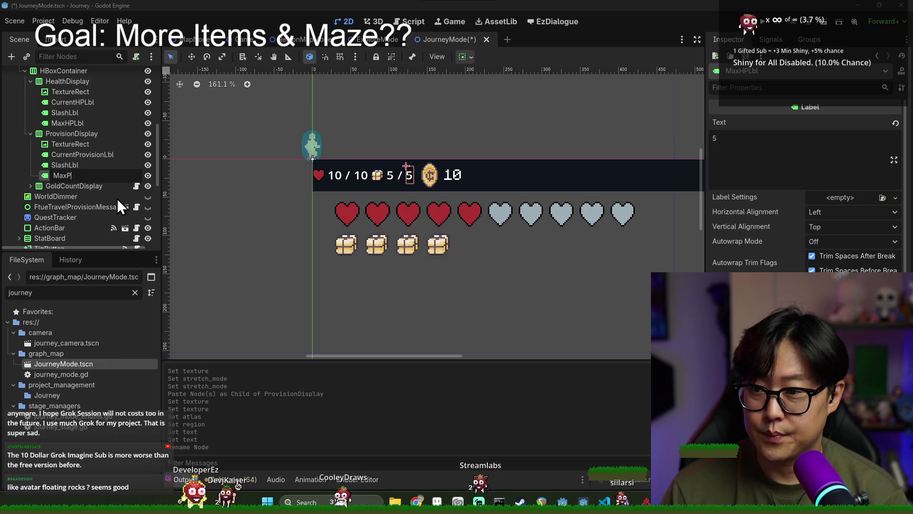
text(isionLbl)
key(Return)
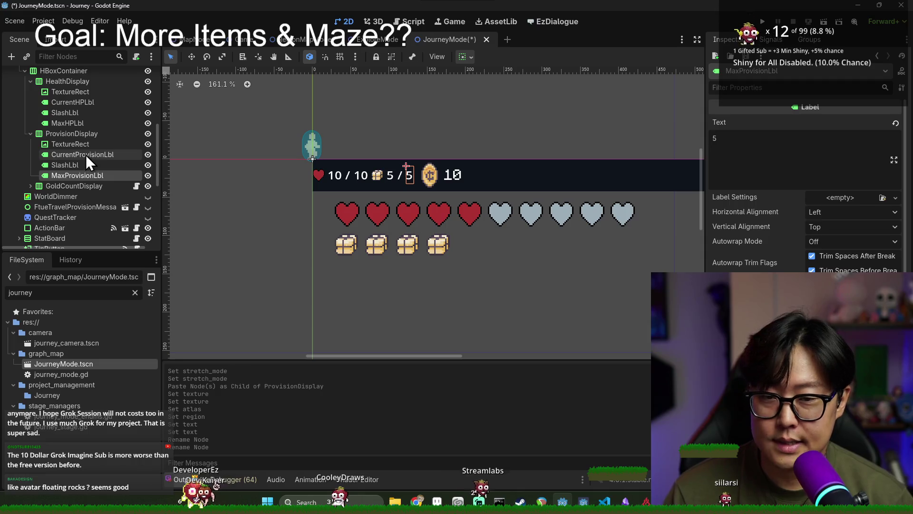
double_click(76, 133)
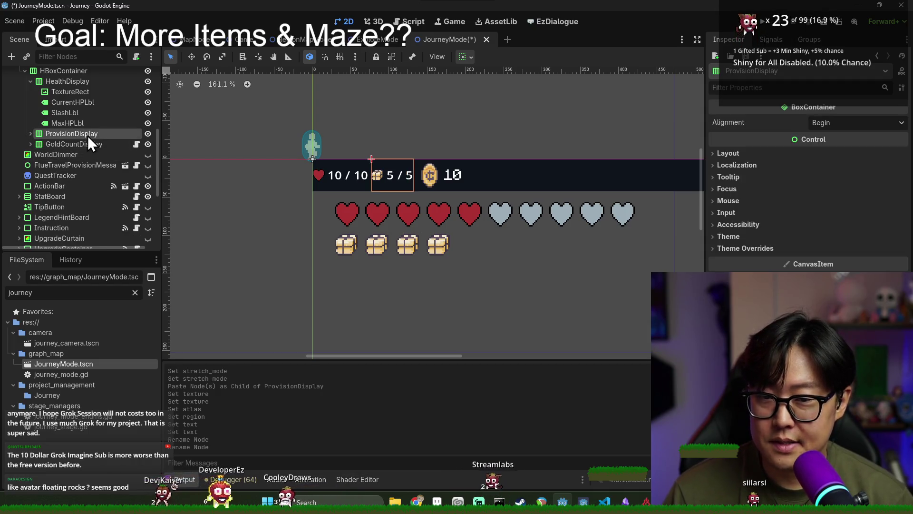
scroll(74, 128, up, 1)
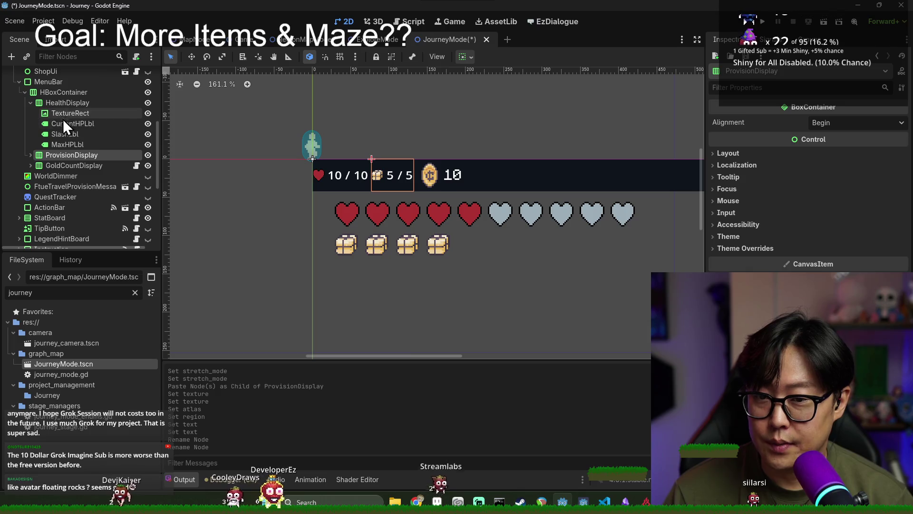
Set the heart icon TextureRect's Stretch Mode to Keep Aspect and save the scene.
click(67, 113)
click(843, 191)
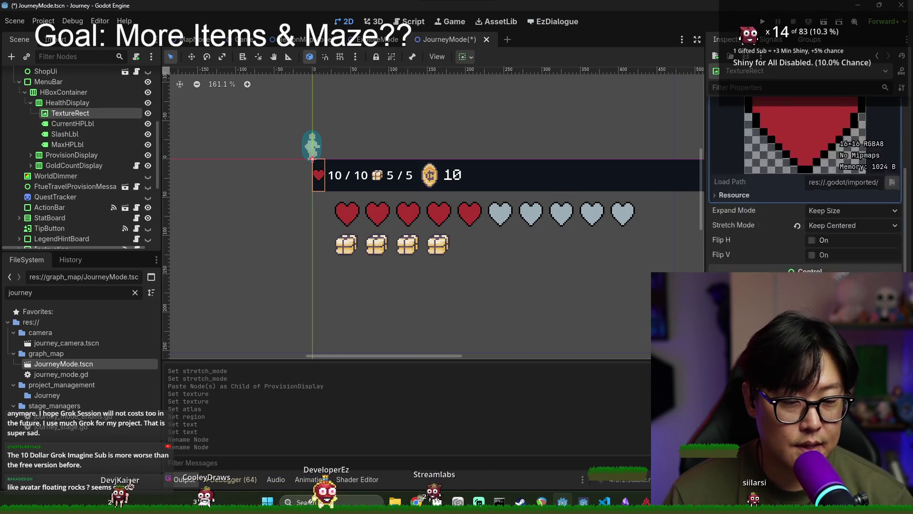
scroll(760, 249, down, 2)
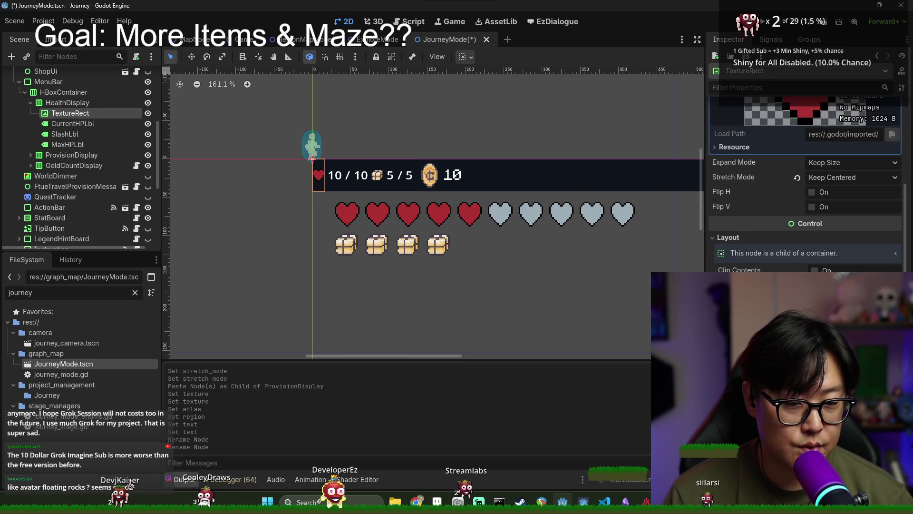
scroll(804, 200, down, 4)
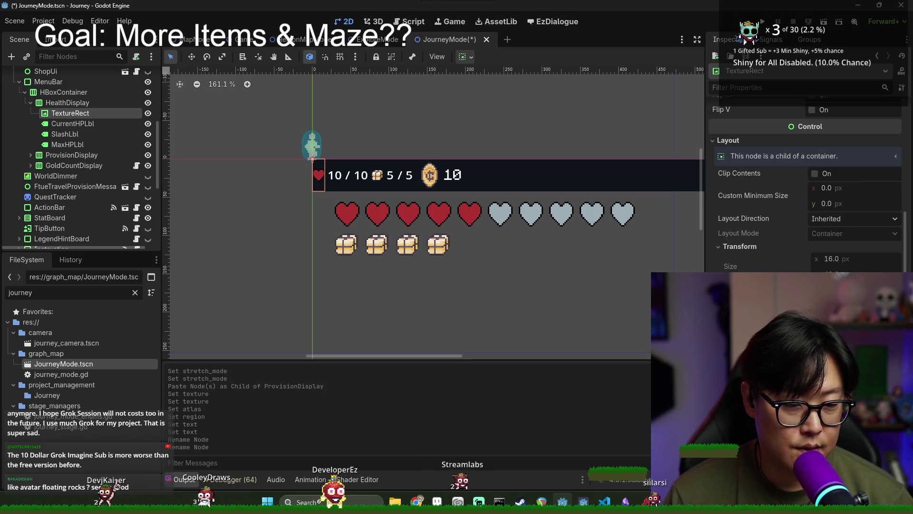
scroll(803, 190, up, 6)
scroll(804, 190, down, 3)
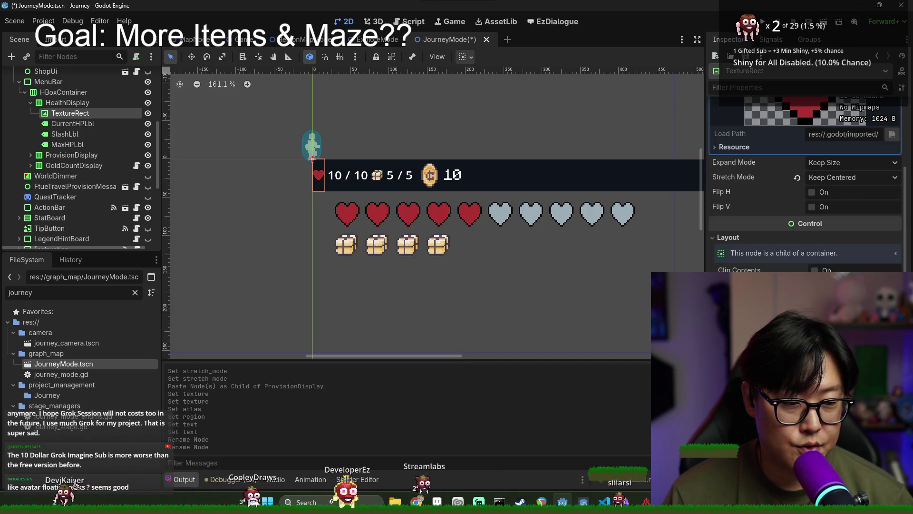
scroll(803, 191, up, 2)
scroll(803, 190, up, 4)
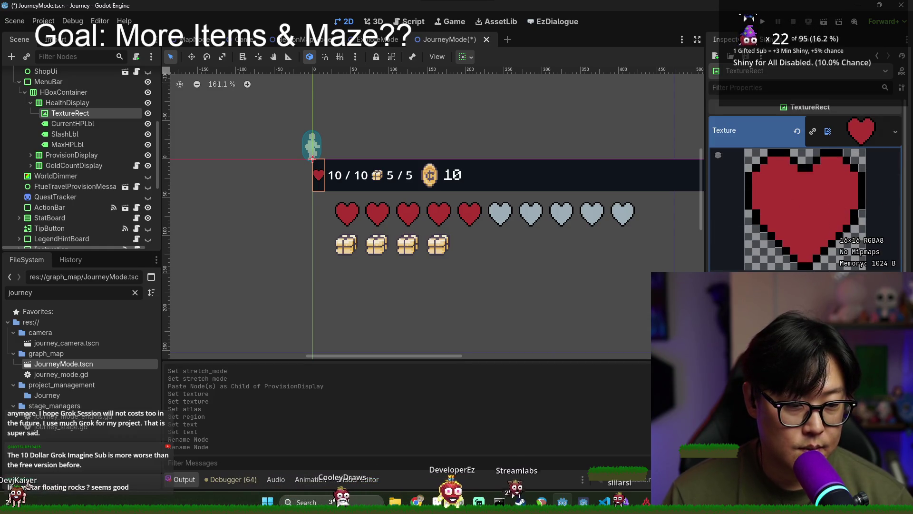
click(851, 314)
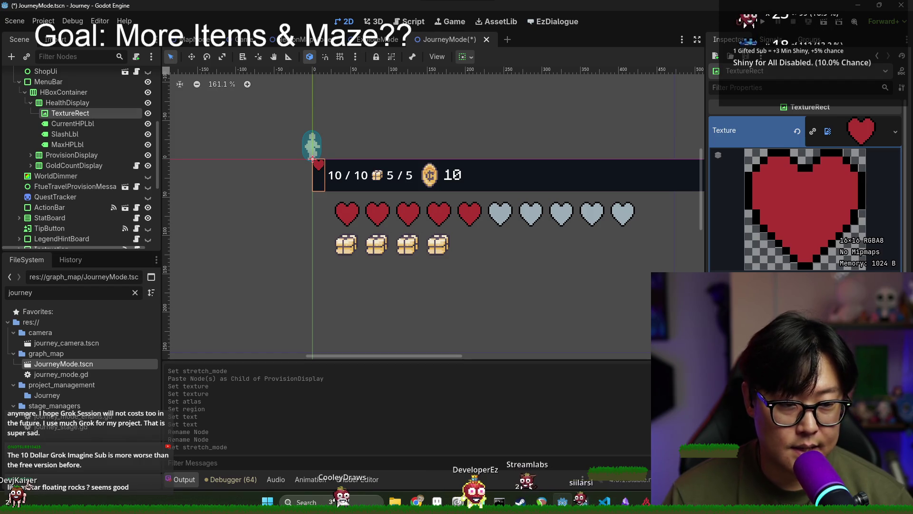
scroll(803, 190, down, 5)
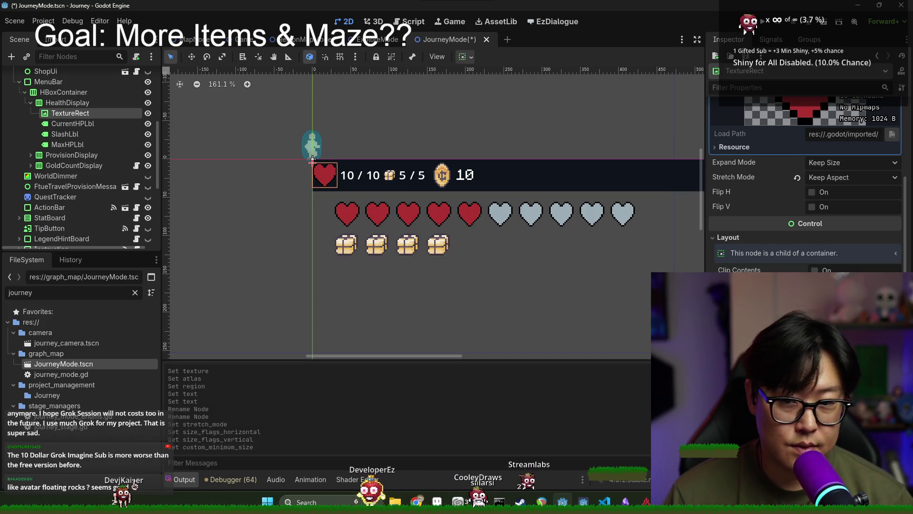
key(ctrl+s)
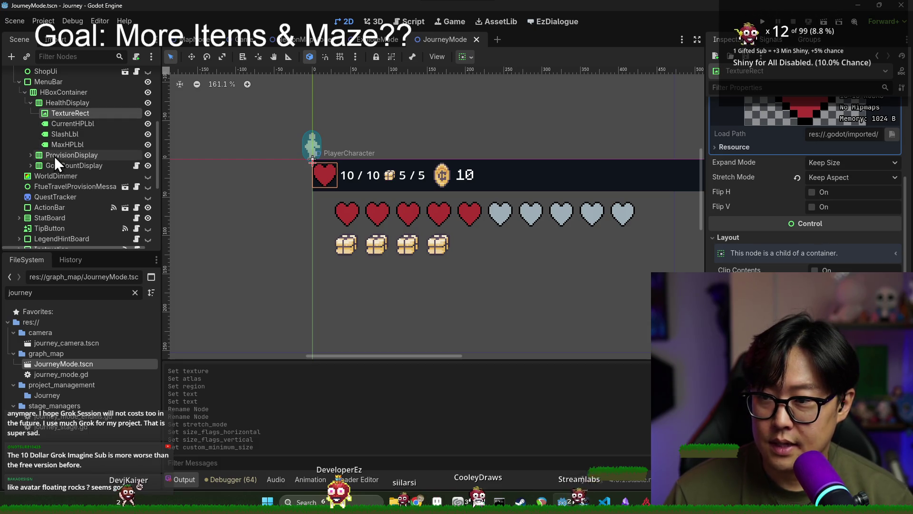
Give the provision crate icon Keep Aspect stretch and a larger Custom Minimum Size, then save.
click(31, 155)
click(70, 165)
scroll(819, 267, down, 5)
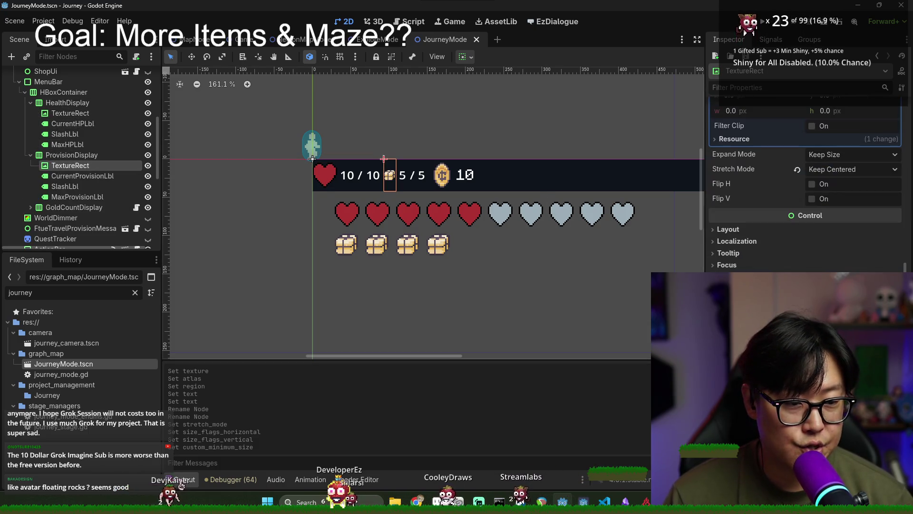
click(835, 170)
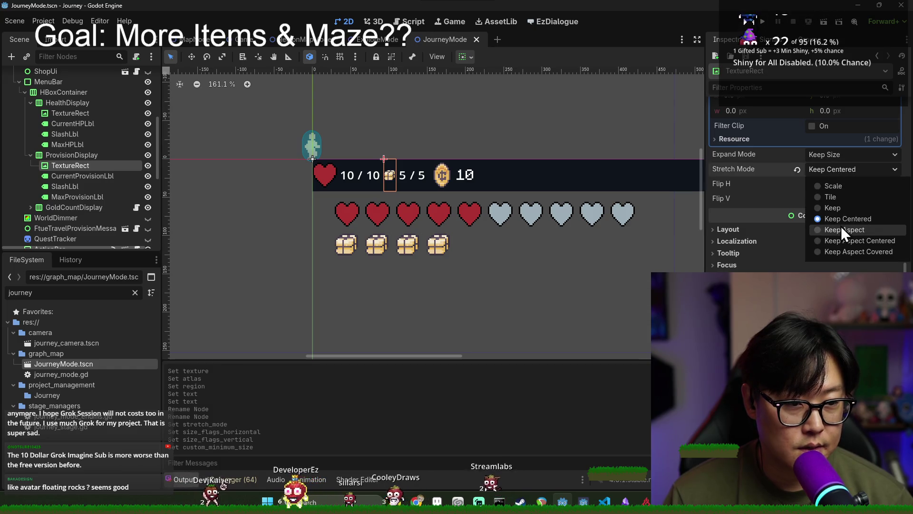
click(840, 227)
click(728, 229)
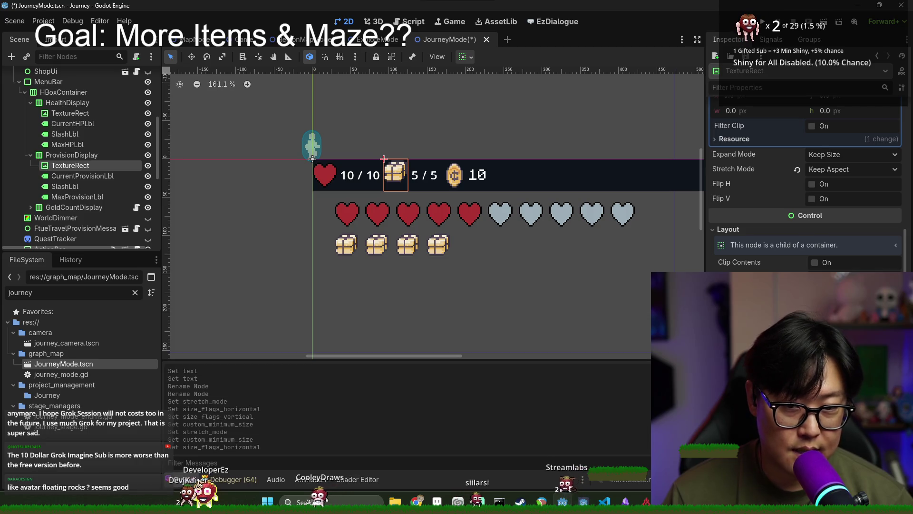
key(ctrl+s)
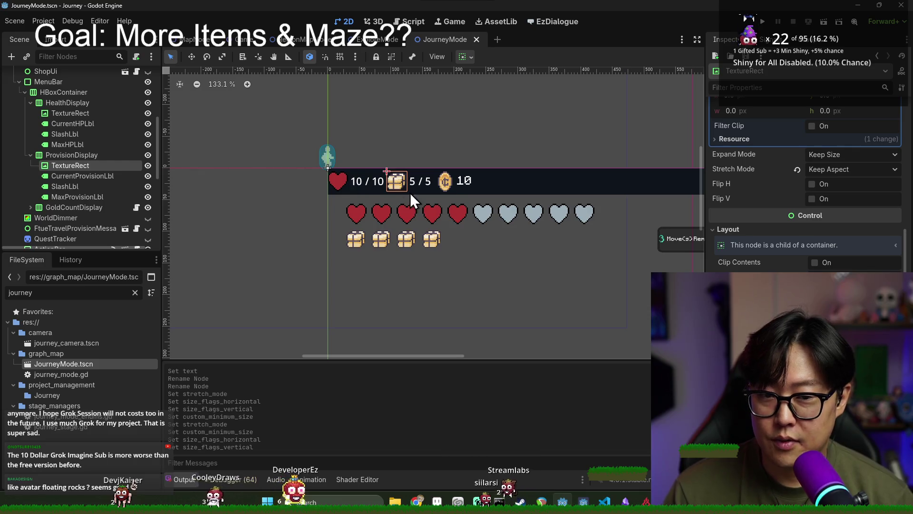
Set the HUD HBoxContainer's Separation theme constant override to 16 and save.
click(31, 103)
click(45, 92)
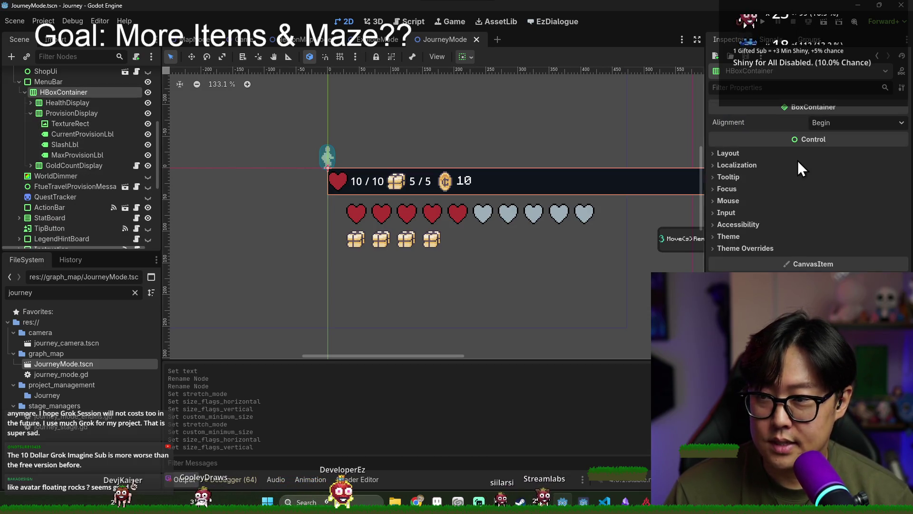
click(821, 122)
click(733, 151)
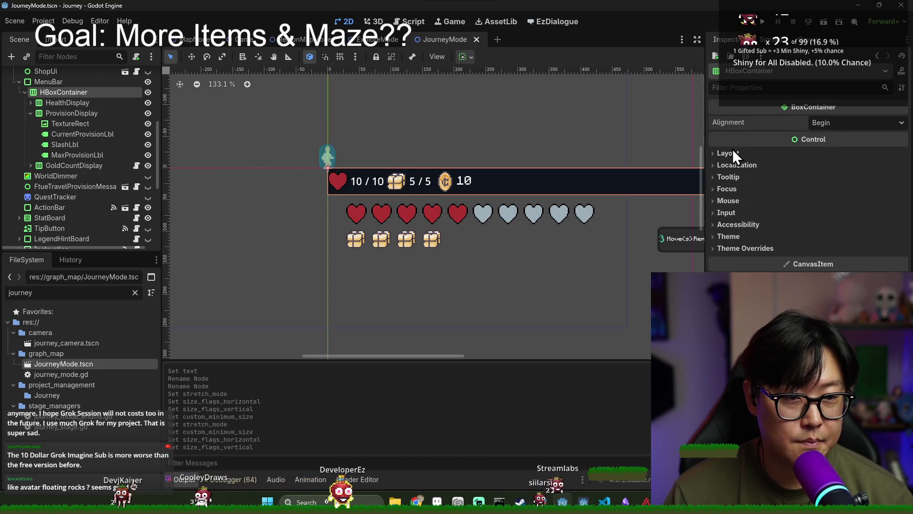
click(760, 240)
click(740, 241)
click(743, 249)
click(746, 258)
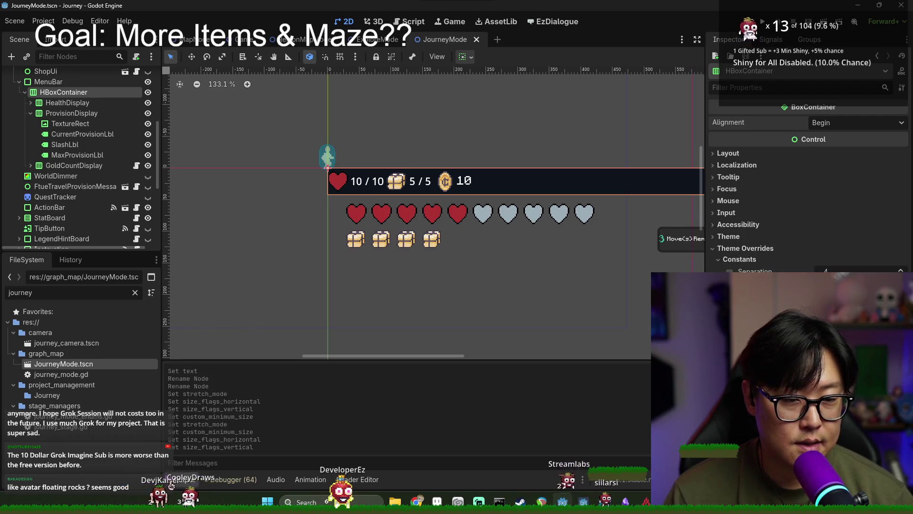
text(1)
key(Return)
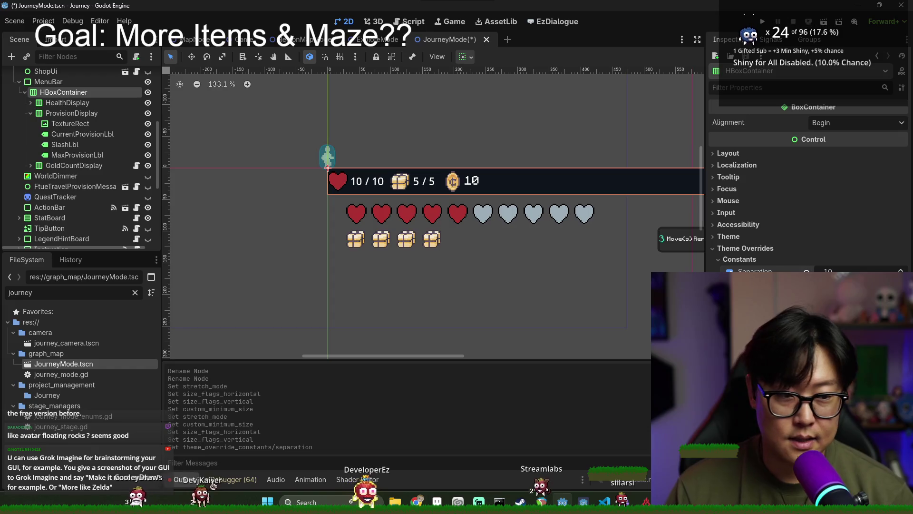
text(6)
key(Return)
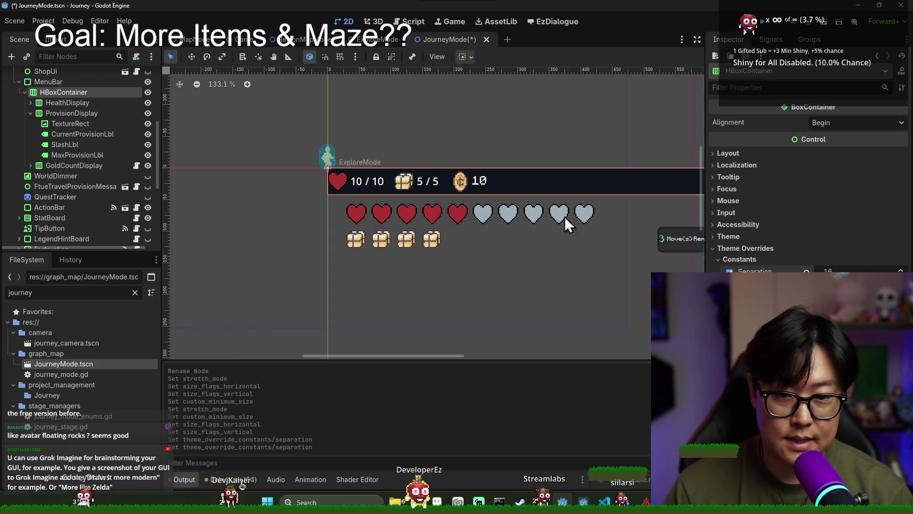
scroll(564, 216, down, 5)
key(ctrl+s)
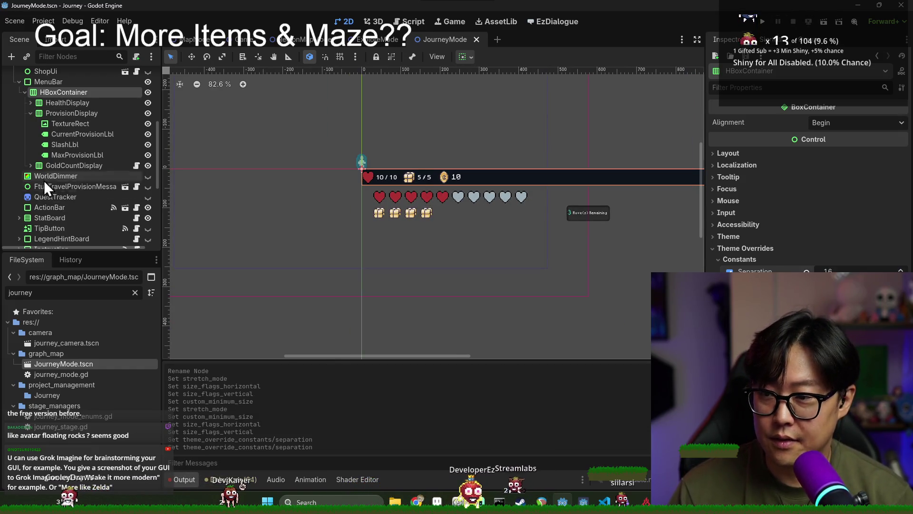
Hide the StatBoard, collapse the display groups in the Scene tree, and save the scene.
click(147, 218)
key(ctrl+s)
scroll(423, 196, up, 6)
key(ctrl+s)
click(44, 104)
click(30, 103)
click(30, 103)
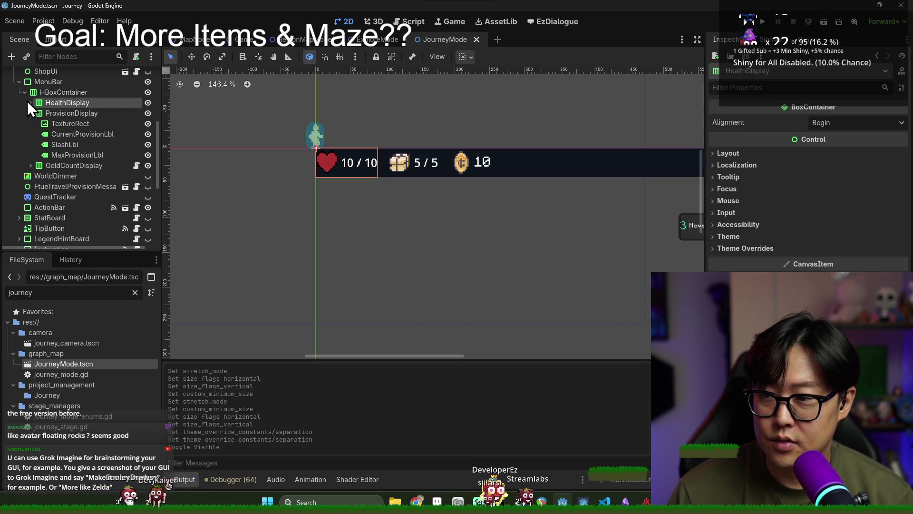
key(ctrl+s)
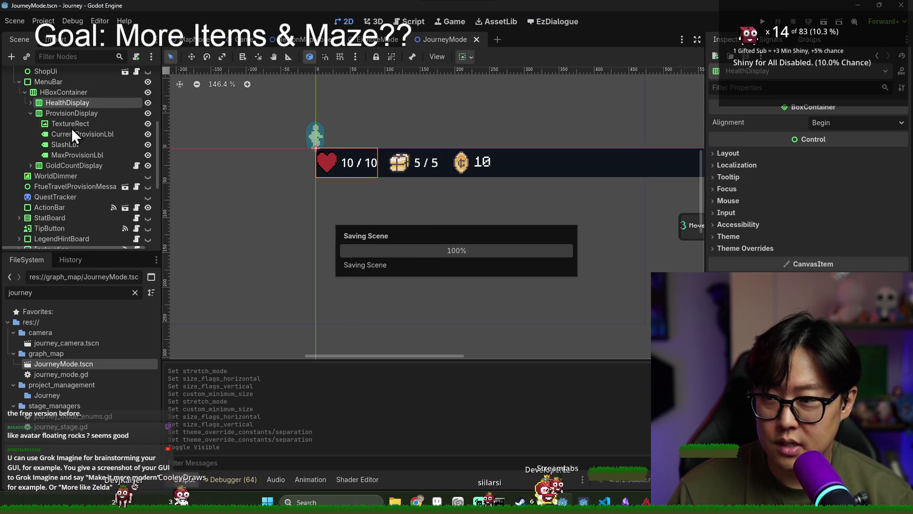
click(31, 113)
click(43, 91)
key(ctrl+s)
click(31, 84)
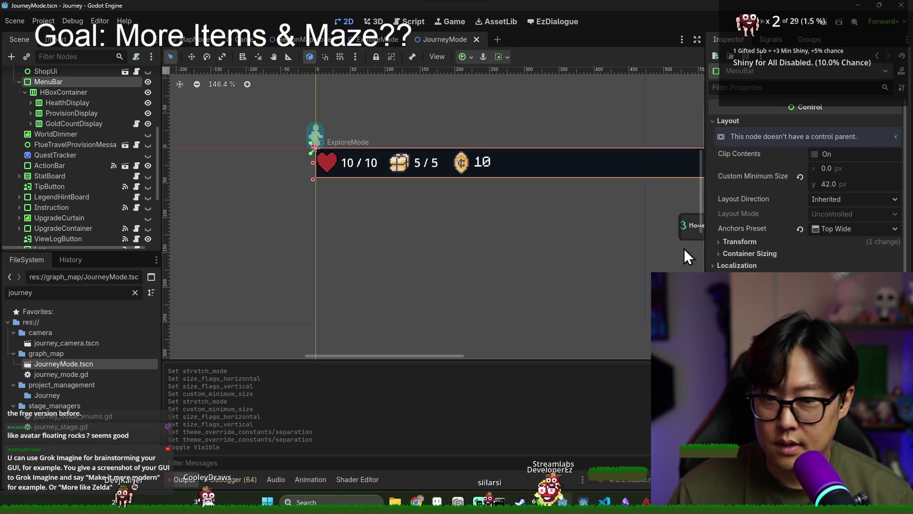
Set the MenuBar StyleBox's left content margin to 16 and save JourneyMode.tscn.
scroll(726, 241, down, 10)
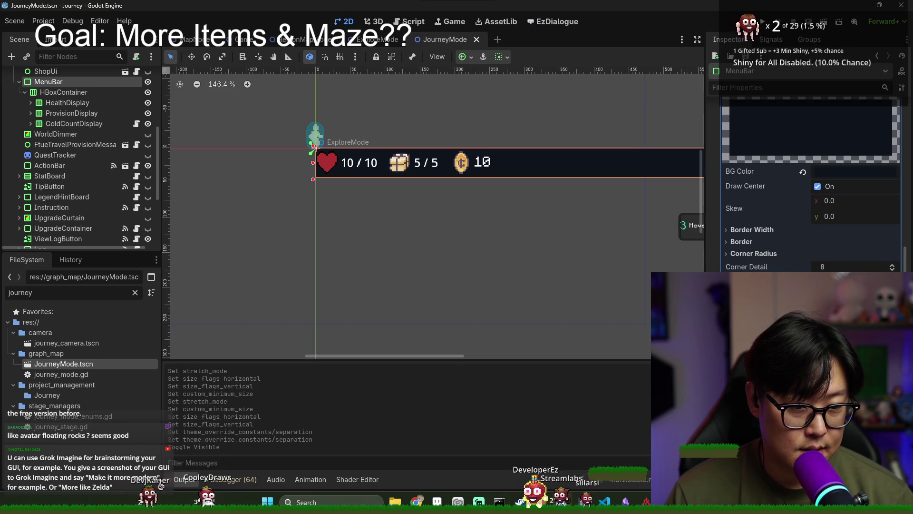
scroll(829, 191, down, 3)
click(829, 254)
text(10)
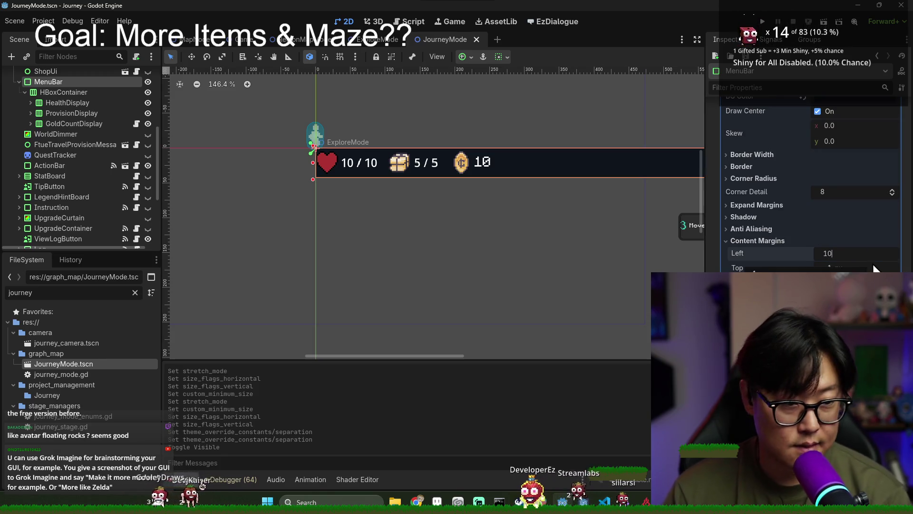
key(Return)
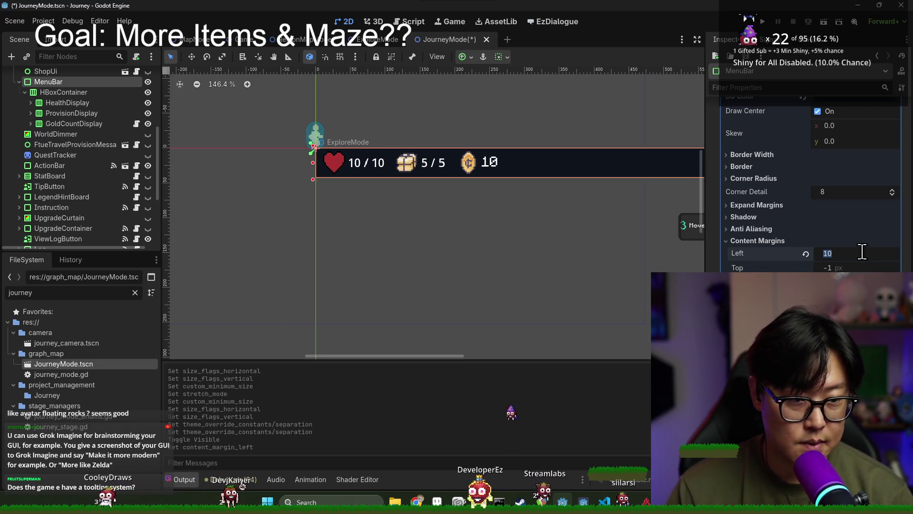
text(16)
key(Return)
scroll(511, 233, down, 3)
key(ctrl+s)
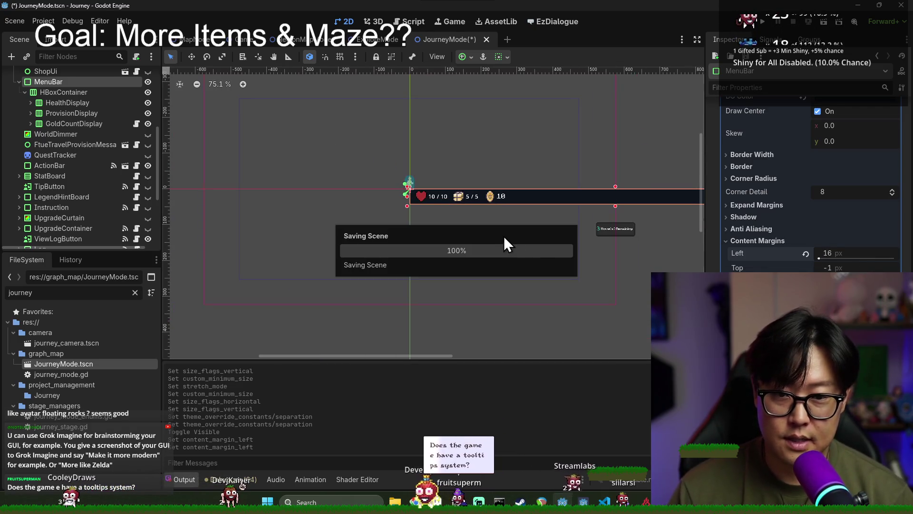
click(509, 238)
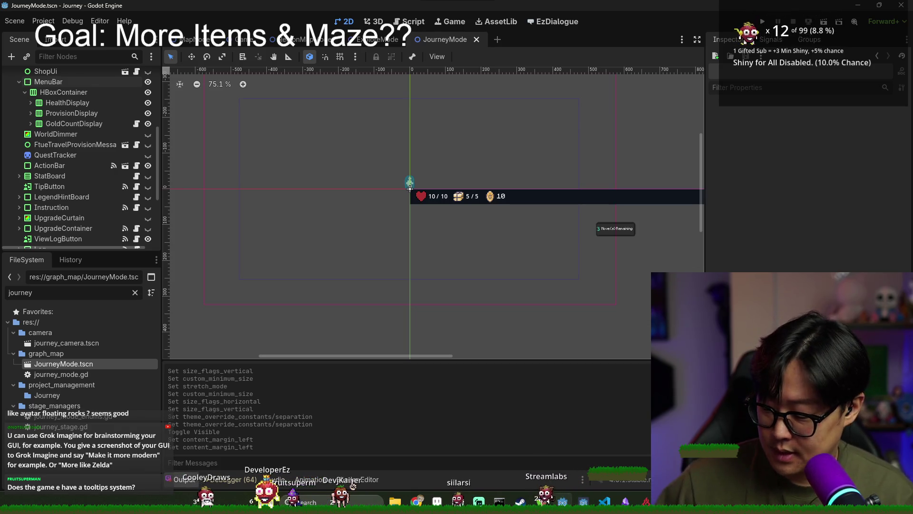
key(ctrl+s)
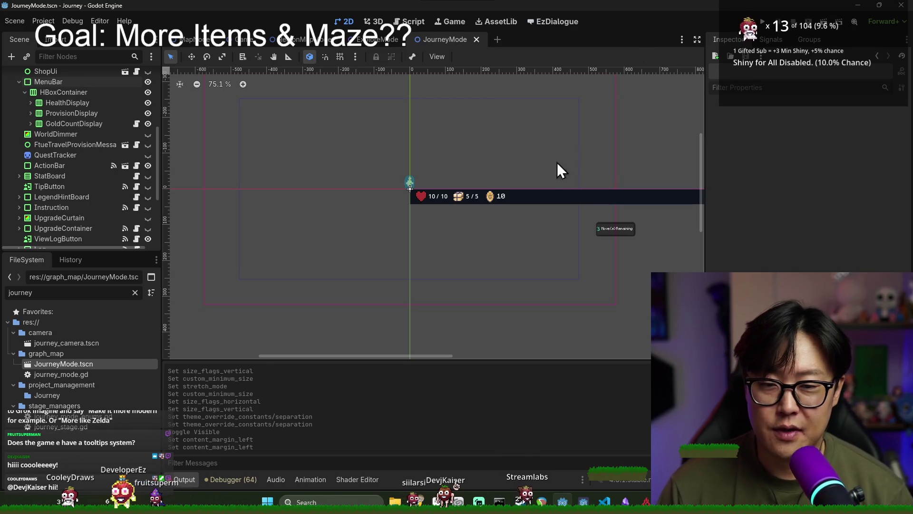
key(ctrl+s)
scroll(489, 216, up, 1)
key(ctrl+s)
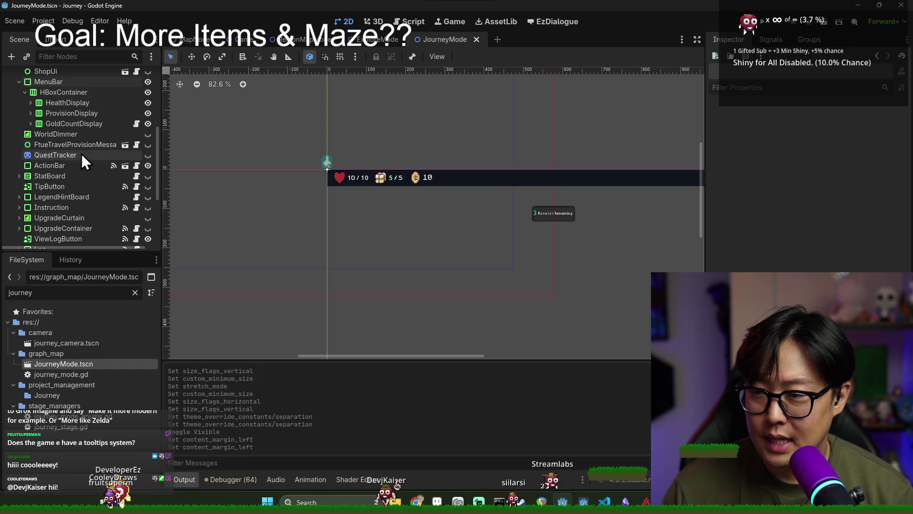
scroll(82, 153, up, 2)
Right-align the CurrentHPLbl number in the health display and save the scene.
click(63, 144)
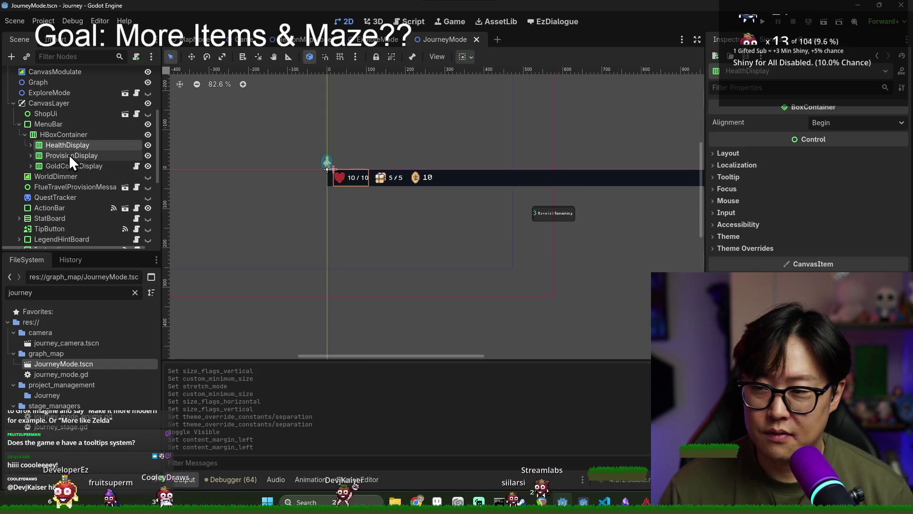
click(30, 144)
click(70, 155)
click(69, 166)
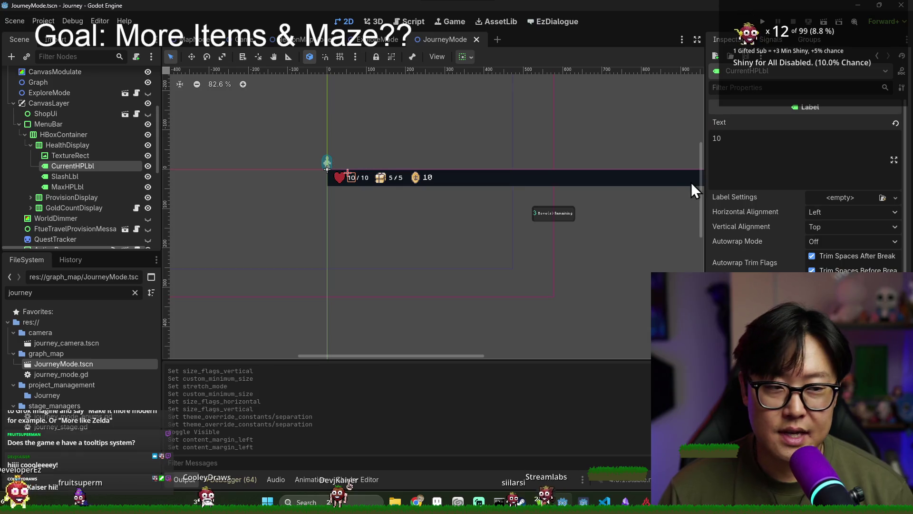
click(883, 199)
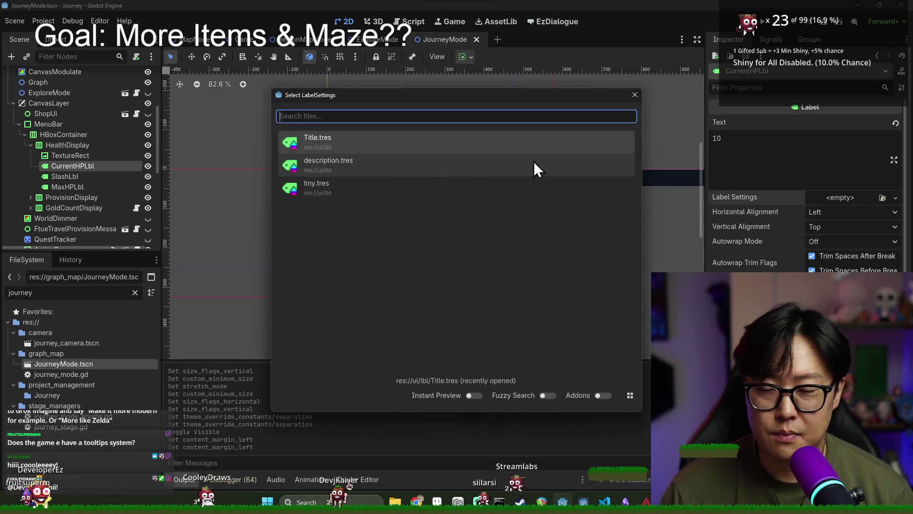
click(635, 95)
click(821, 215)
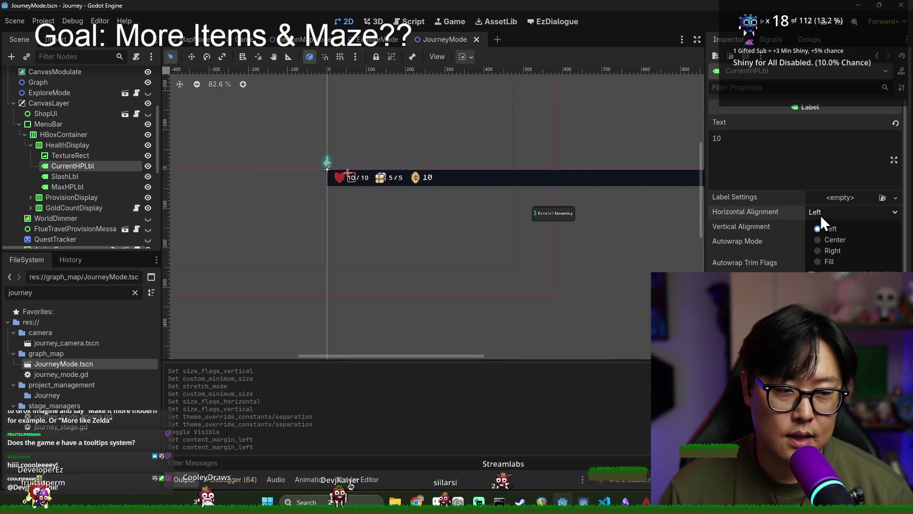
click(837, 249)
click(68, 187)
click(875, 212)
key(Escape)
key(ctrl+s)
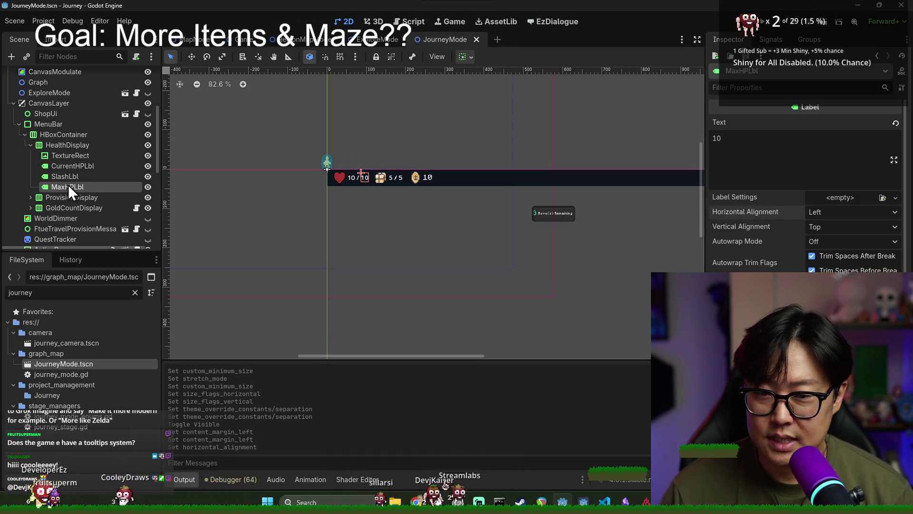
Zoom in on the HUD stat numbers in the viewport, then select the current HP label.
click(84, 166)
click(86, 176)
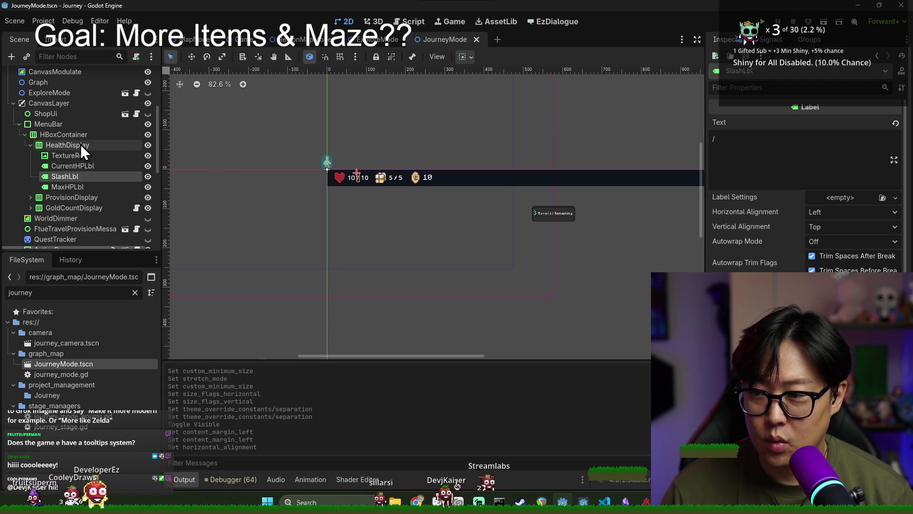
click(81, 145)
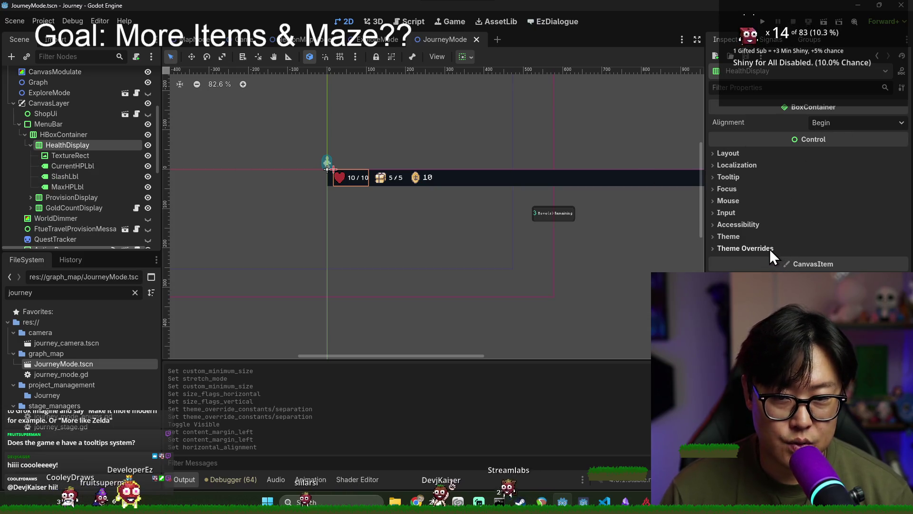
click(78, 155)
scroll(404, 176, up, 4)
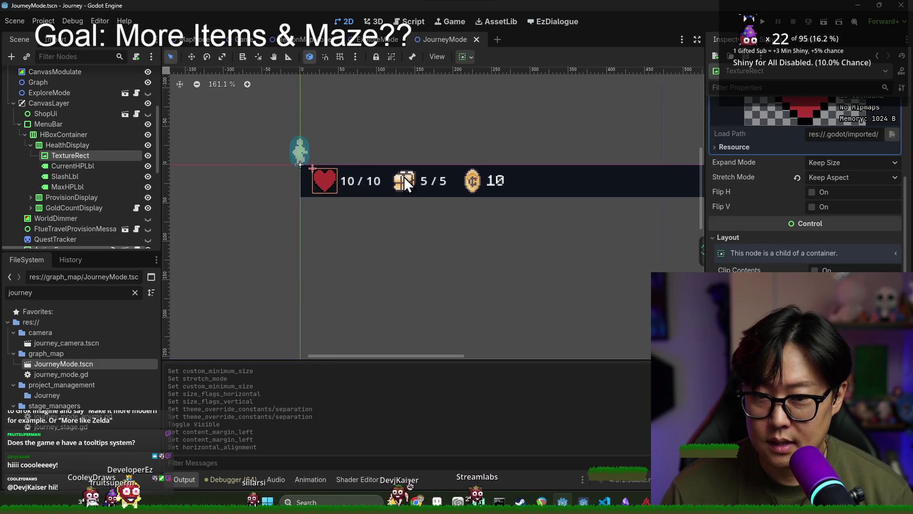
scroll(361, 186, up, 5)
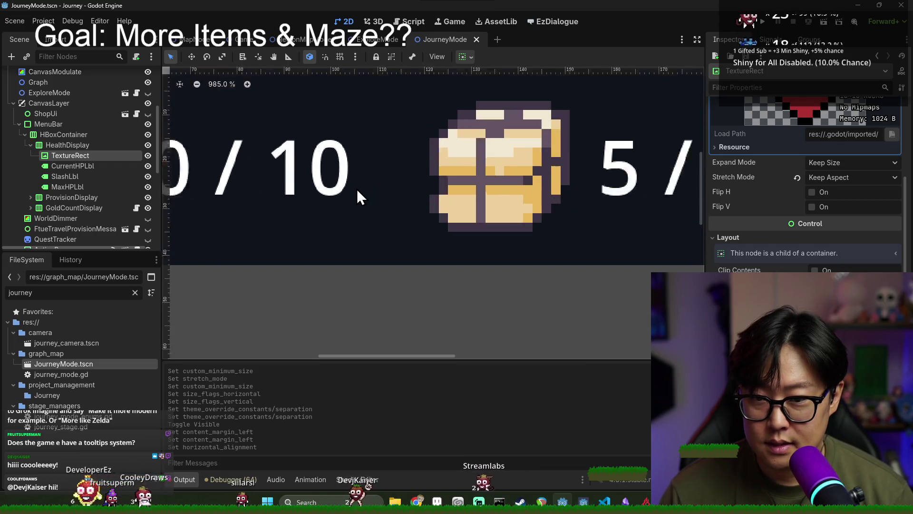
scroll(361, 195, down, 4)
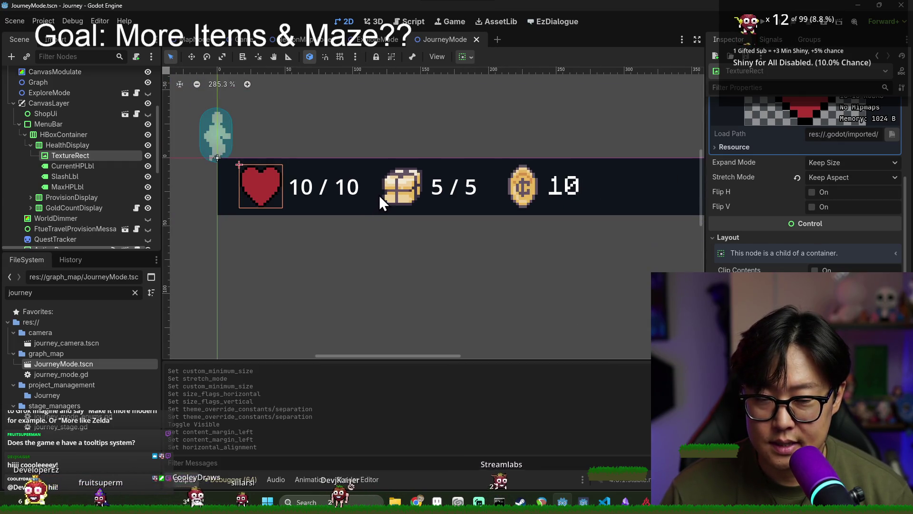
scroll(380, 195, down, 4)
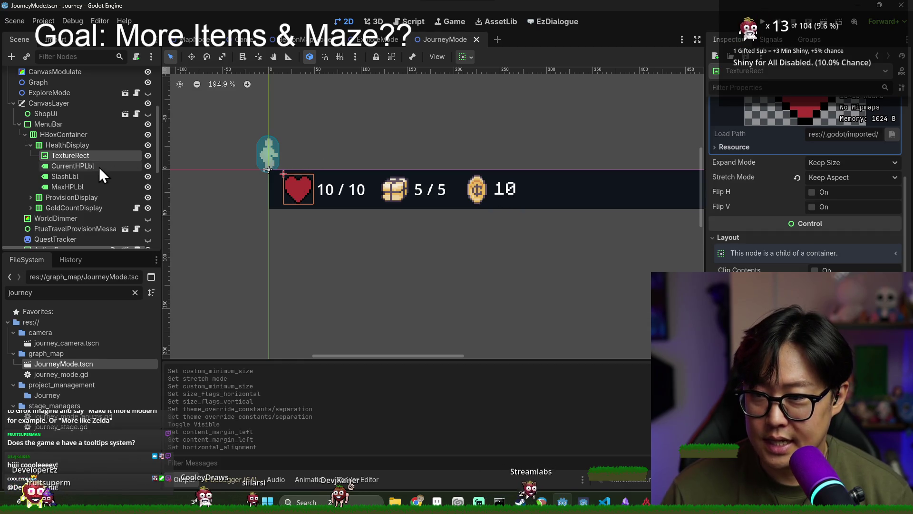
click(85, 166)
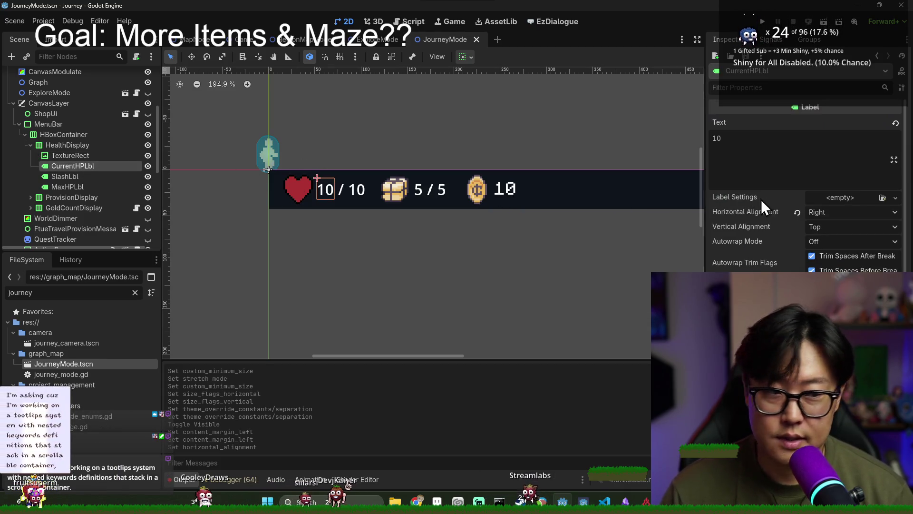
Quick Load the tiny.tres label style into CurrentHPLbl's Label Settings.
click(883, 198)
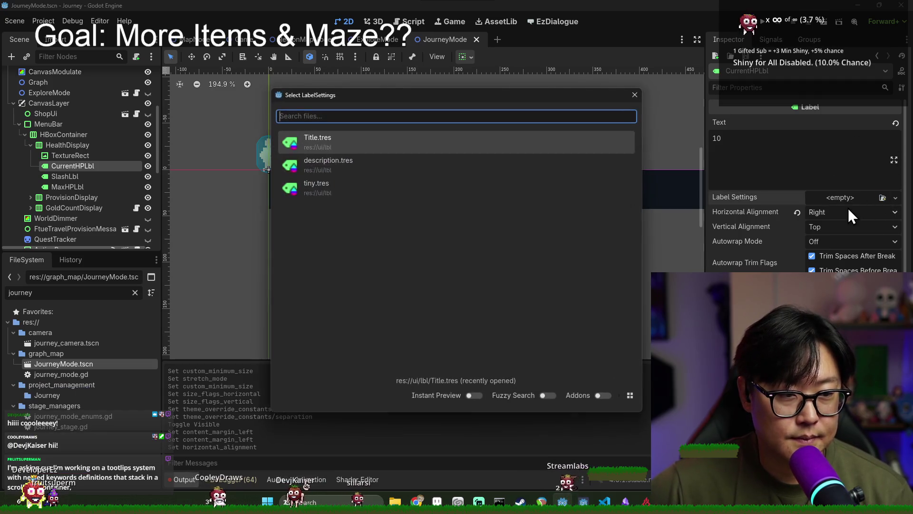
double_click(346, 187)
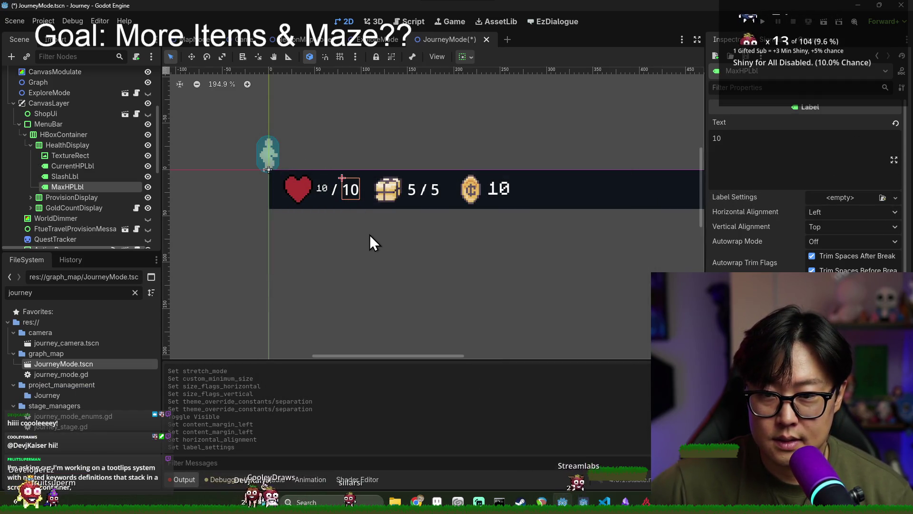
click(846, 196)
key(Escape)
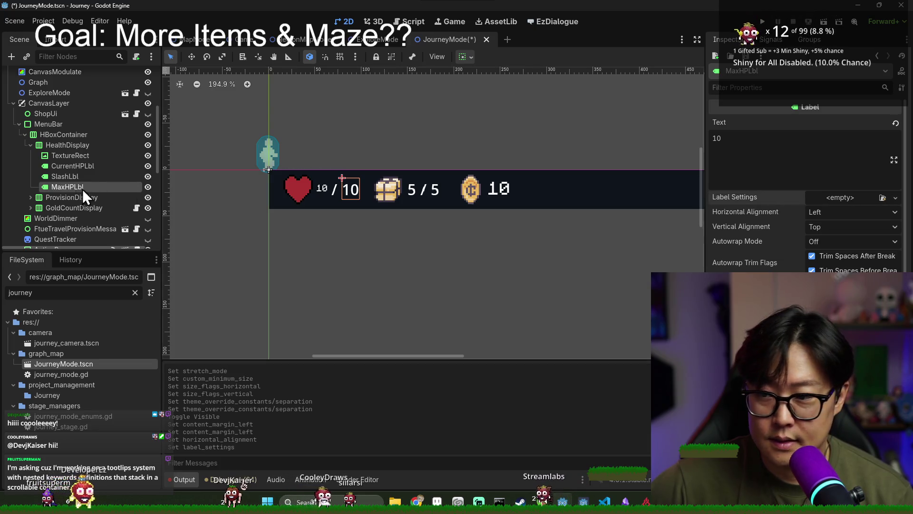
click(55, 166)
Select the GoldCountDisplay Label and open its Label Settings resource options.
click(31, 207)
scroll(101, 213, down, 2)
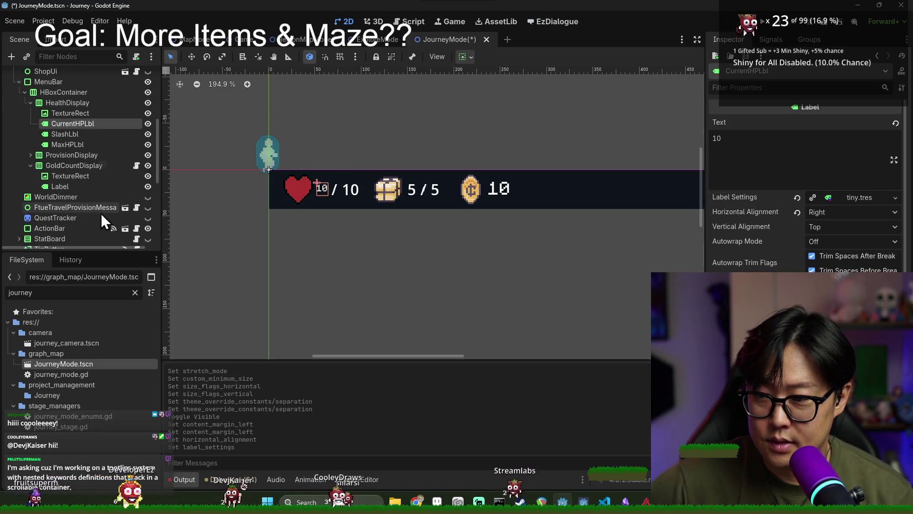
click(70, 187)
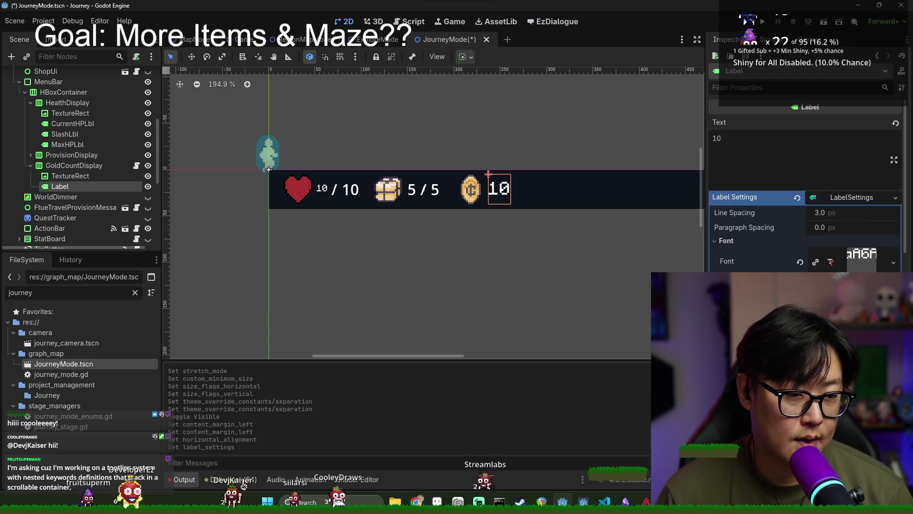
click(896, 197)
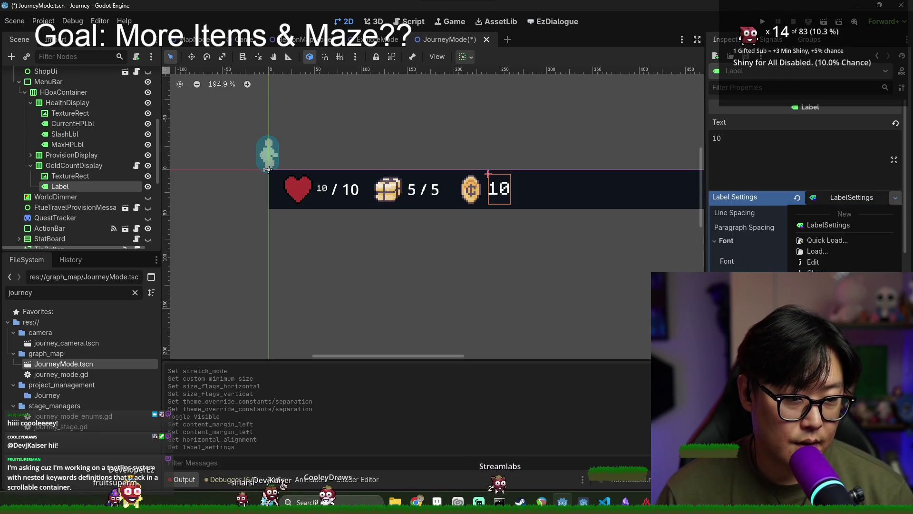
key(Escape)
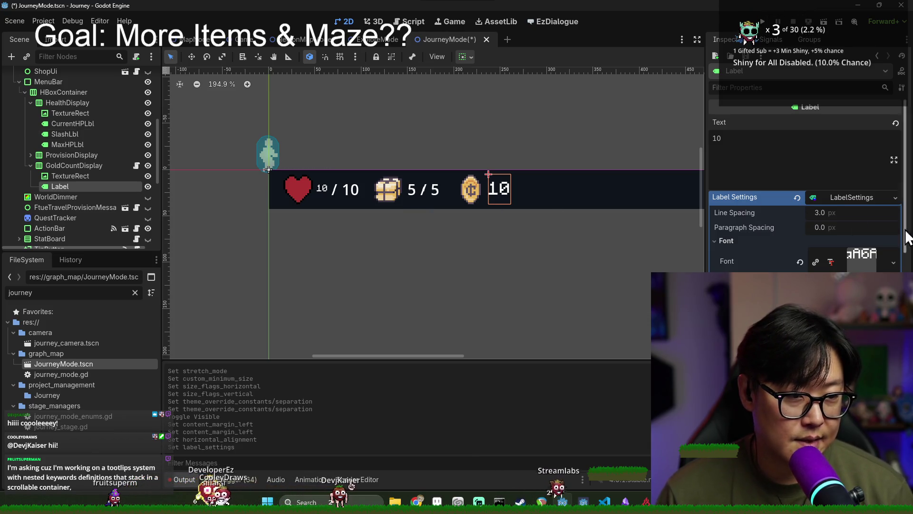
click(896, 197)
Save the gold count label's LabelSettings as MenuBarStatLbl.tres in res://ui/lbl.
click(837, 291)
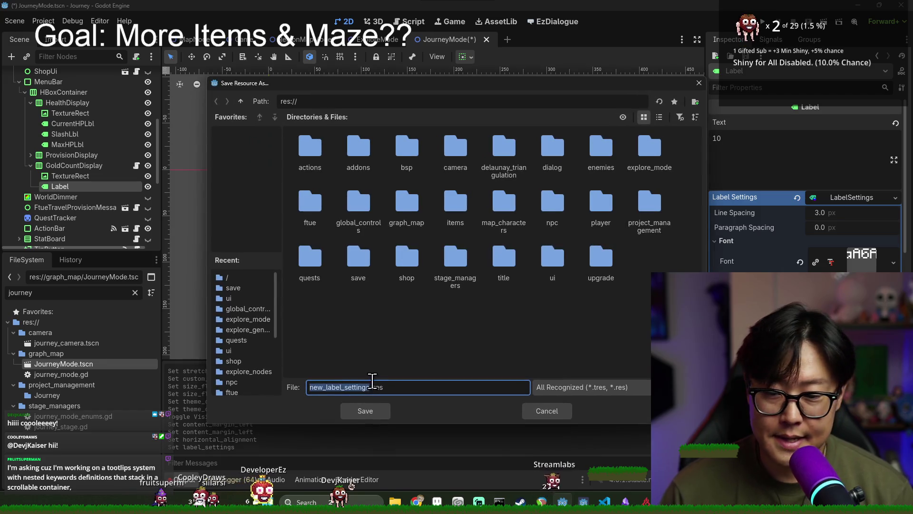
double_click(560, 263)
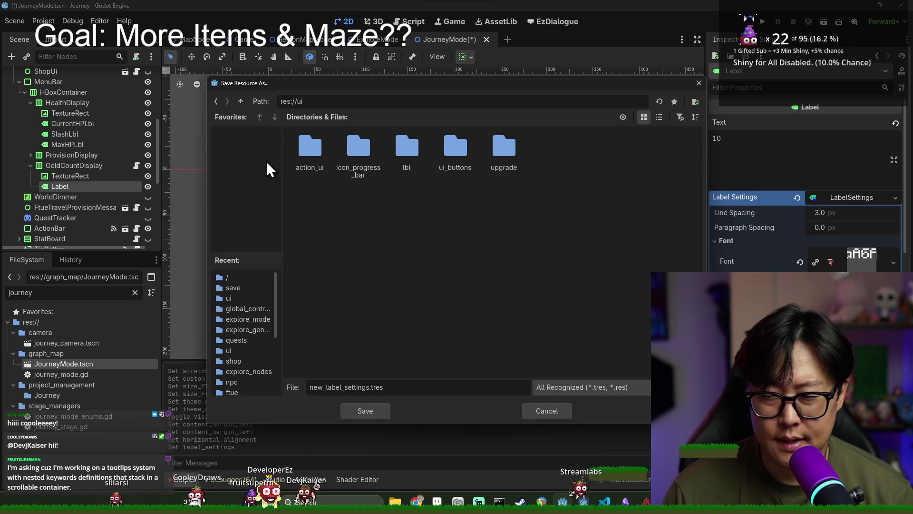
click(417, 159)
double_click(407, 155)
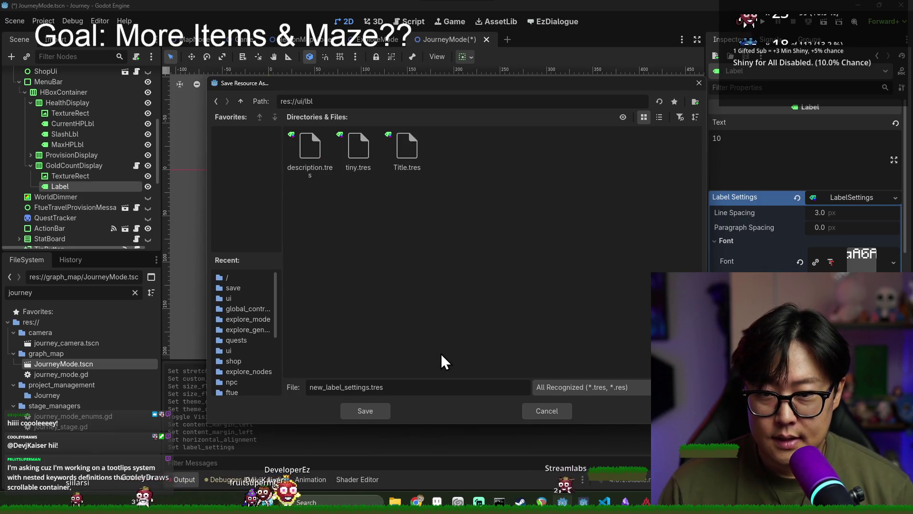
double_click(352, 387)
key(BackSpace)
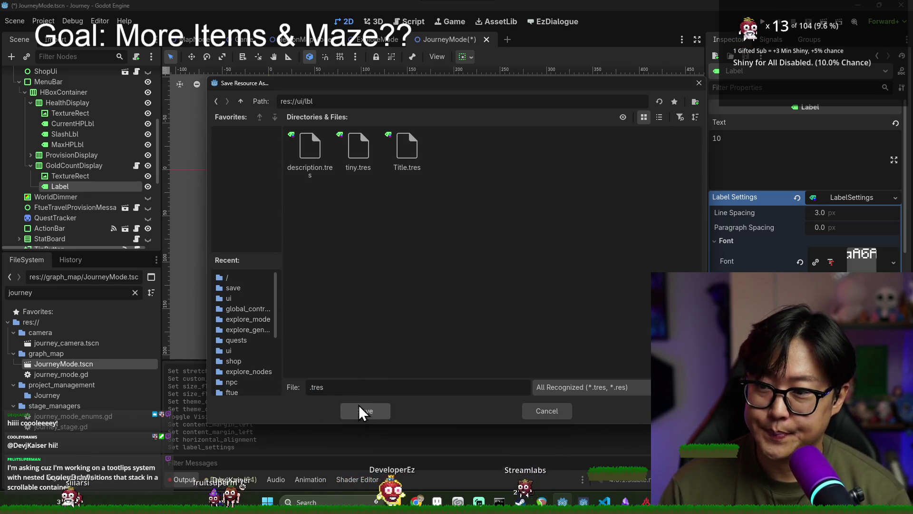
text(M)
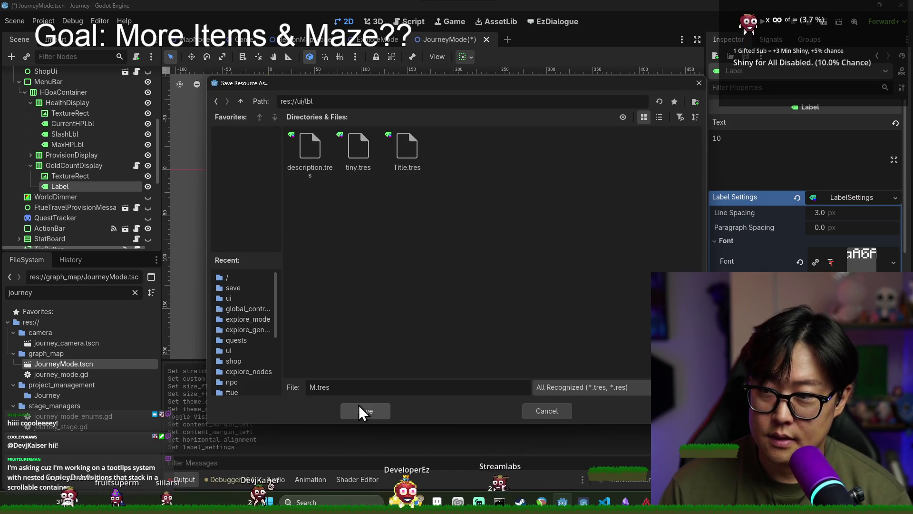
text(enuBar)
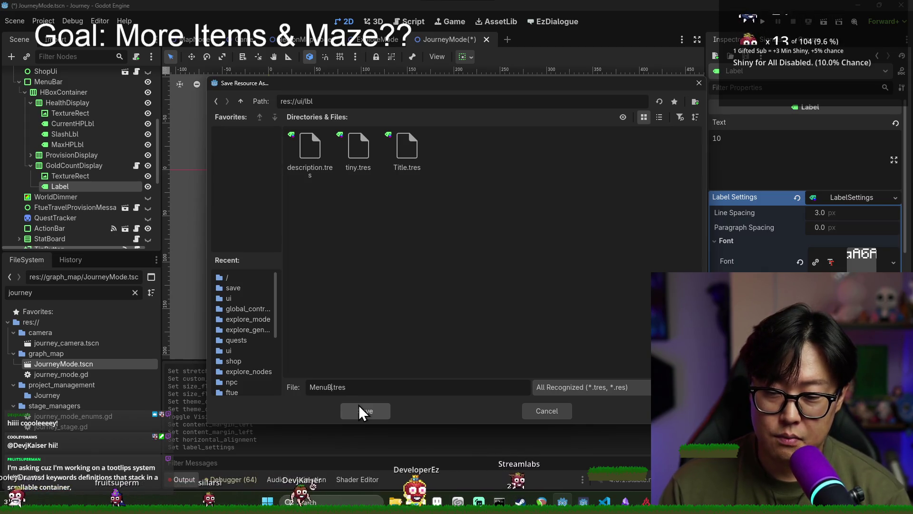
text(StatL)
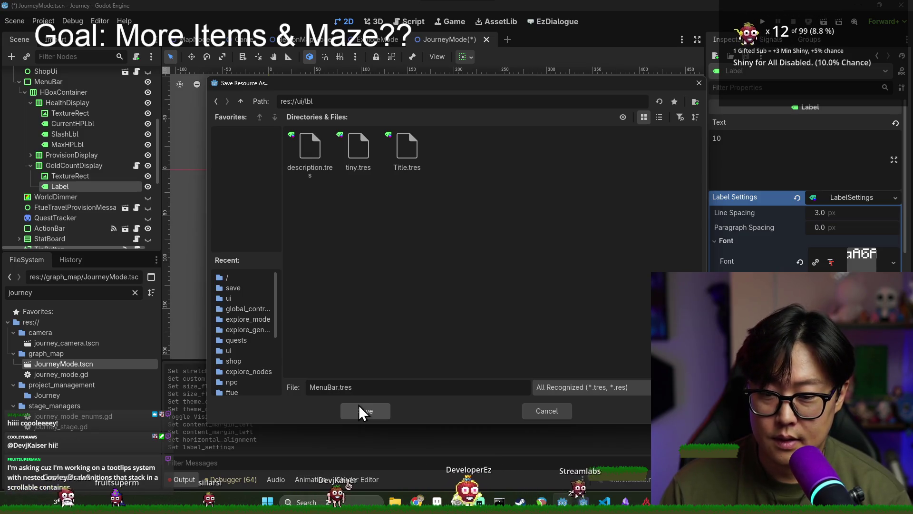
text(bl)
click(359, 404)
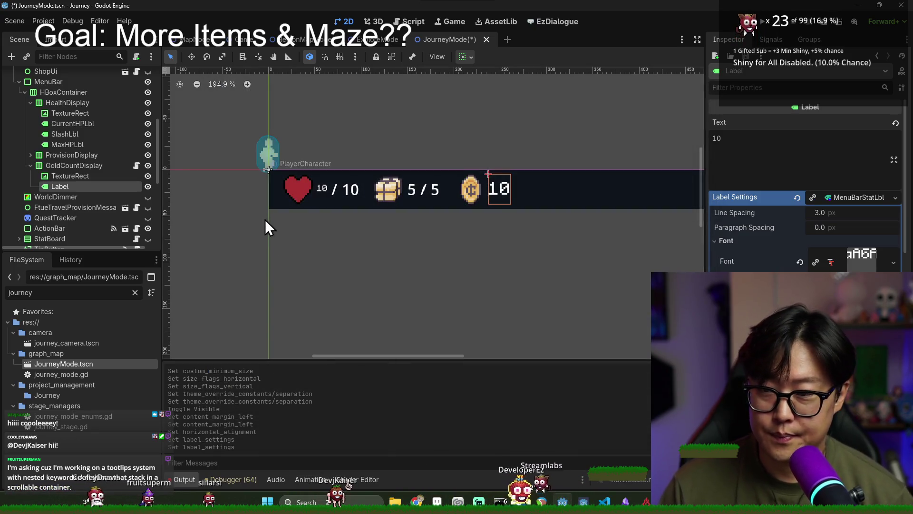
Apply MenuBarStatLbl.tres to CurrentProvisionLbl, SlashLbl and MaxProvisionLbl, then save the scene.
click(30, 156)
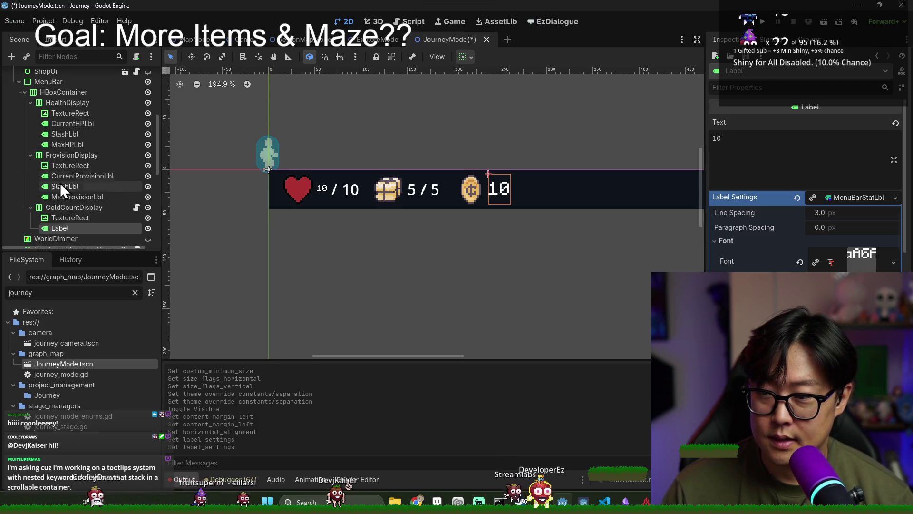
click(72, 176)
click(883, 198)
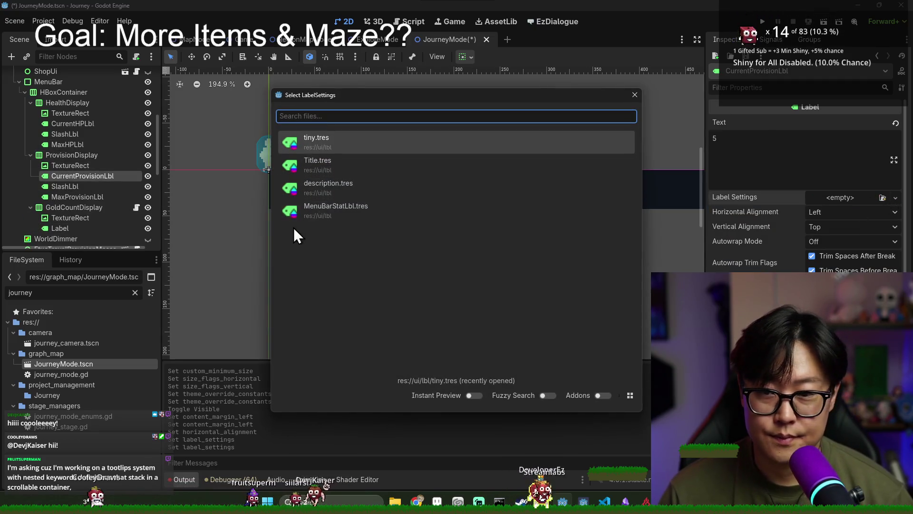
double_click(285, 211)
scroll(70, 219, down, 3)
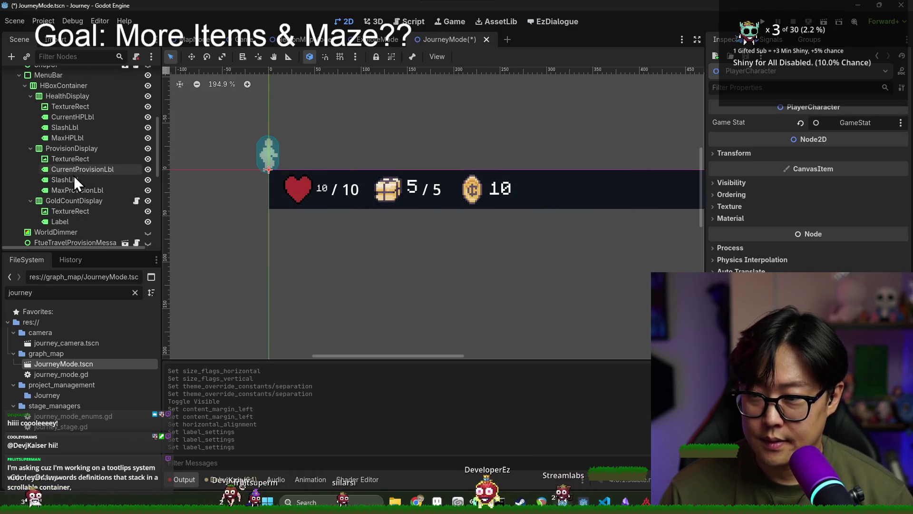
click(73, 179)
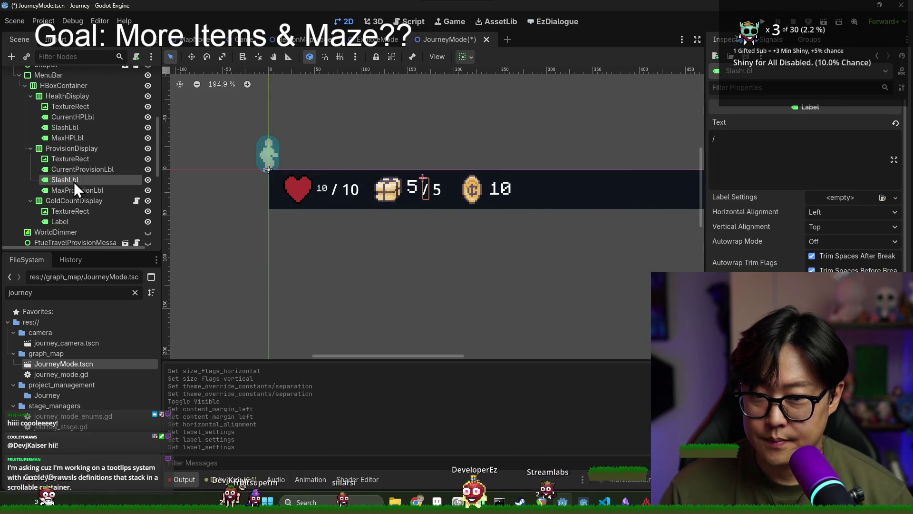
click(882, 198)
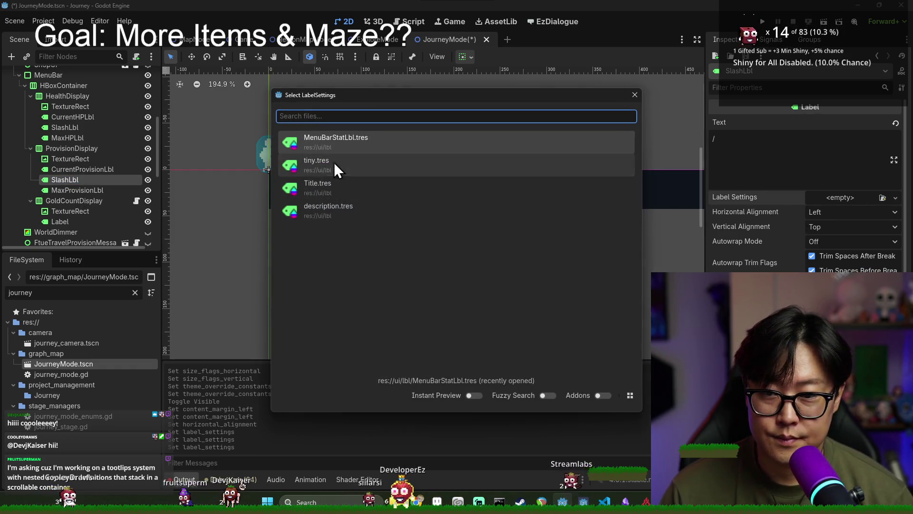
double_click(330, 144)
scroll(86, 196, down, 2)
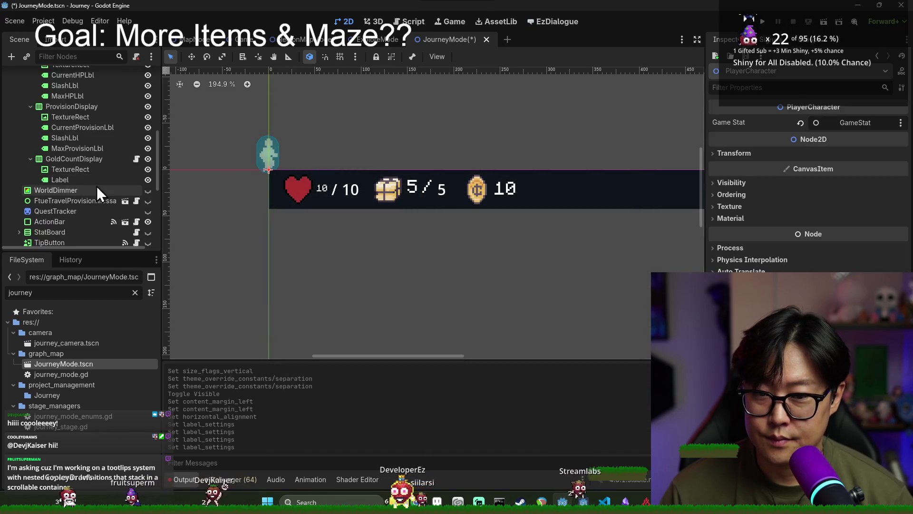
click(80, 150)
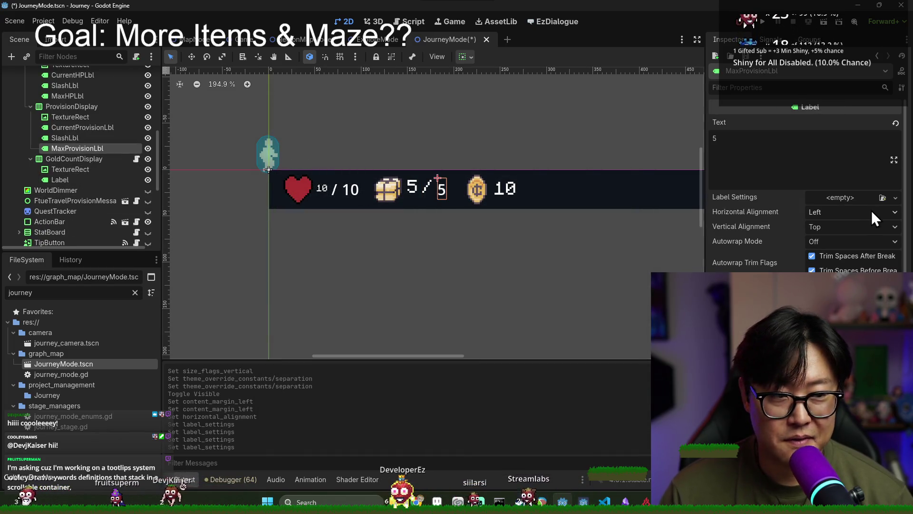
click(882, 198)
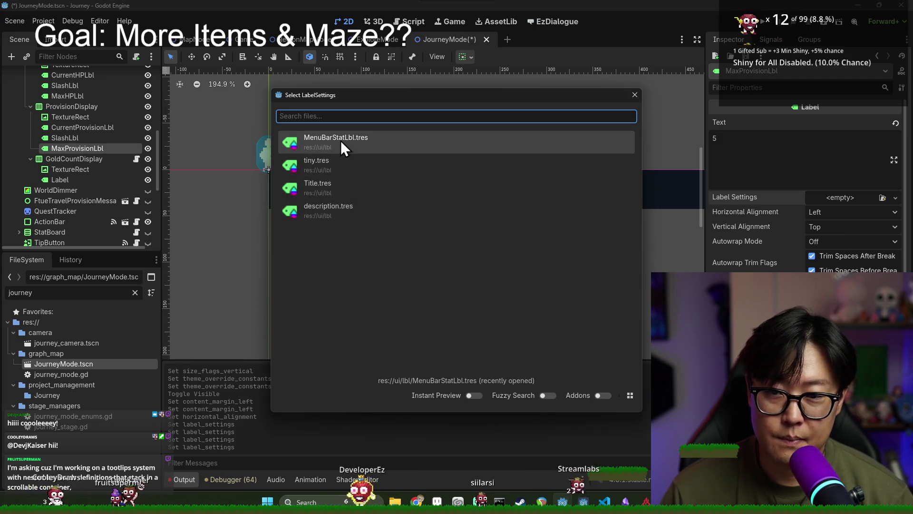
double_click(341, 141)
key(ctrl+s)
click(52, 179)
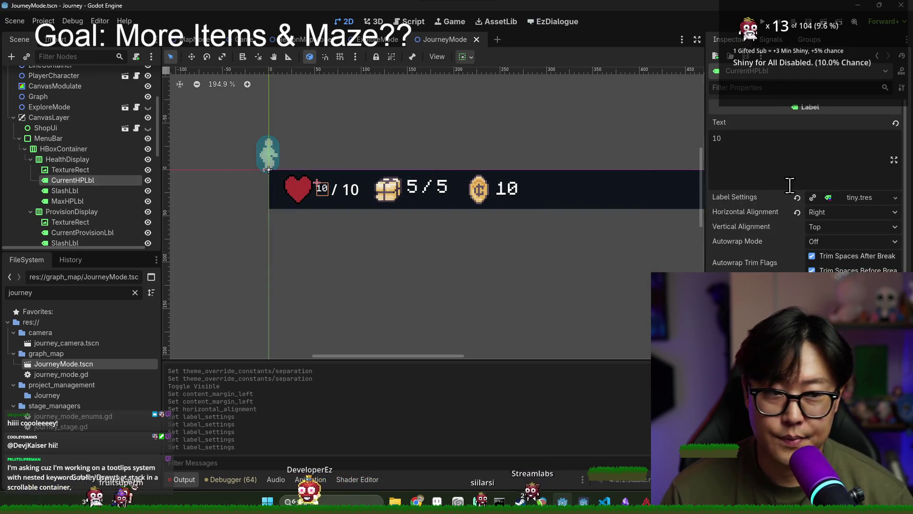
Replace the current HP number's tiny style with MenuBarStatLbl.tres.
click(889, 199)
click(797, 197)
click(894, 198)
click(532, 204)
click(881, 198)
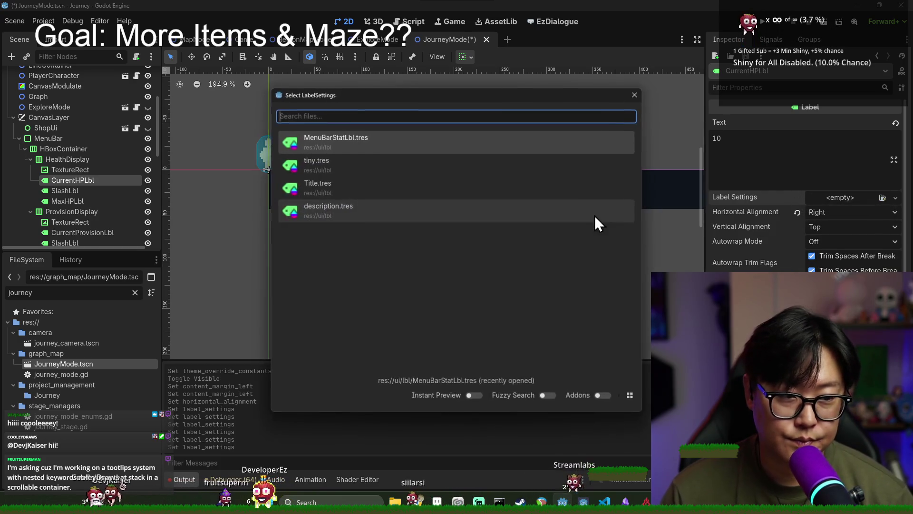
double_click(359, 138)
click(253, 160)
Apply MenuBarStatLbl.tres to the health SlashLbl and MaxHPLbl, then save the scene.
click(347, 199)
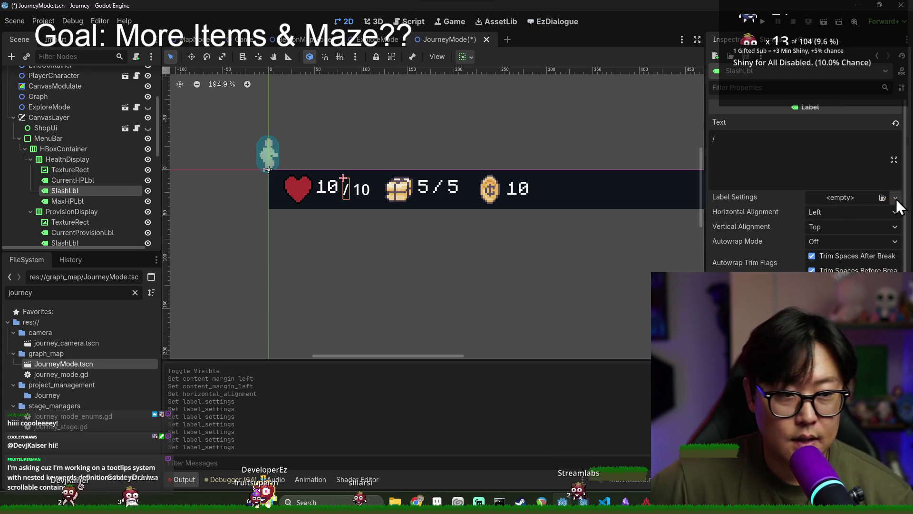
click(881, 199)
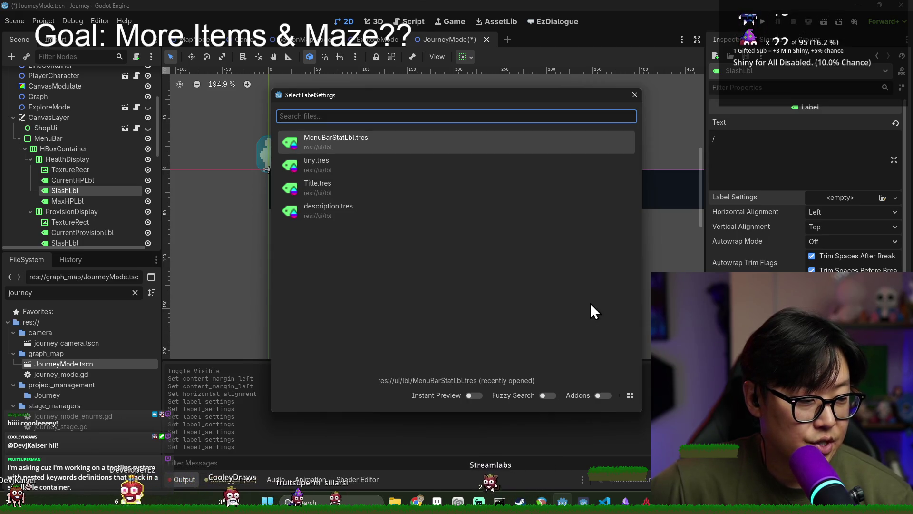
double_click(353, 147)
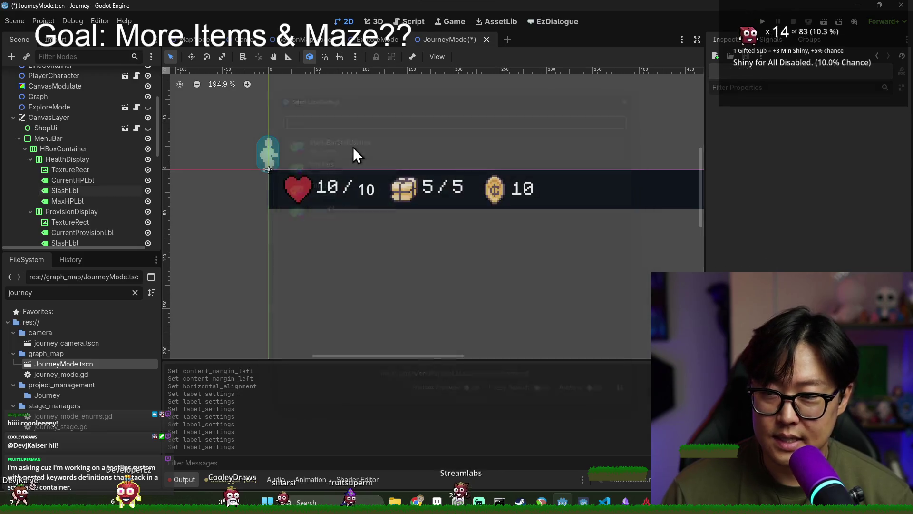
click(44, 200)
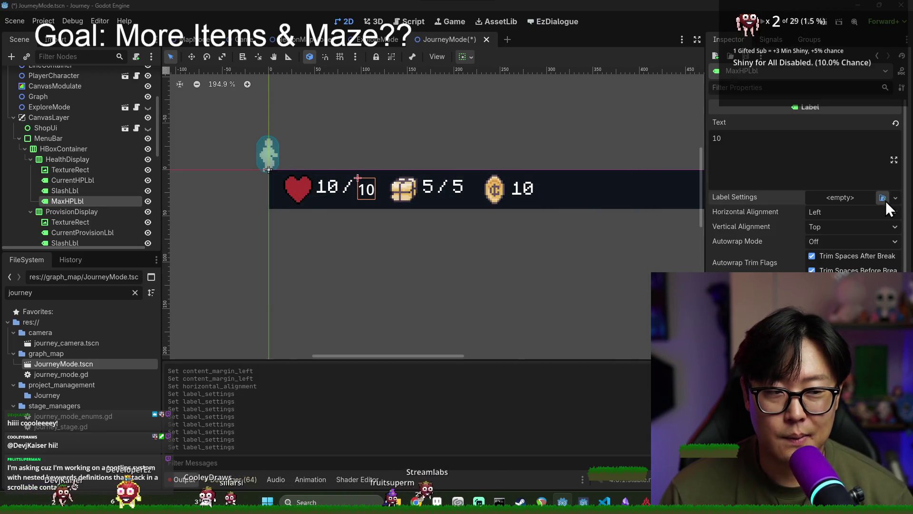
click(883, 198)
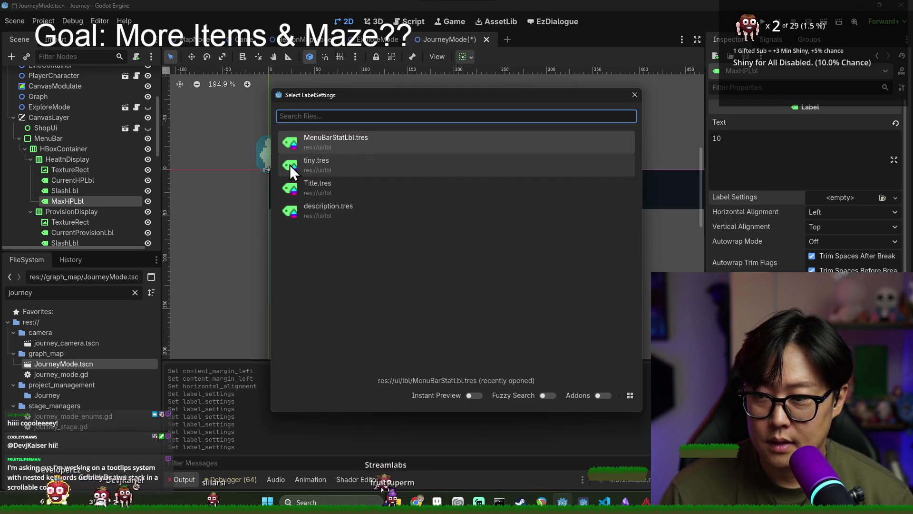
double_click(327, 146)
key(ctrl+s)
scroll(426, 213, down, 3)
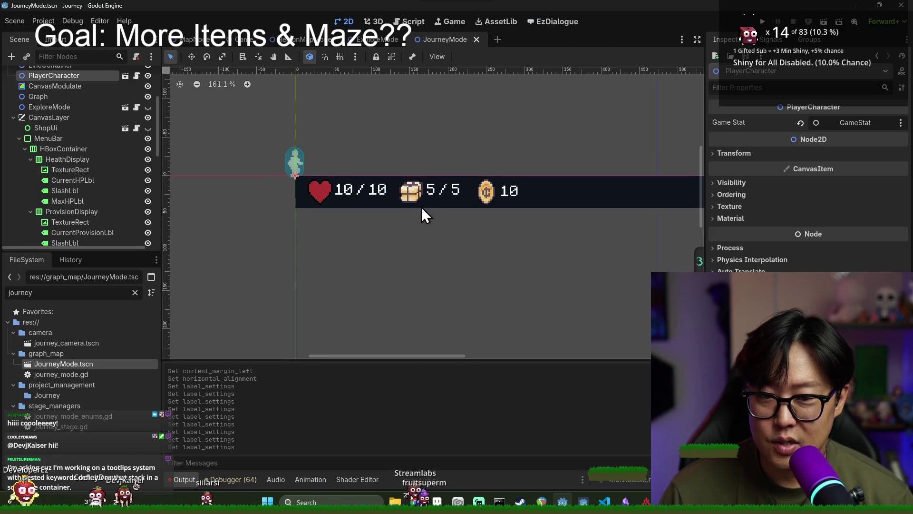
Select CurrentHPLbl, SlashLbl and MaxHPLbl together.
click(96, 199)
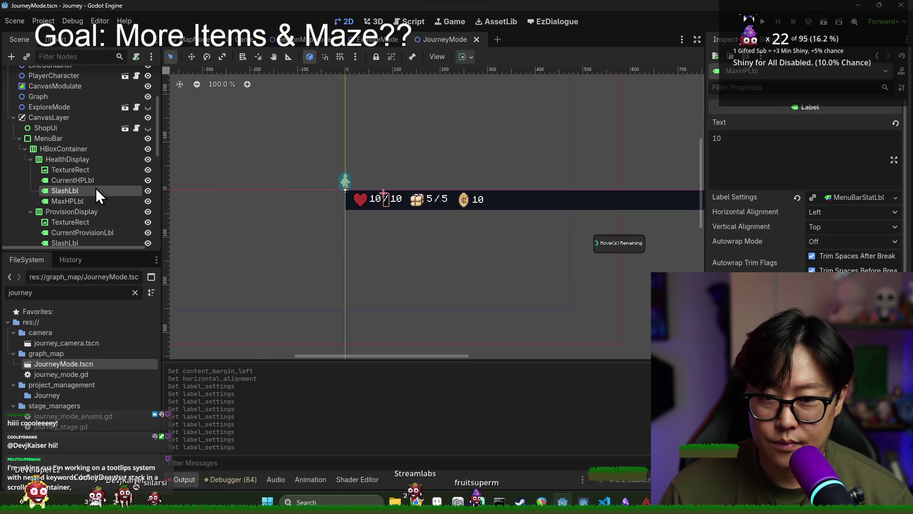
click(98, 179)
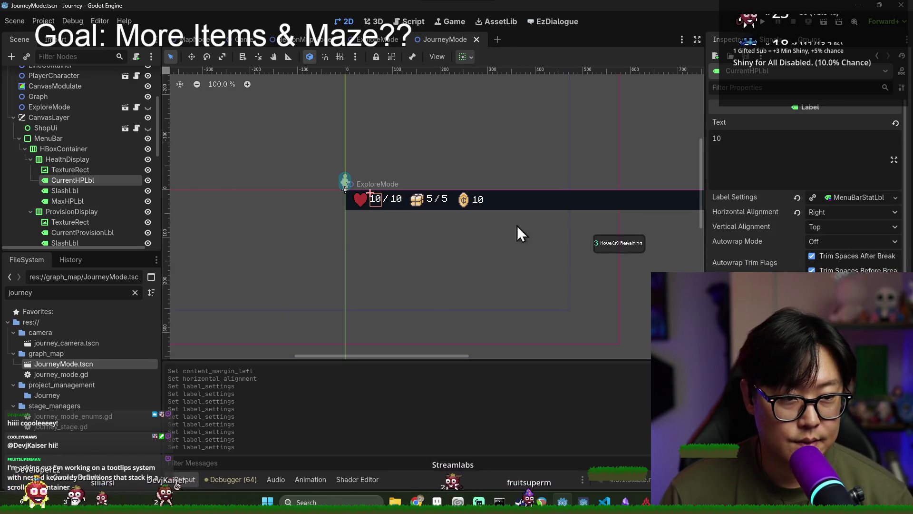
click(80, 199)
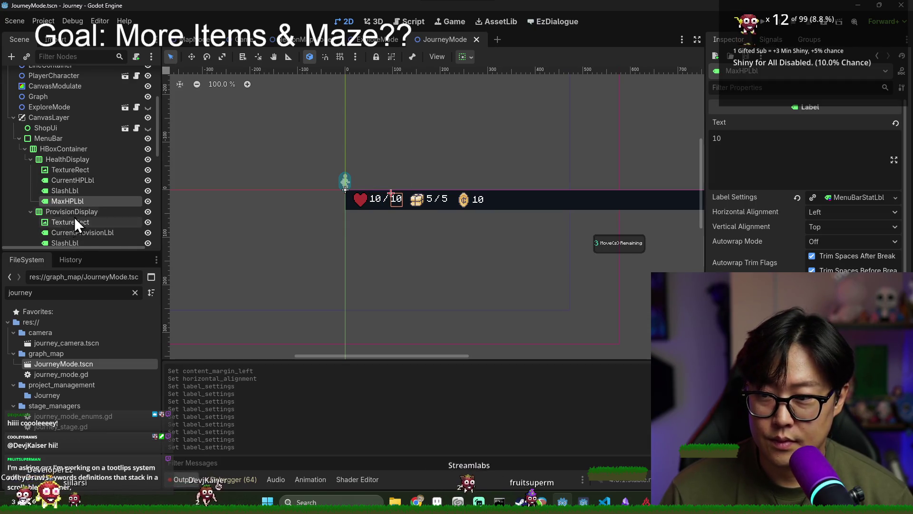
scroll(414, 220, up, 5)
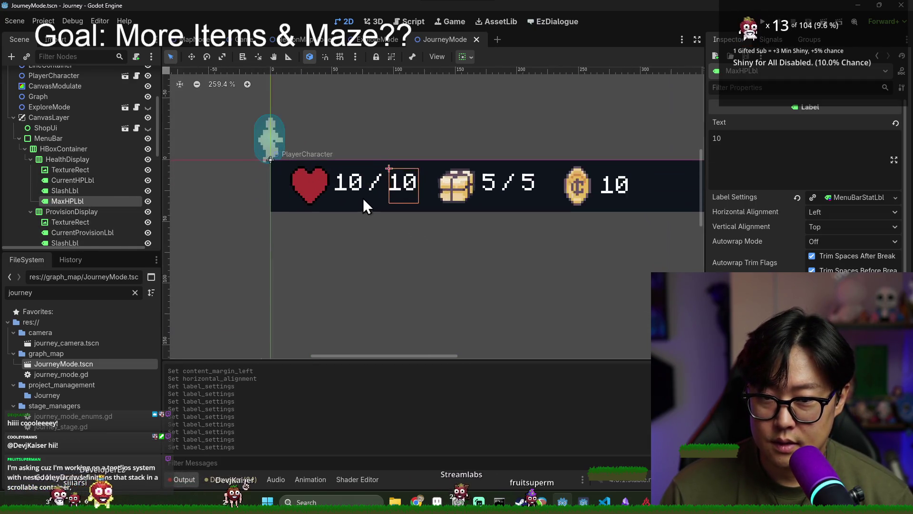
click(65, 172)
click(67, 181)
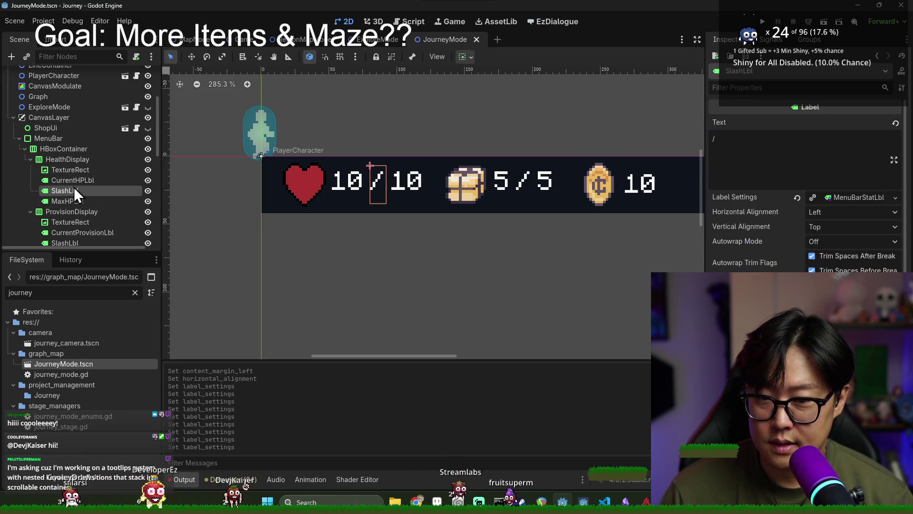
shift+click(69, 201)
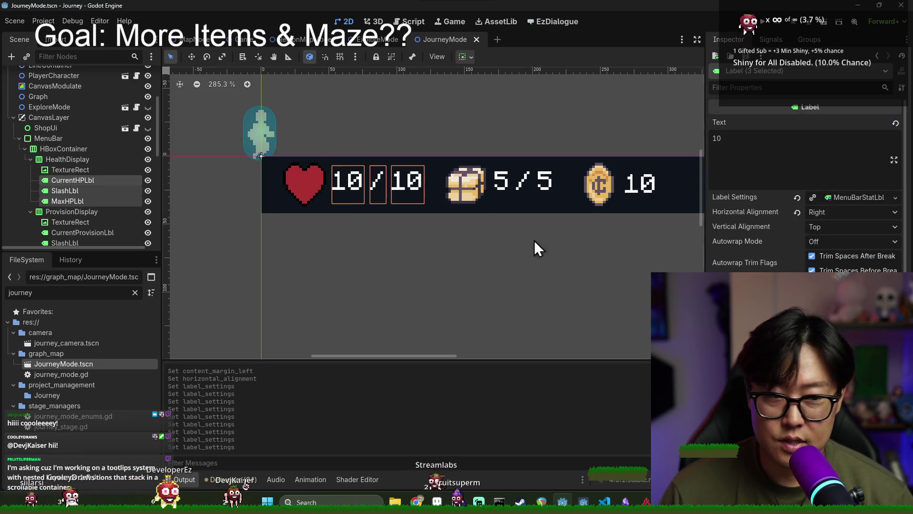
Try centred vertical alignment on the three labels and change their vertical container sizing.
click(836, 226)
click(846, 255)
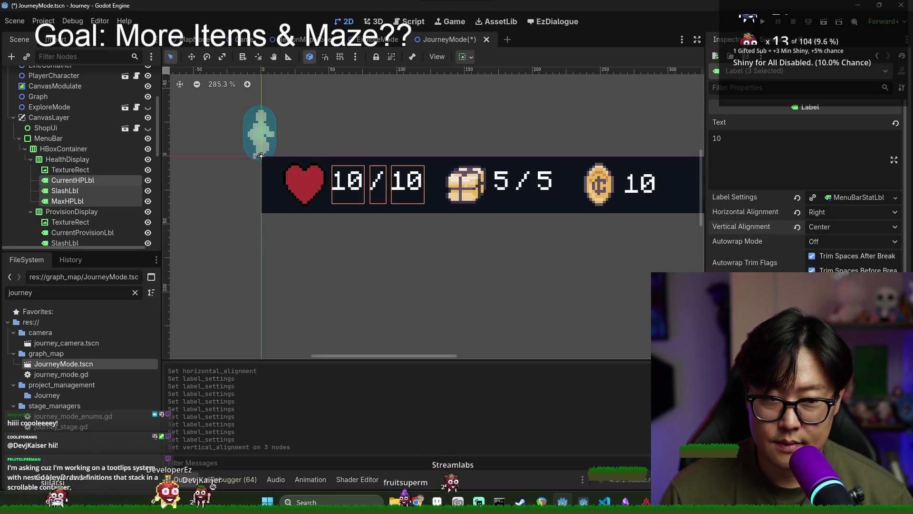
scroll(807, 255, down, 5)
click(744, 263)
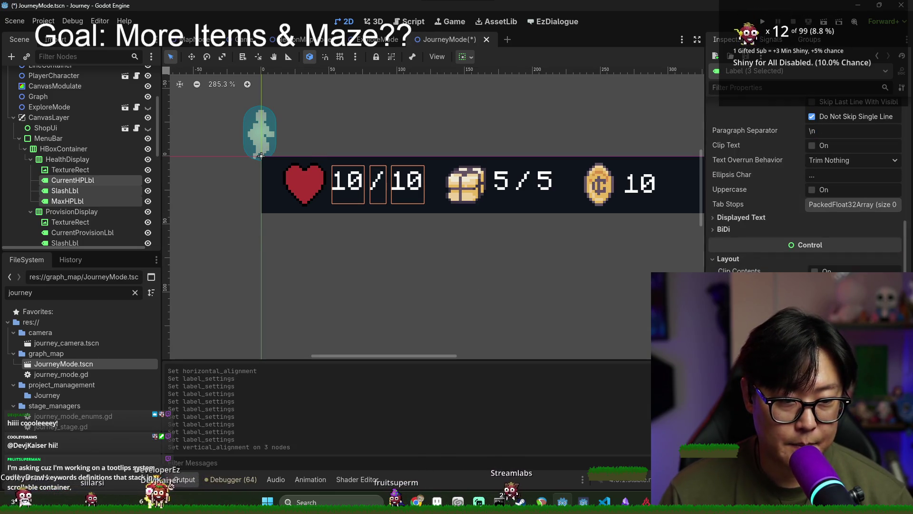
scroll(805, 190, down, 3)
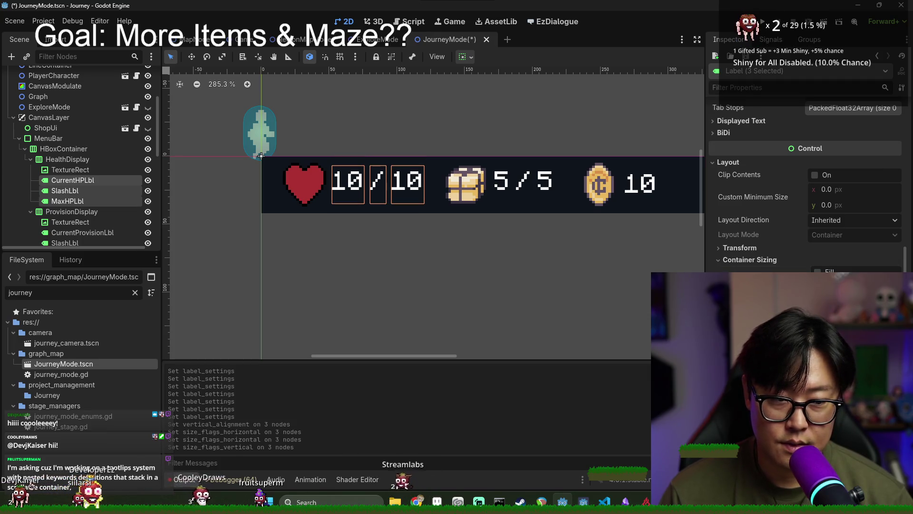
click(817, 324)
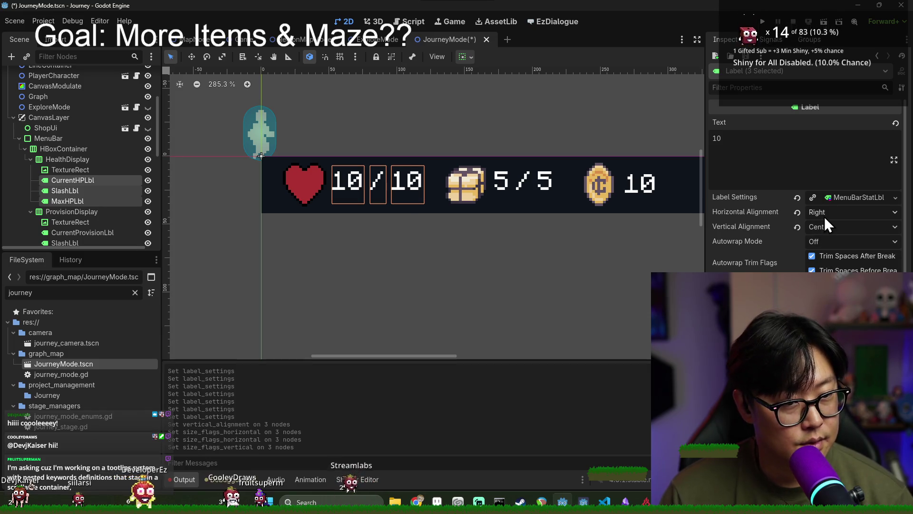
Try Bottom alignment, set vertical alignment back to Top, and save JourneyMode.tscn.
click(829, 227)
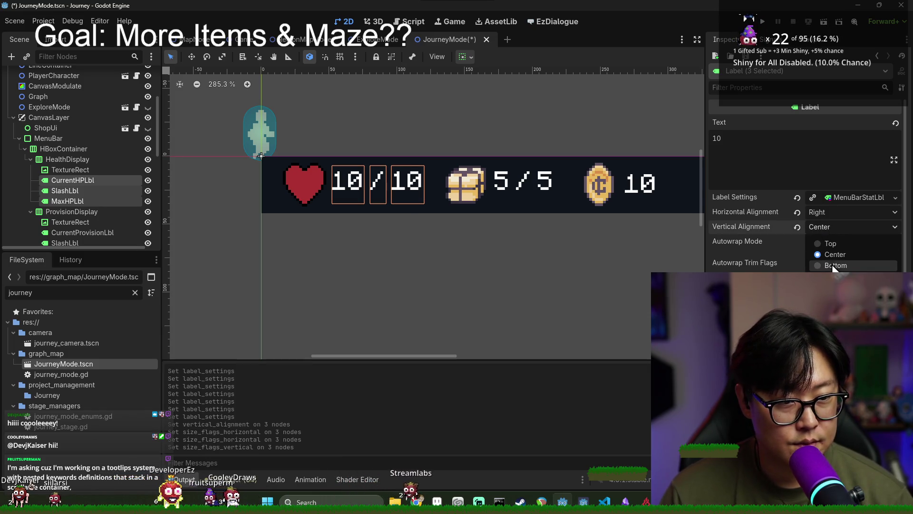
click(834, 268)
click(822, 227)
key(Up)
key(Up)
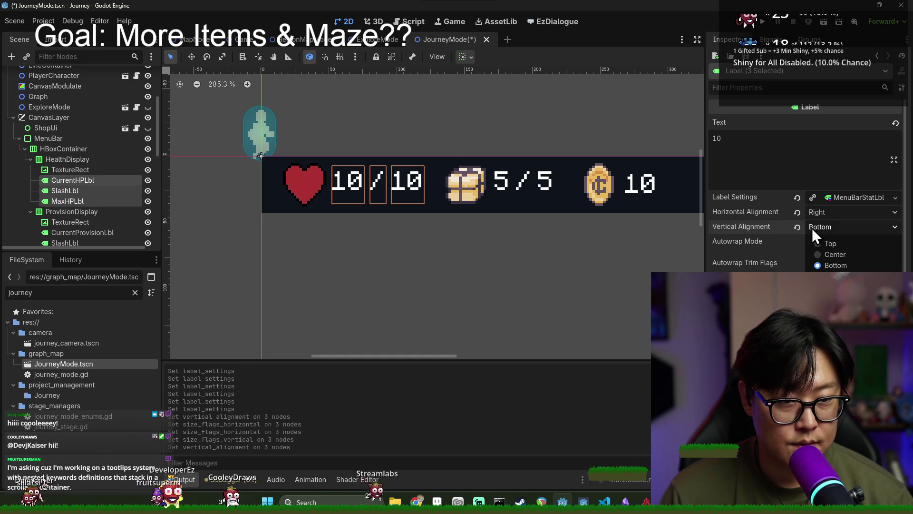
key(Return)
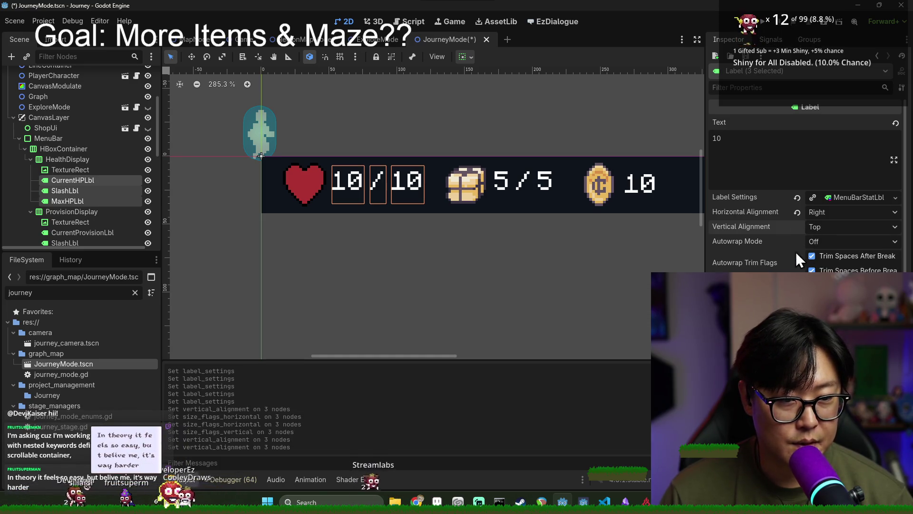
scroll(423, 240, down, 2)
key(ctrl+s)
key(ctrl+s)
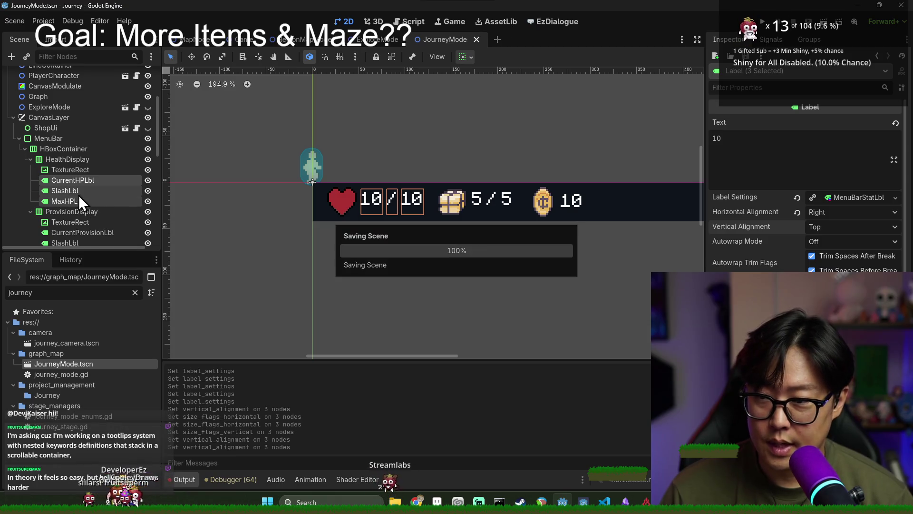
Select the HealthDisplay container and expand its Layout properties.
click(71, 222)
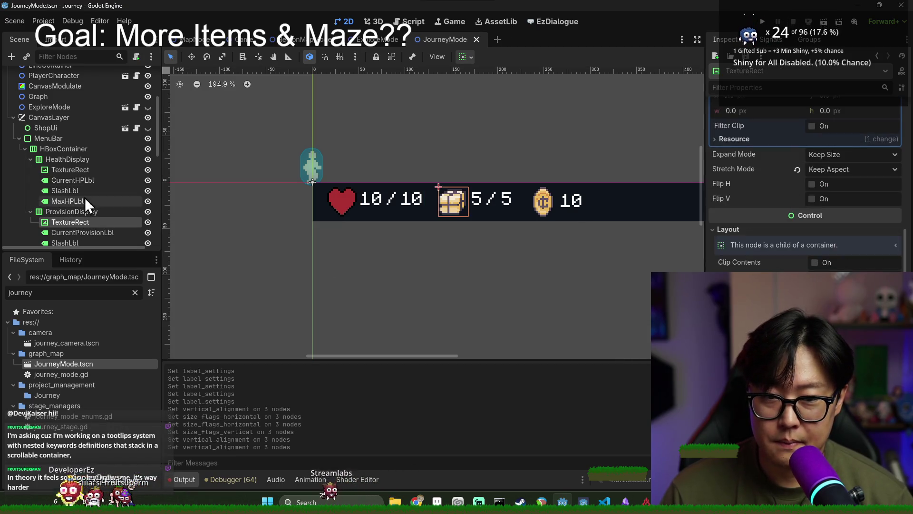
scroll(347, 231, down, 3)
click(76, 160)
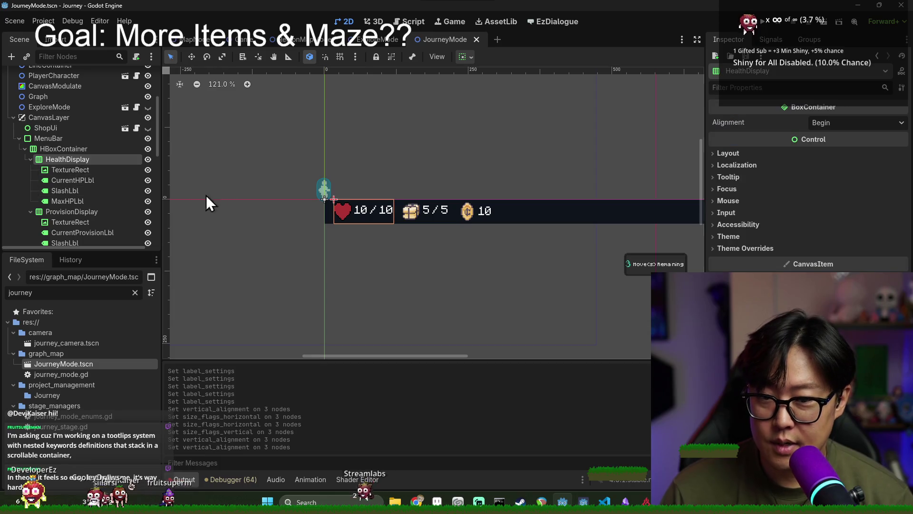
click(83, 173)
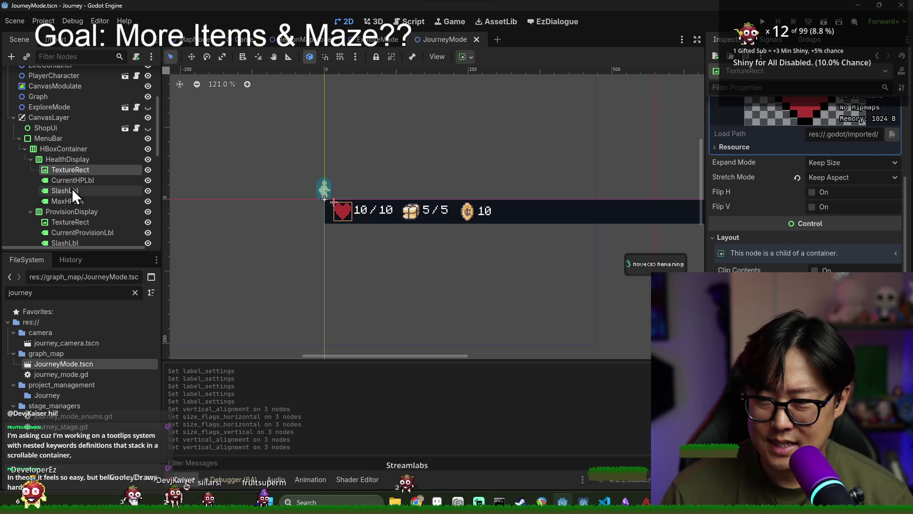
click(64, 161)
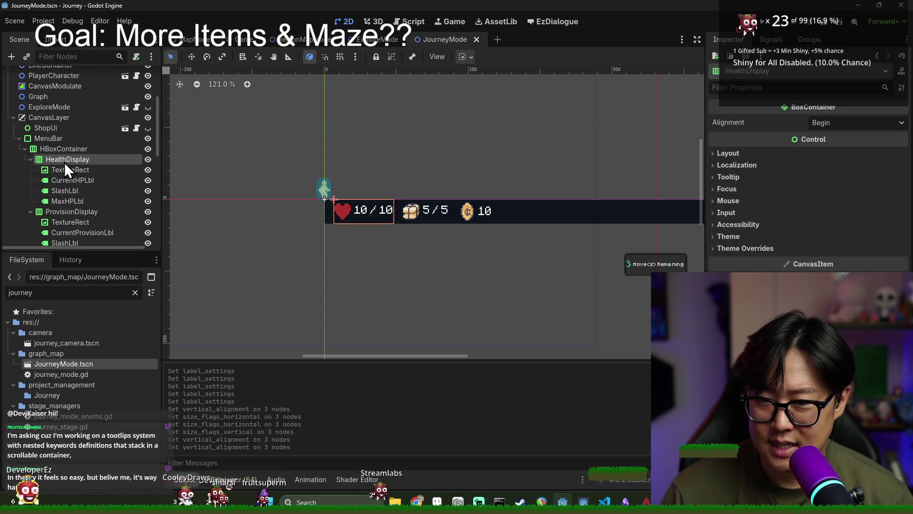
click(752, 154)
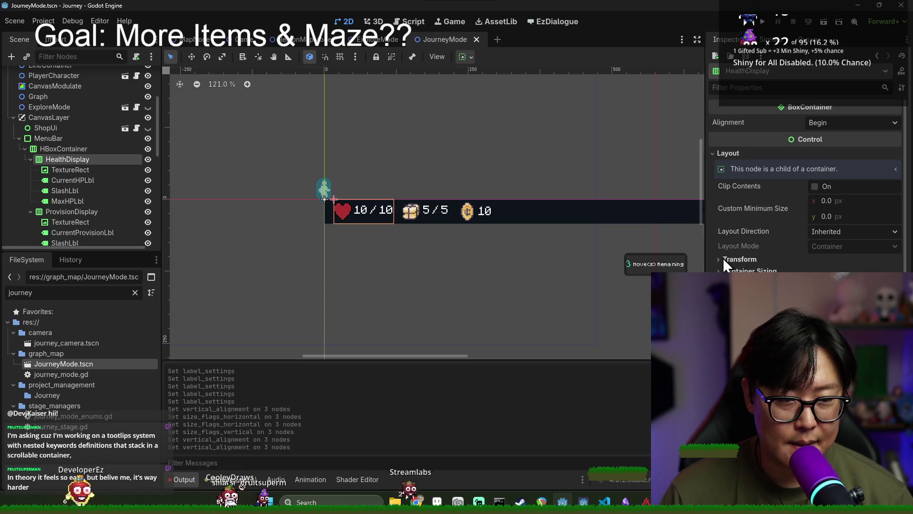
click(819, 124)
click(846, 260)
Try HealthDisplay custom minimum widths of 100, 200 and 240 px.
click(841, 202)
text(100)
key(Return)
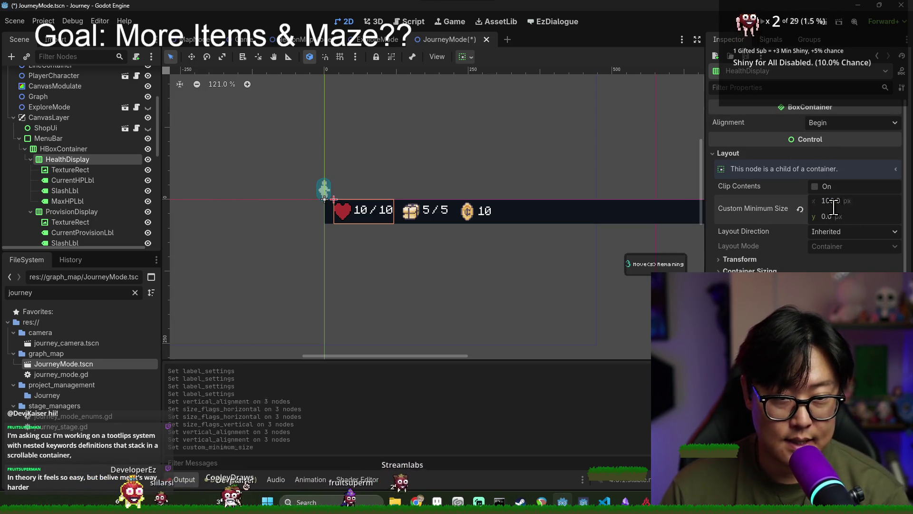
click(834, 202)
text(200)
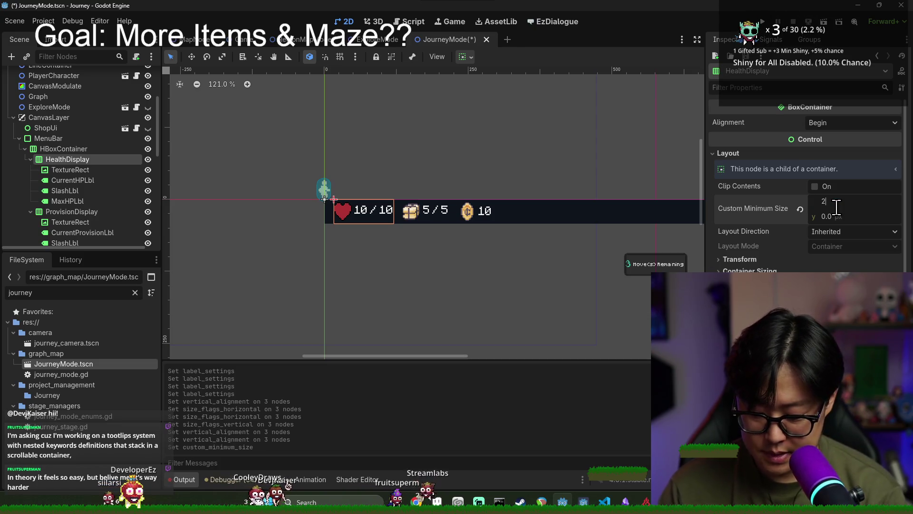
key(Return)
click(845, 203)
text(240)
key(Return)
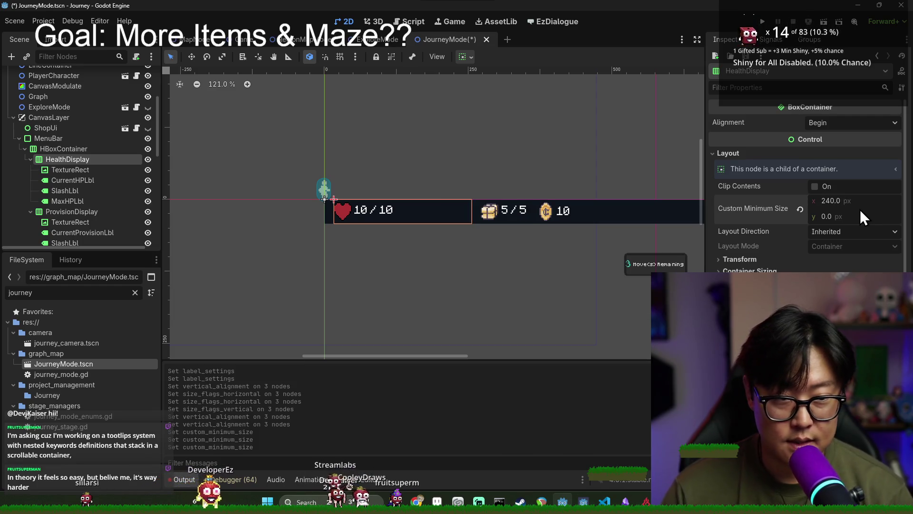
Narrow the minimum width to 220, then settle HealthDisplay at 150 px.
text(220)
key(Return)
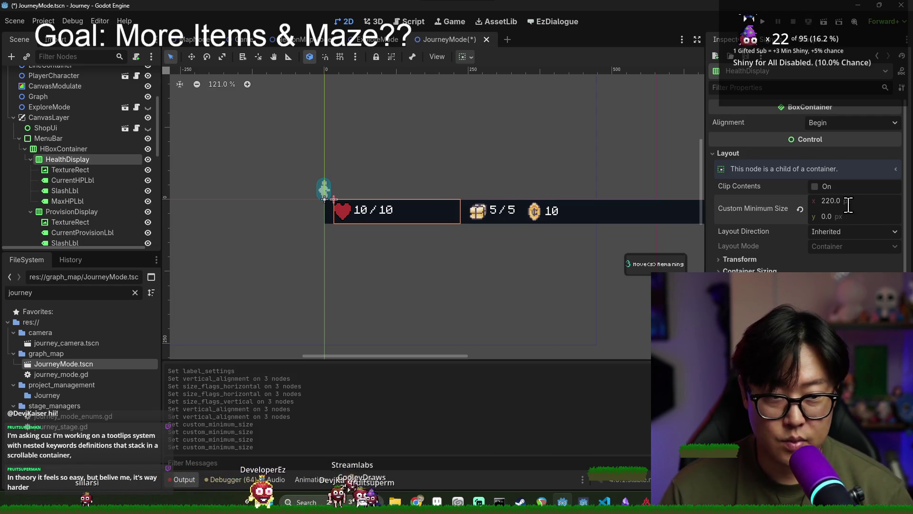
key(Return)
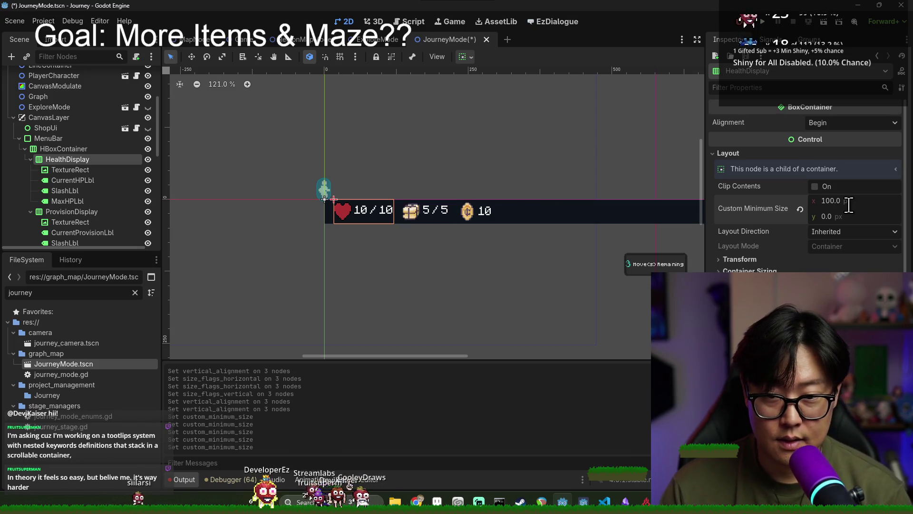
key(Return)
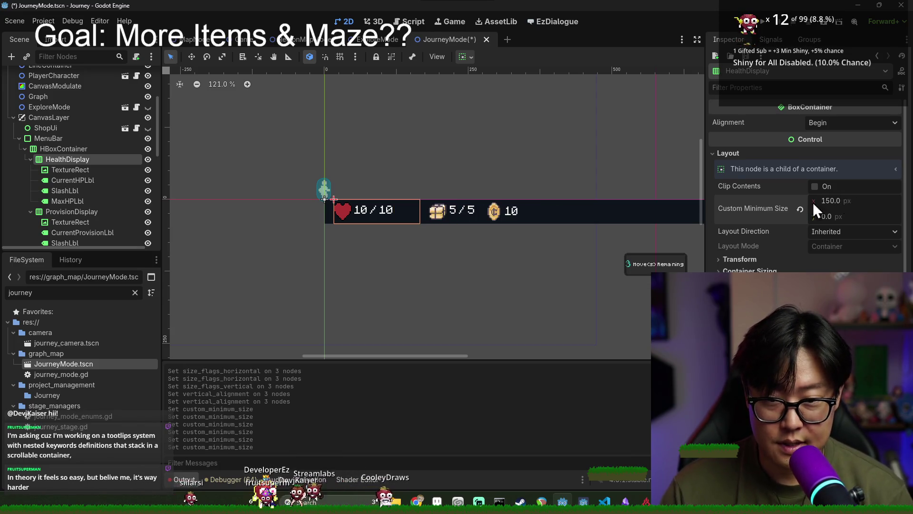
click(62, 212)
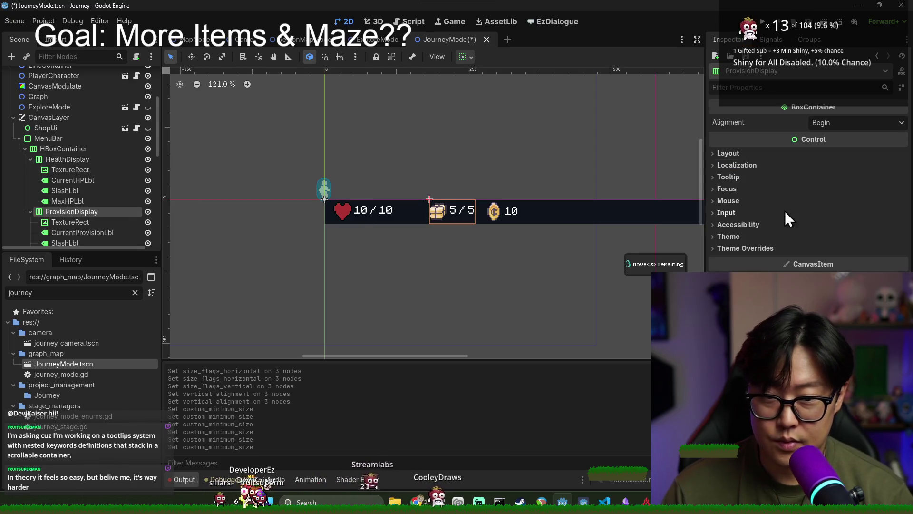
Give ProvisionDisplay a 150 px minimum width and pan to view the whole bar.
click(770, 153)
click(829, 201)
text(150)
key(Return)
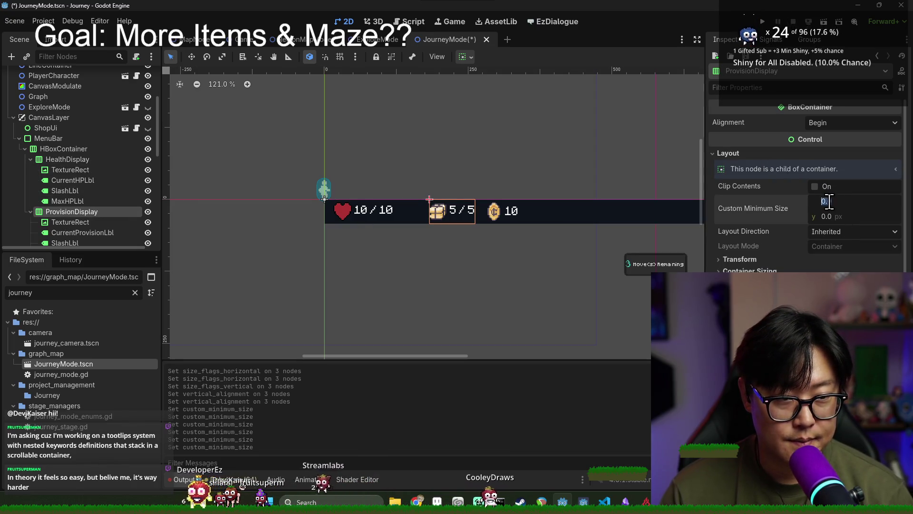
scroll(546, 201, down, 5)
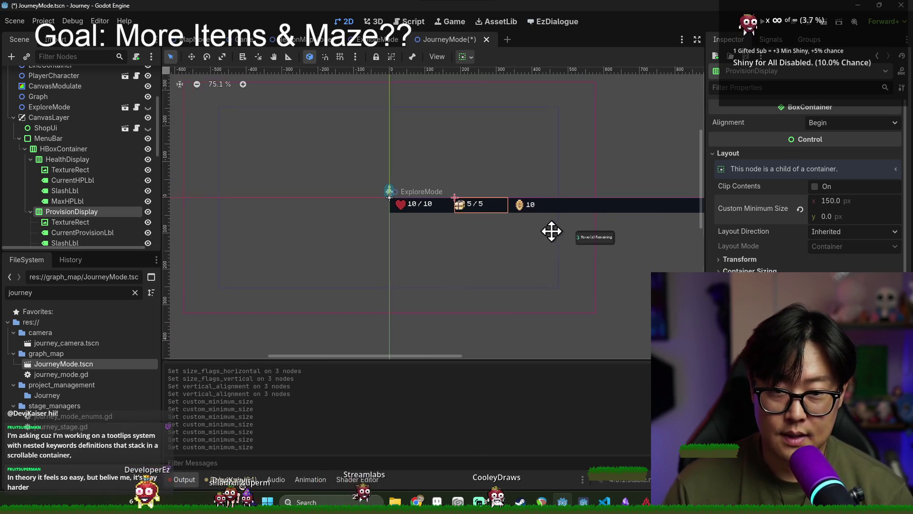
drag(550, 230, 387, 222)
scroll(329, 215, down, 2)
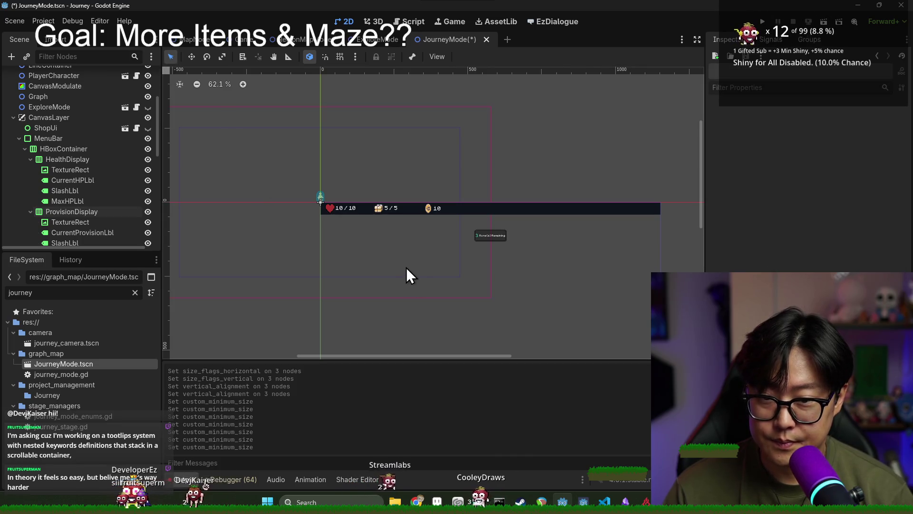
scroll(409, 257, down, 4)
Reduce HealthDisplay's custom minimum width to 130 px.
click(424, 267)
scroll(423, 266, up, 3)
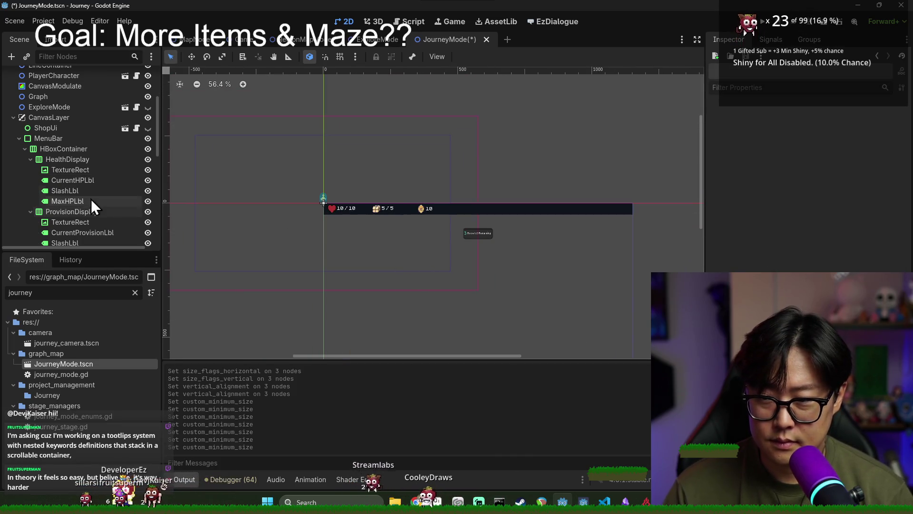
click(75, 162)
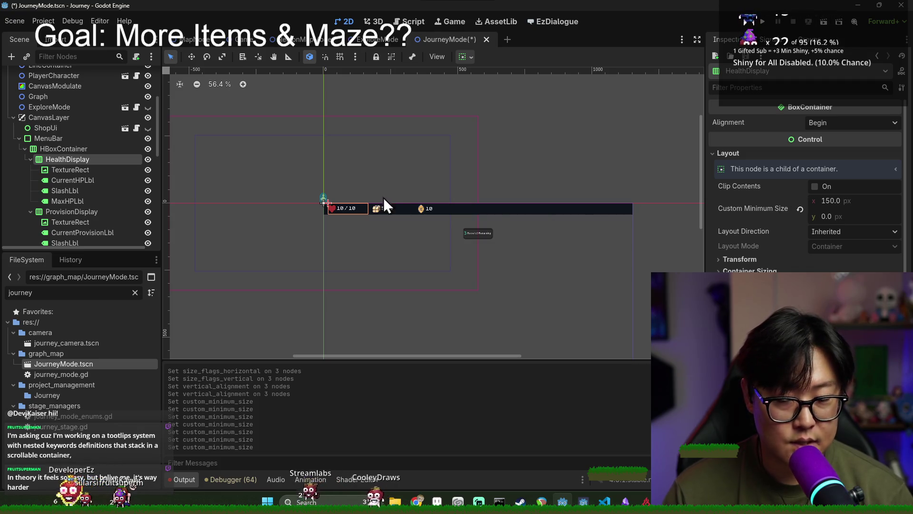
scroll(383, 200, up, 4)
drag(844, 200, 827, 201)
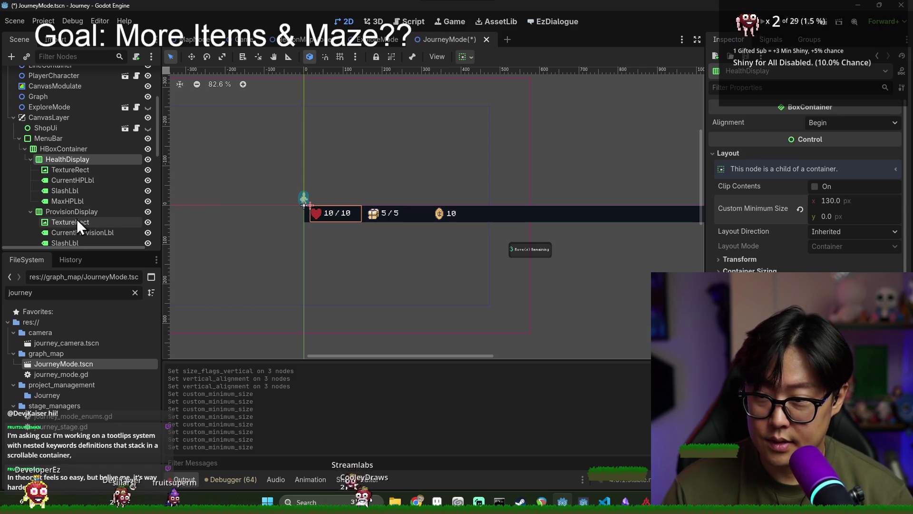
Set the CurrentHPLbl and MaxHPLbl text to 100 so the readout shows '100 / 100'.
click(82, 180)
click(767, 153)
text(00)
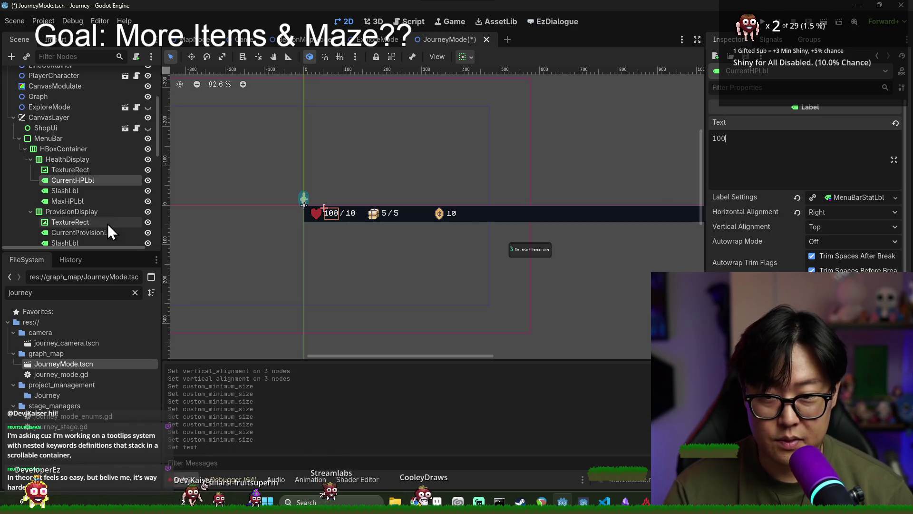
click(95, 201)
click(731, 148)
text(0)
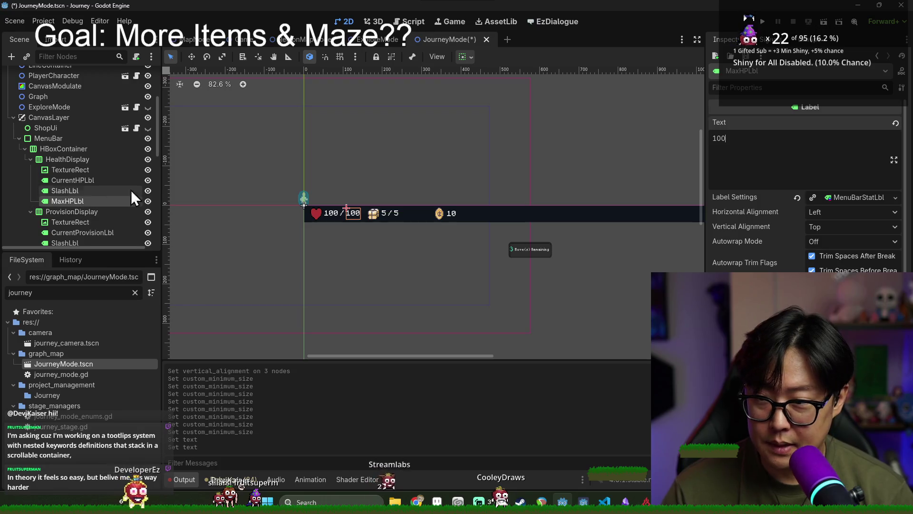
Change ProvisionDisplay's custom minimum width to 130 px.
click(52, 222)
click(62, 211)
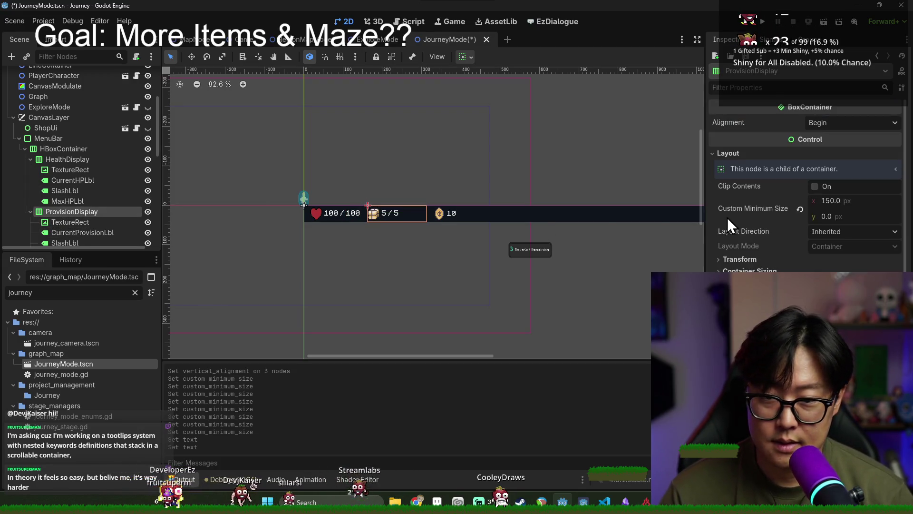
click(840, 202)
text(130)
key(Return)
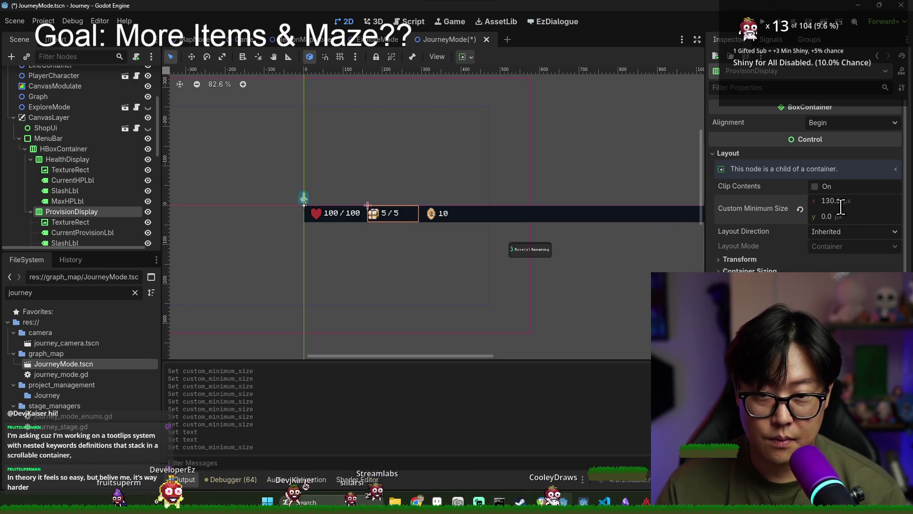
scroll(85, 219, down, 3)
click(67, 202)
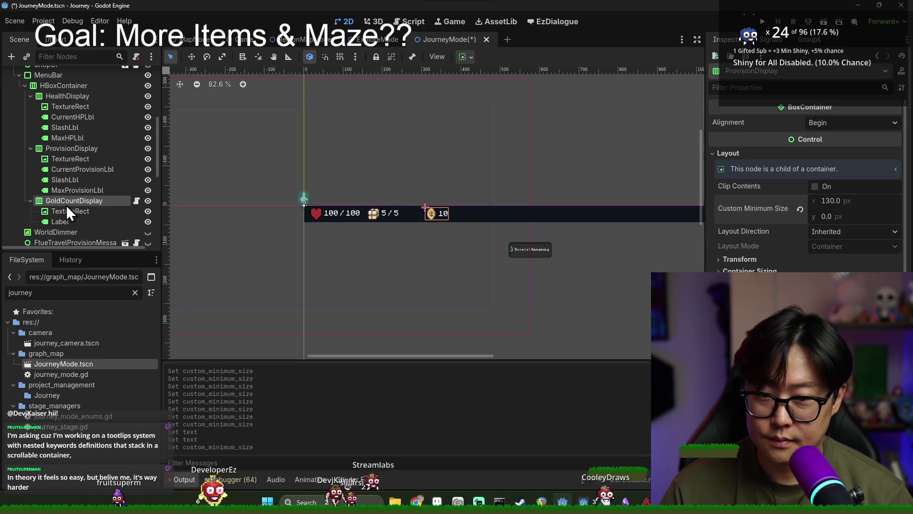
Give GoldCountDisplay a 200 px custom minimum width and save the JourneyMode scene.
click(752, 188)
click(837, 233)
text(200)
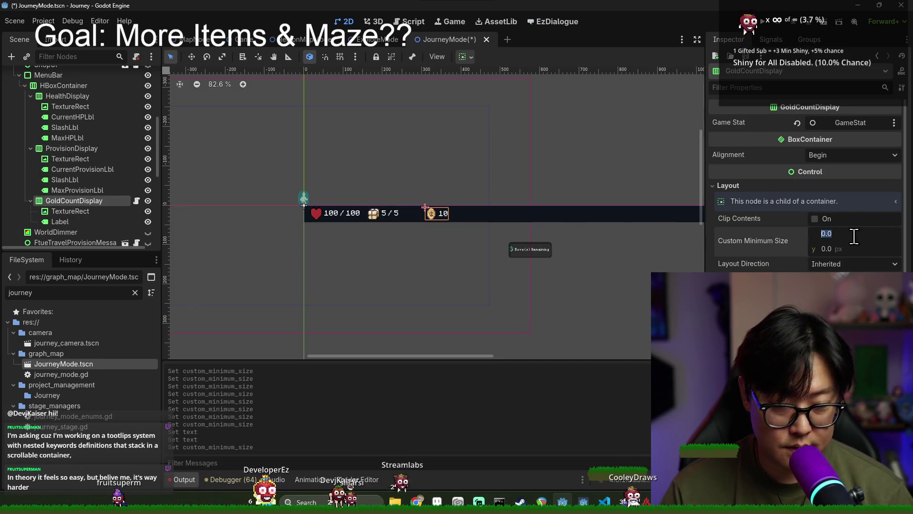
key(Return)
key(ctrl+s)
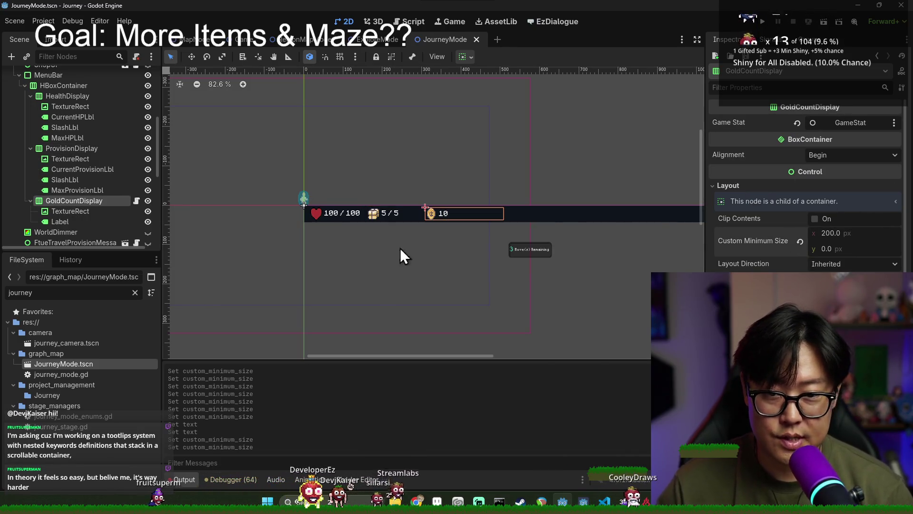
Reselect the GoldCountDisplay node, then switch over to the code editor.
click(345, 251)
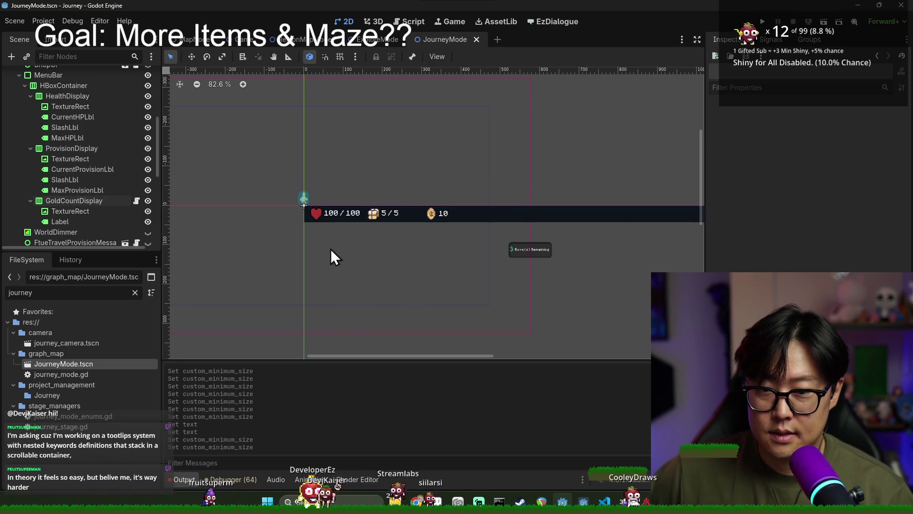
click(77, 211)
click(78, 200)
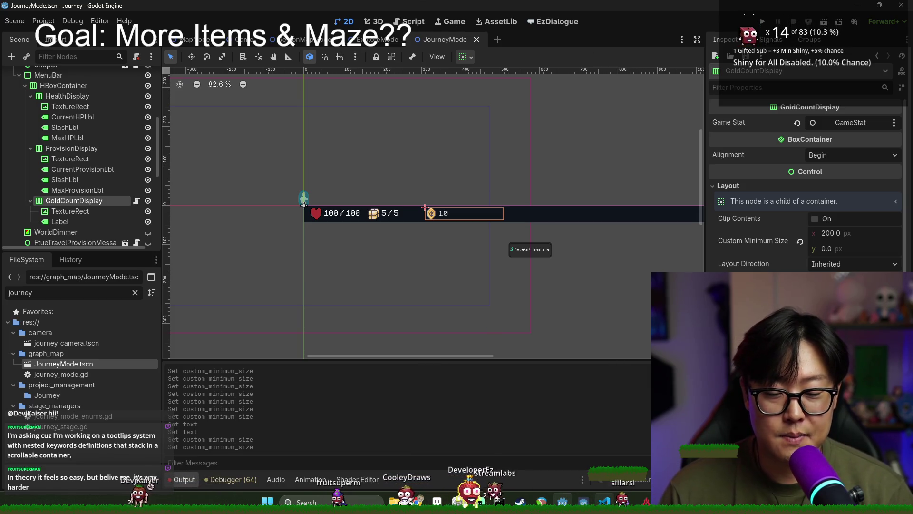
key(alt+Tab)
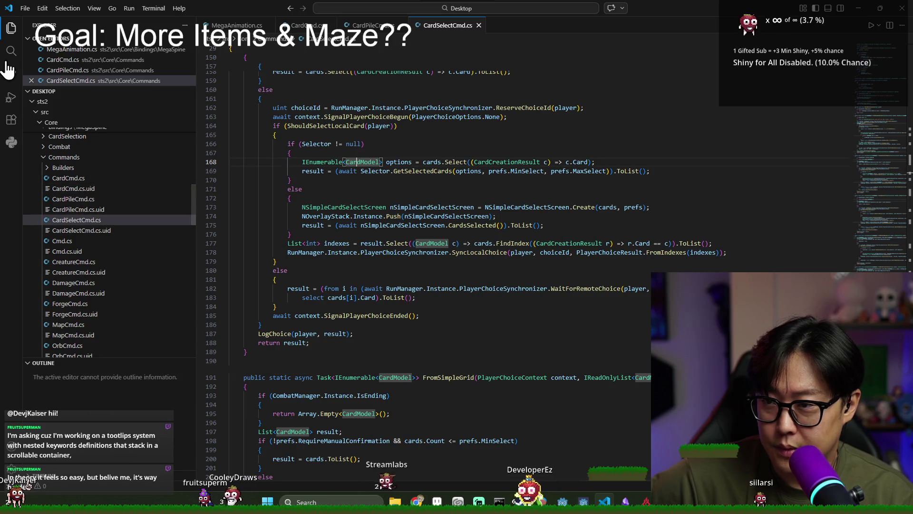
Open AshenStrike.cs via quick open and highlight its three dynamic variable lines.
key(ctrl+p)
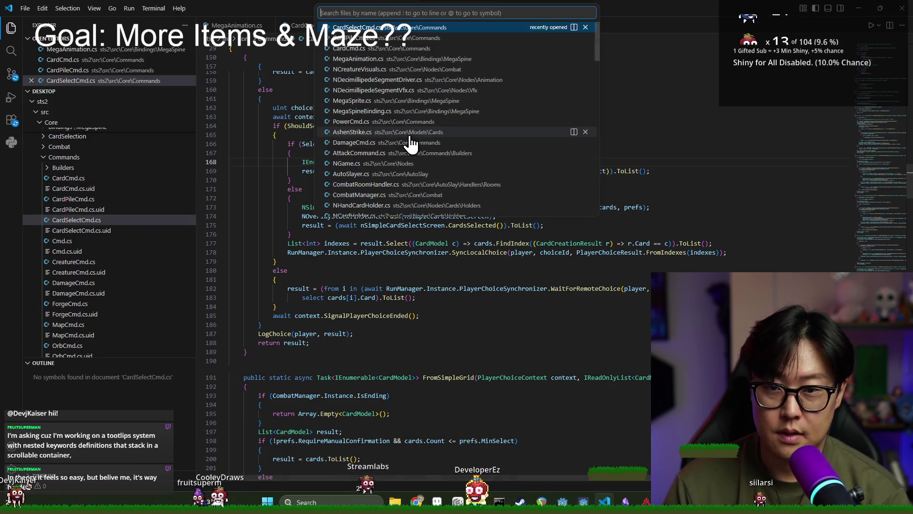
text(strike)
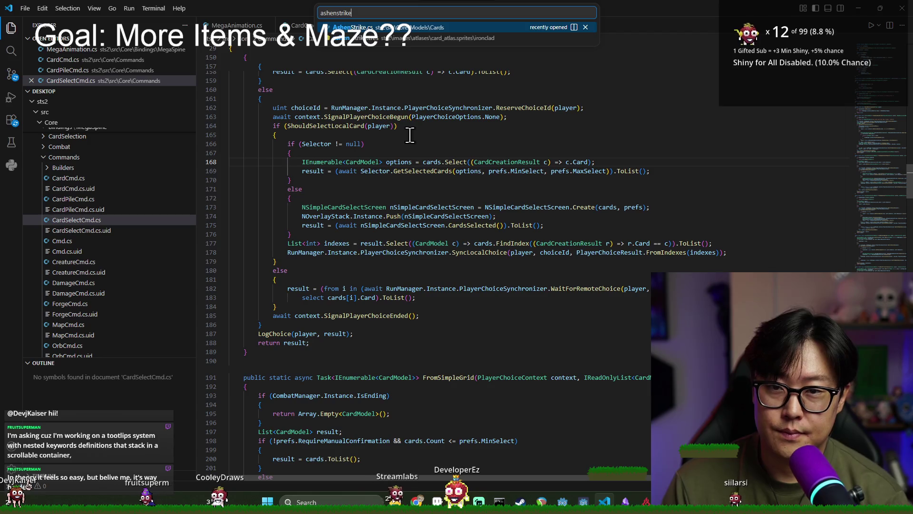
key(Return)
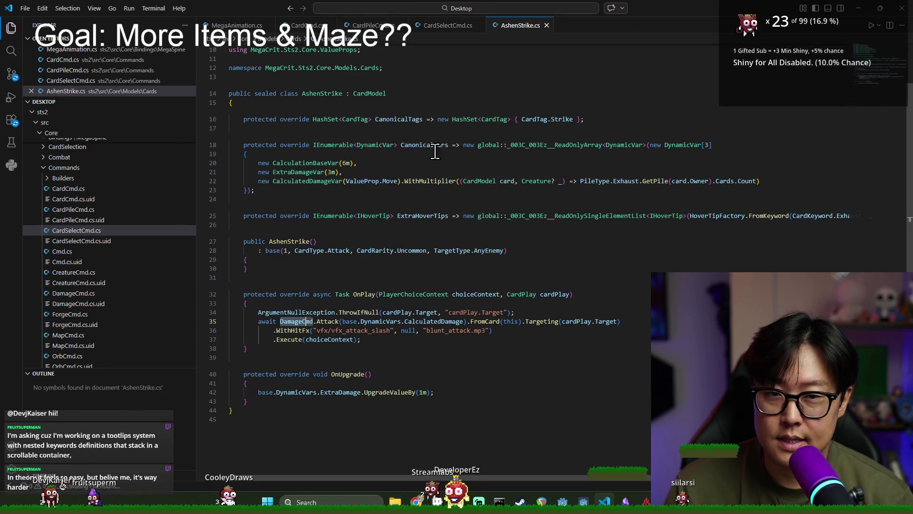
click(362, 136)
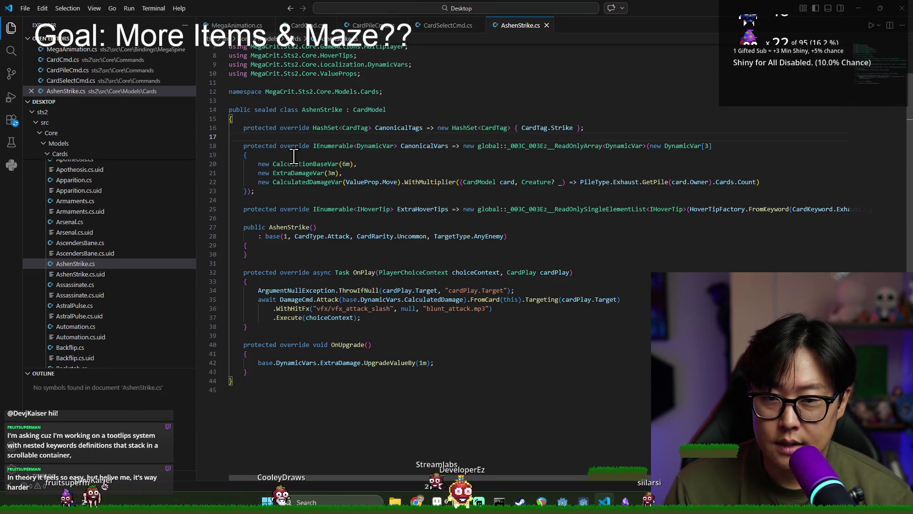
click(316, 190)
mouse_move(255, 163)
mouse_down()
mouse_move(342, 184)
mouse_move(747, 185)
mouse_up()
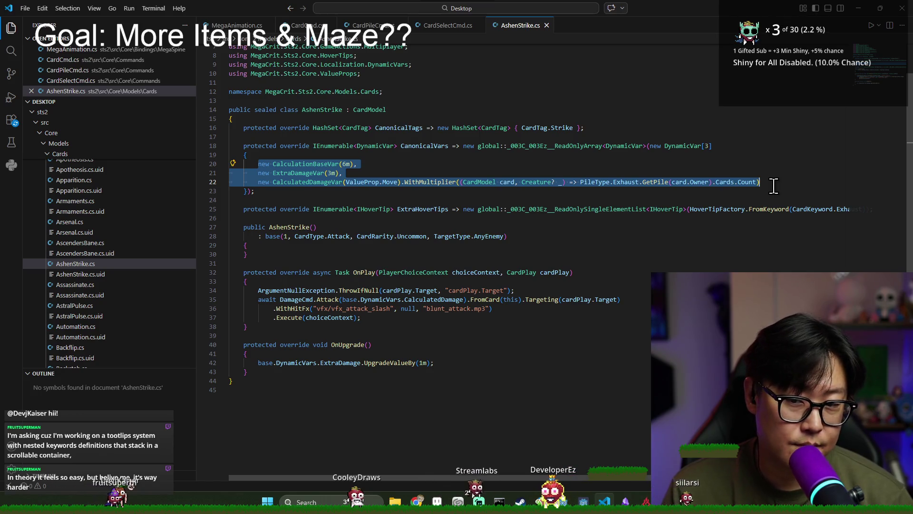
click(307, 175)
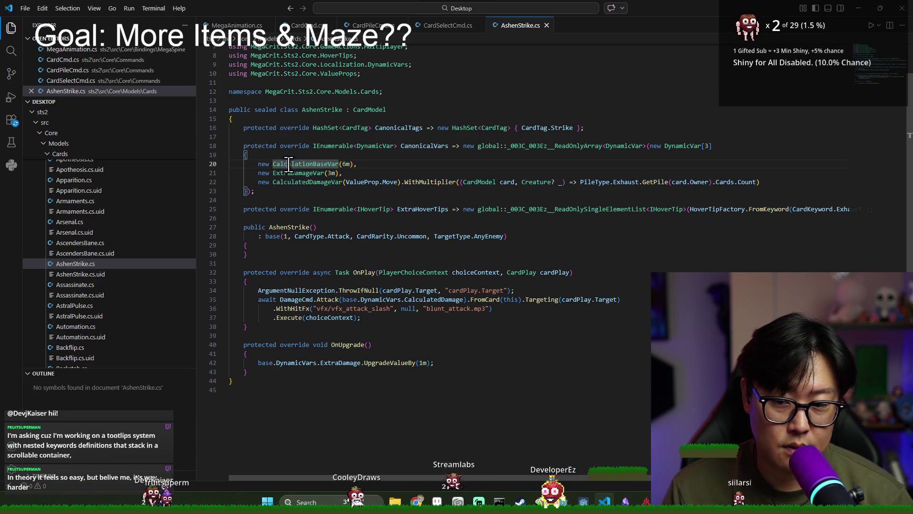
Inspect the CalculationBaseVar line and the CalculatedDamageVar expression.
click(325, 172)
key(Up)
key(Up)
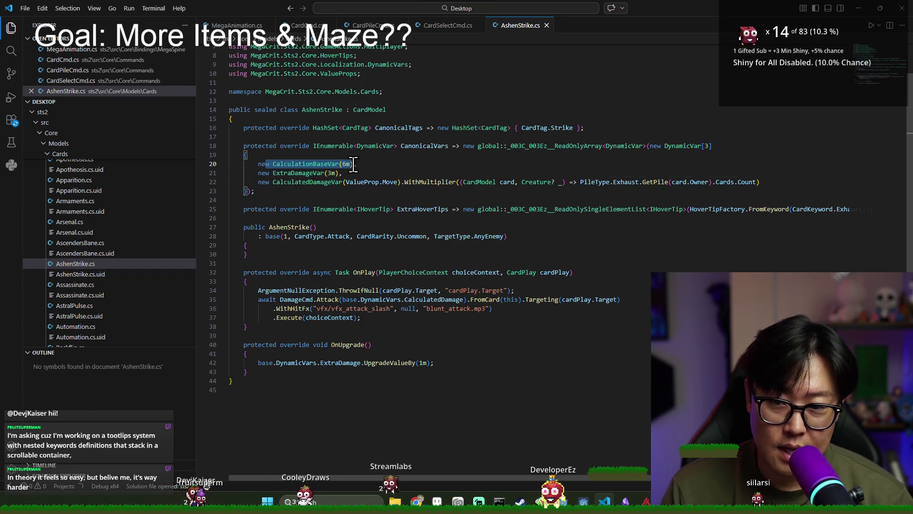
drag(272, 185, 373, 185)
click(374, 186)
mouse_move(268, 204)
mouse_down()
mouse_move(761, 204)
mouse_move(288, 204)
mouse_move(396, 209)
mouse_up()
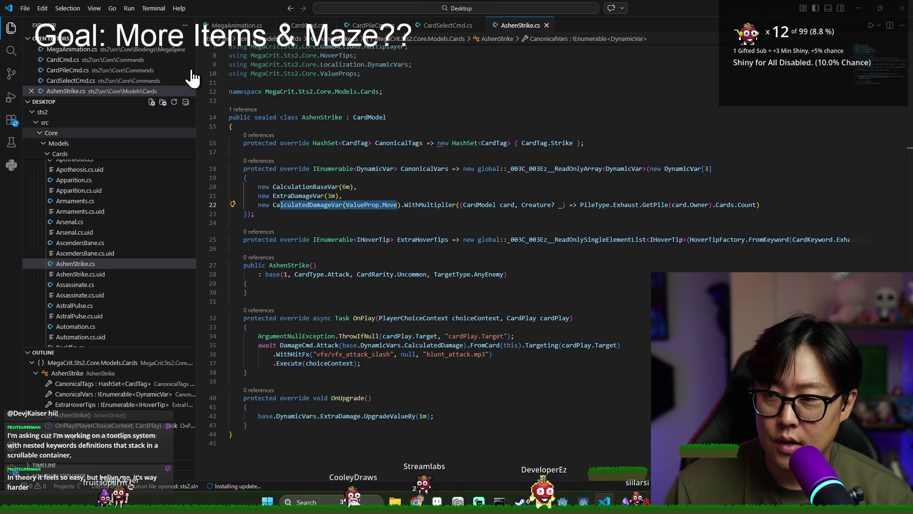
Search the whole project for 'ashenstrike' and show the results list.
key(ctrl+p)
key(Escape)
click(12, 51)
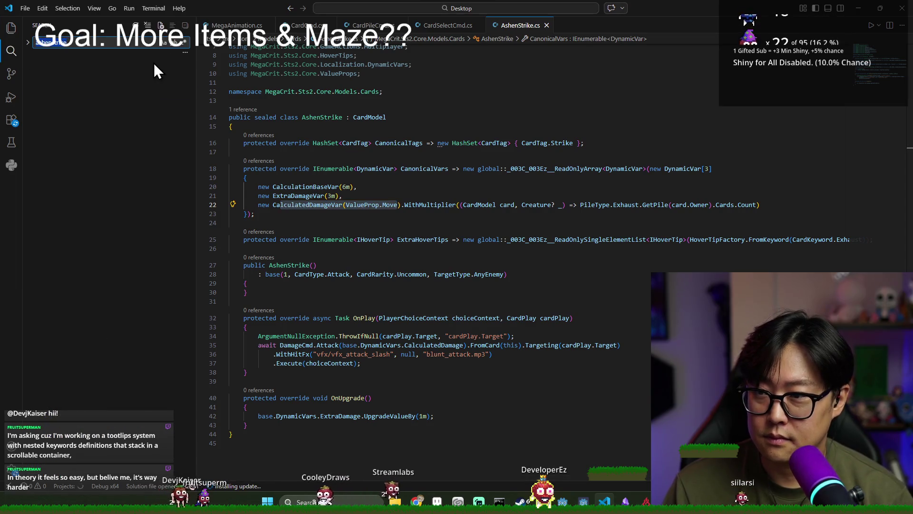
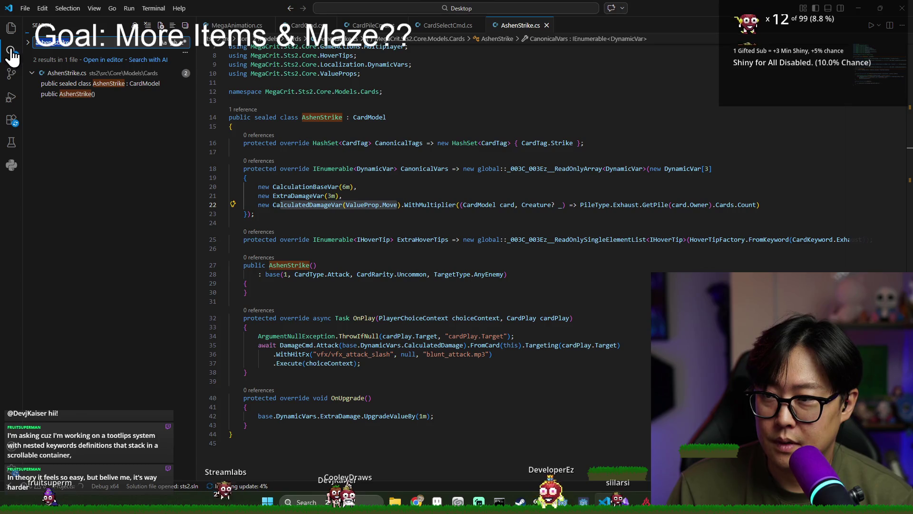
Search the workspace for ASHEN_STRIKE and open the Thai cards.json description result.
key(ctrl+shift+e)
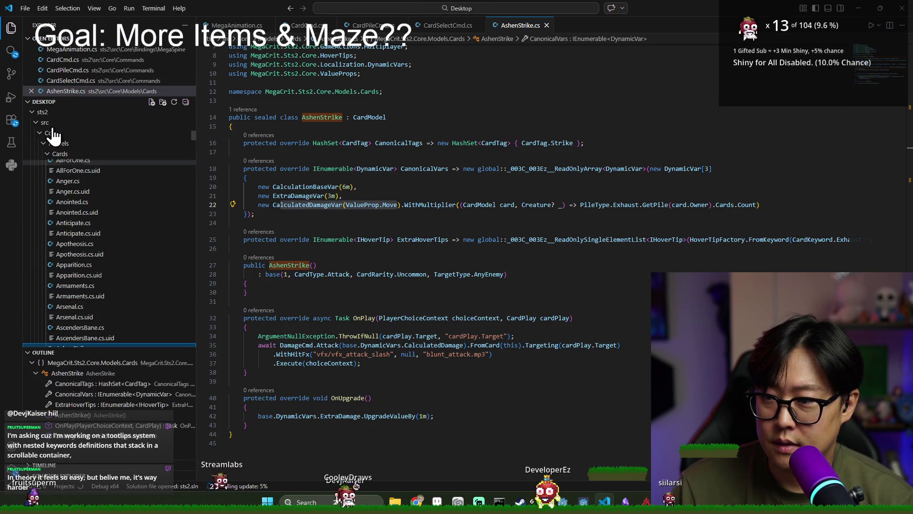
click(12, 51)
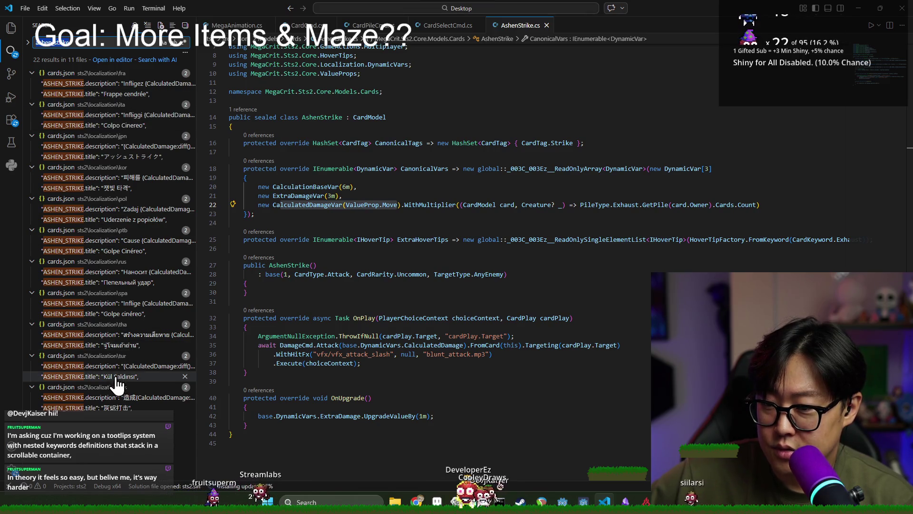
click(116, 335)
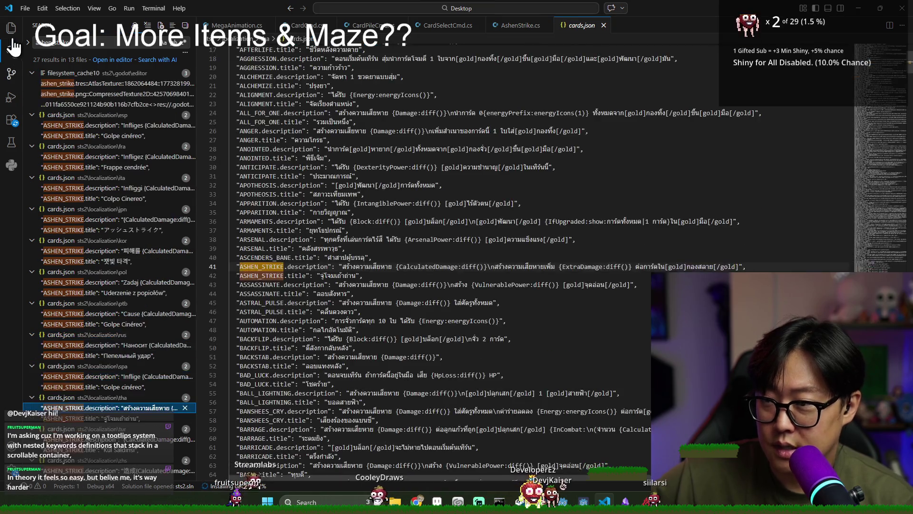
Collapse the tha localization folder, expand eng, and open the English cards.json.
key(ctrl+shift+e)
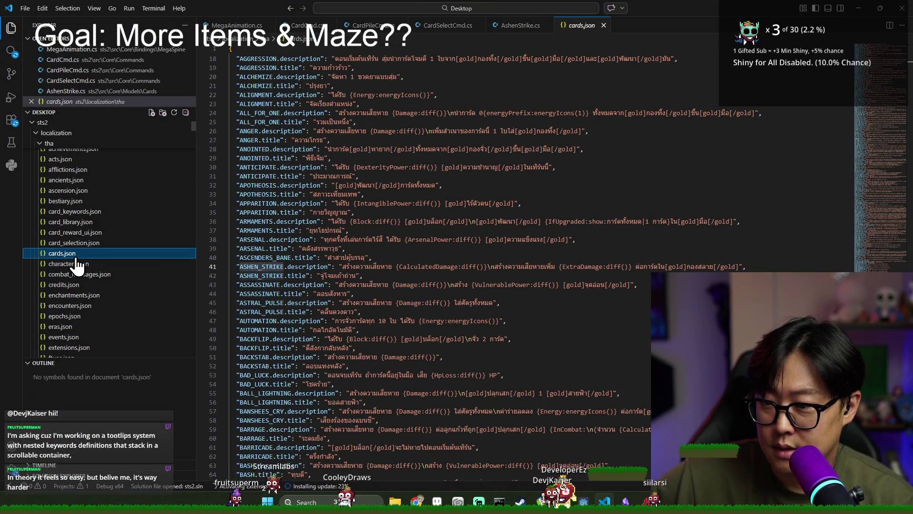
scroll(71, 265, up, 5)
click(66, 243)
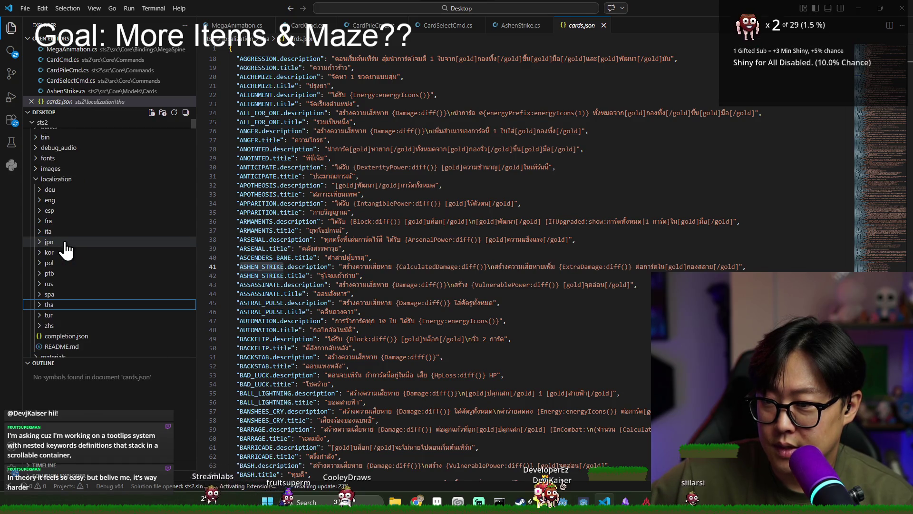
scroll(65, 245, up, 3)
click(50, 200)
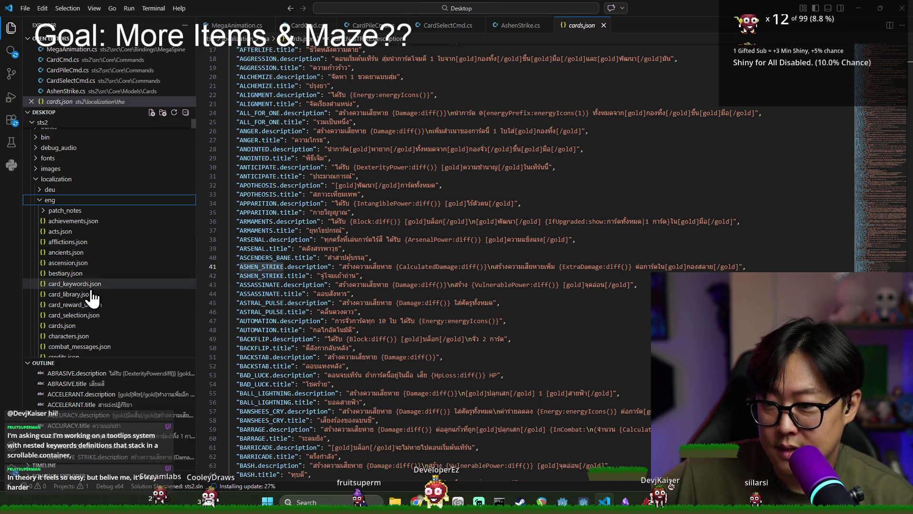
click(93, 326)
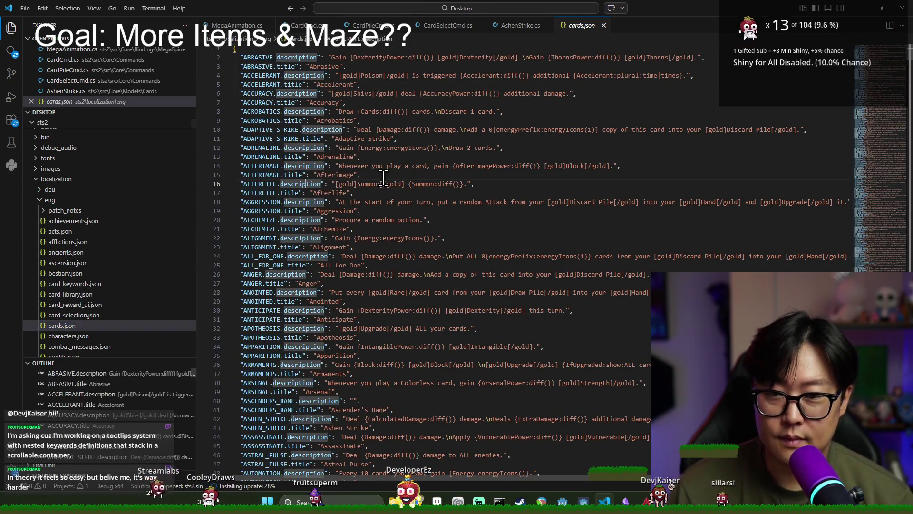
Review the Afterimage, Aggression and All for One entries in the English cards.json.
click(343, 183)
click(467, 165)
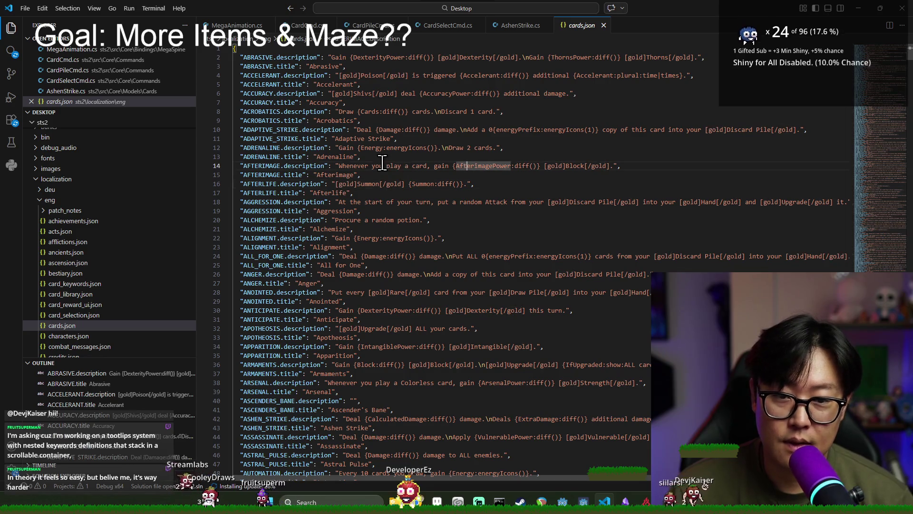
drag(341, 165, 534, 166)
click(541, 166)
click(453, 202)
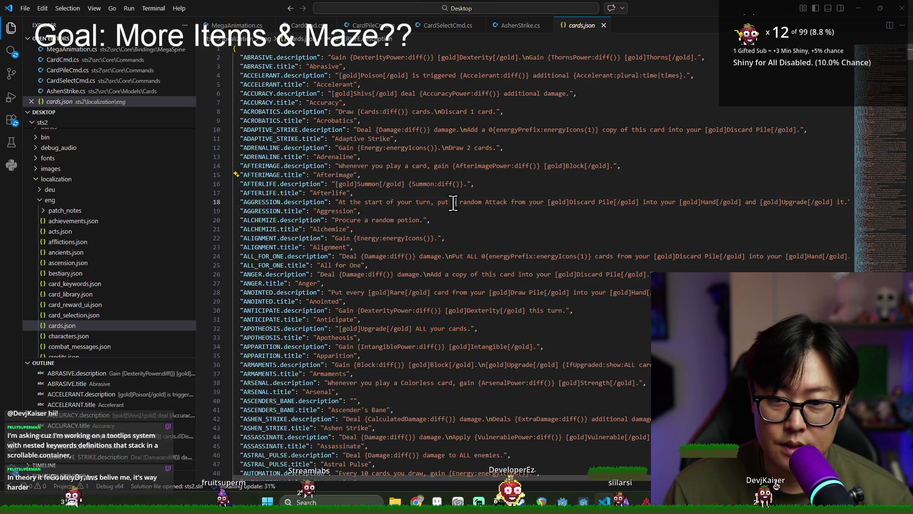
drag(358, 238, 440, 238)
drag(363, 265, 416, 259)
click(416, 257)
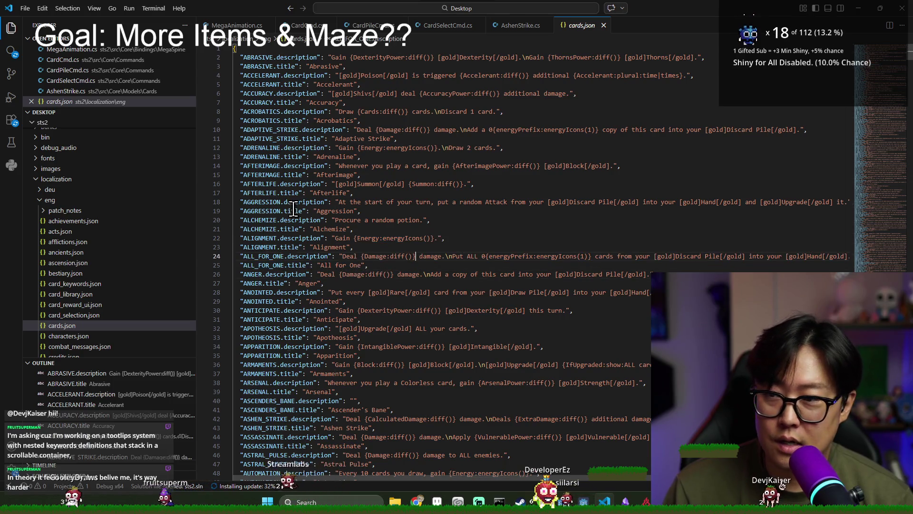
shift+click(362, 262)
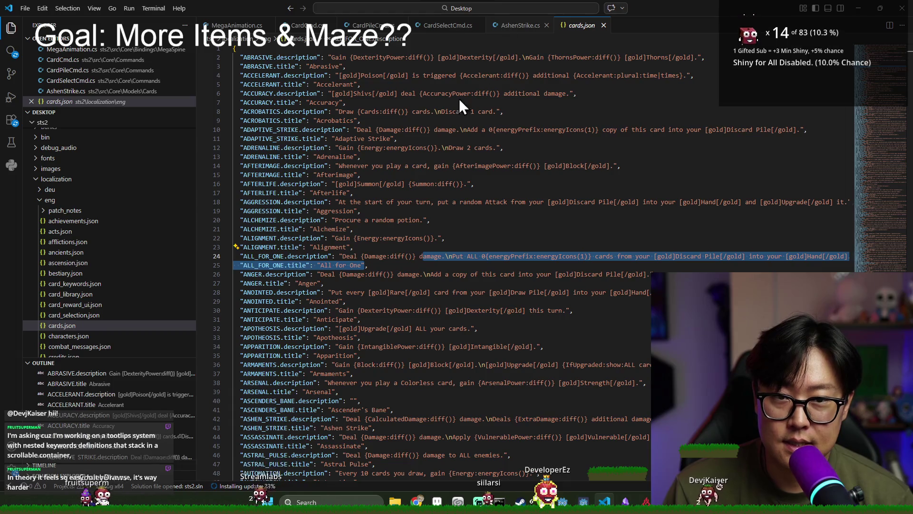
Review AshenStrike.cs, close it, and return to the JourneyMode scene in Godot.
key(ctrl+Tab)
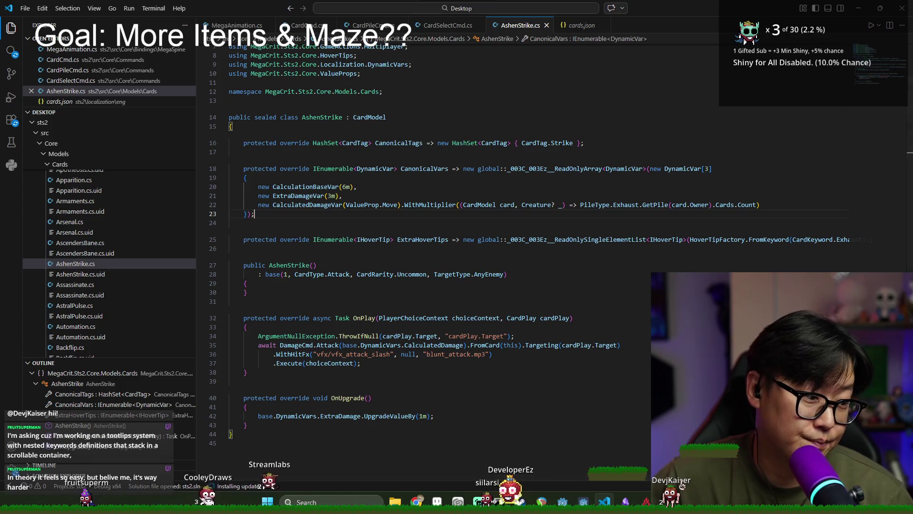
click(470, 206)
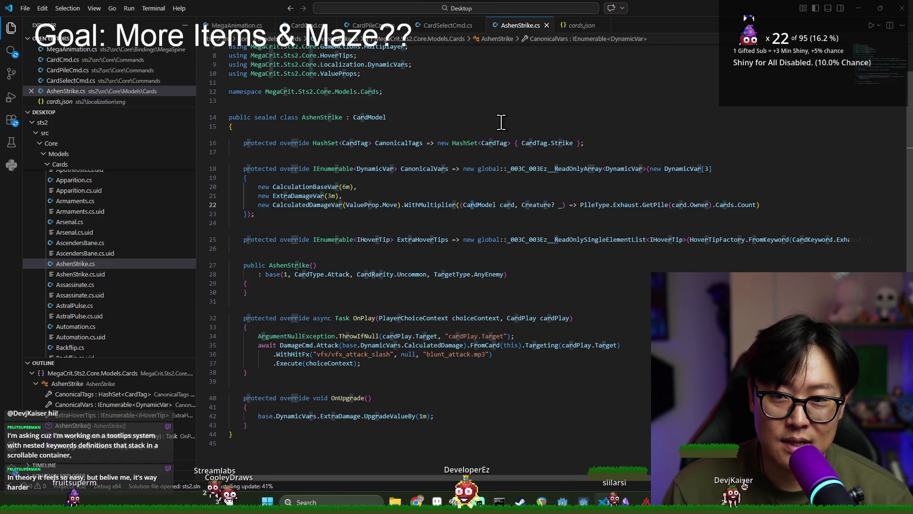
click(431, 135)
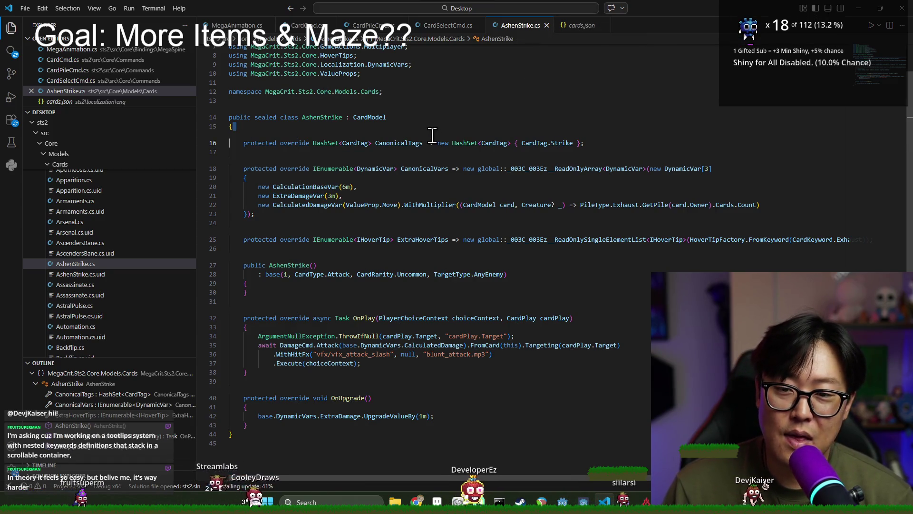
click(547, 26)
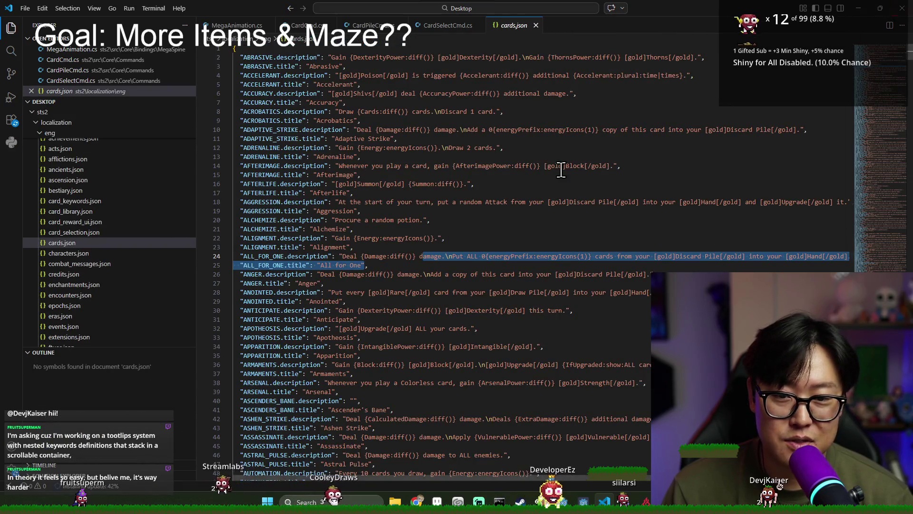
click(859, 9)
click(433, 256)
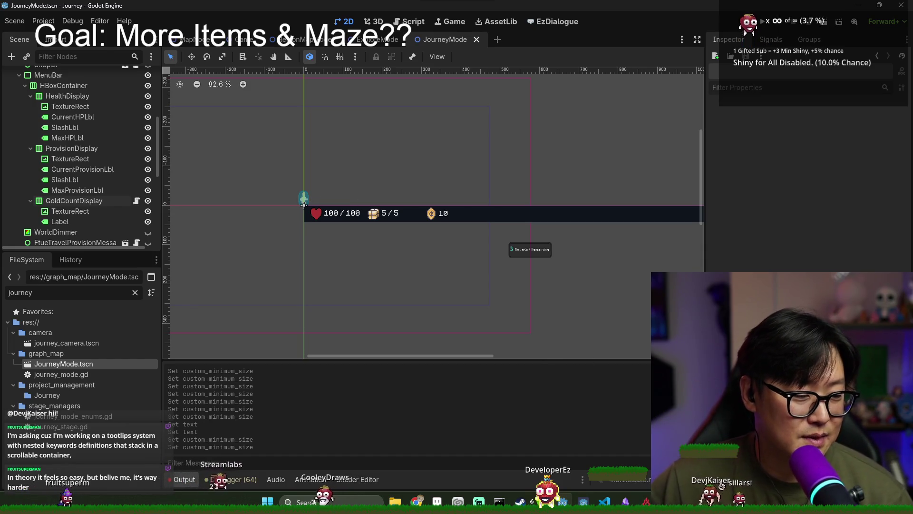
Save JourneyMode.tscn and open StatBoard's script, stat_board.gd.
key(ctrl+s)
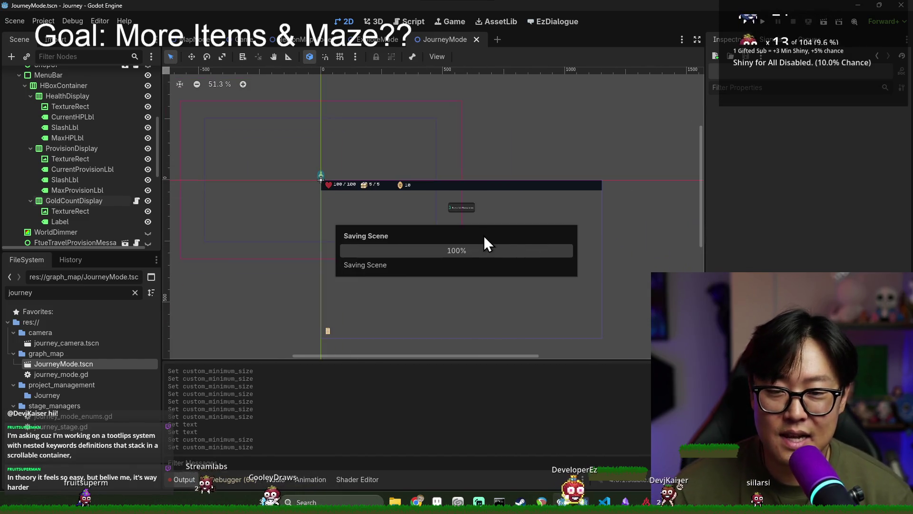
key(ctrl+s)
scroll(91, 168, up, 10)
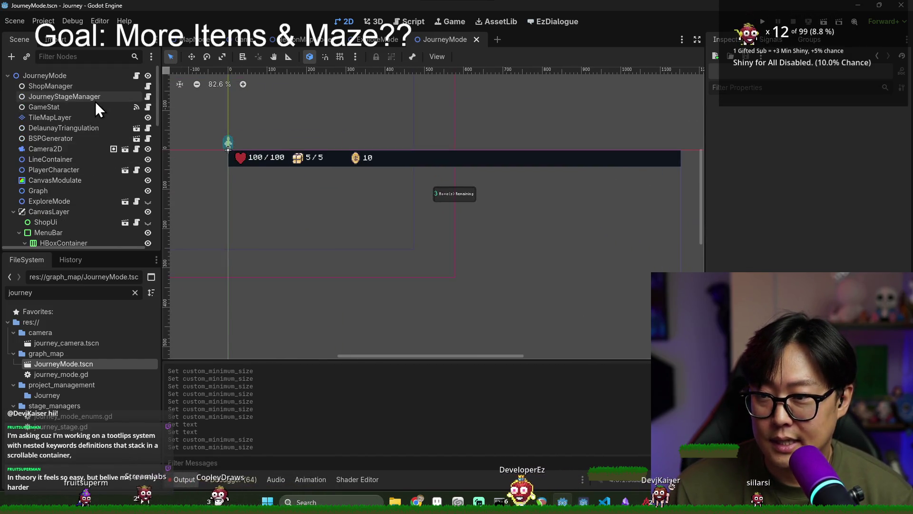
scroll(52, 179, down, 6)
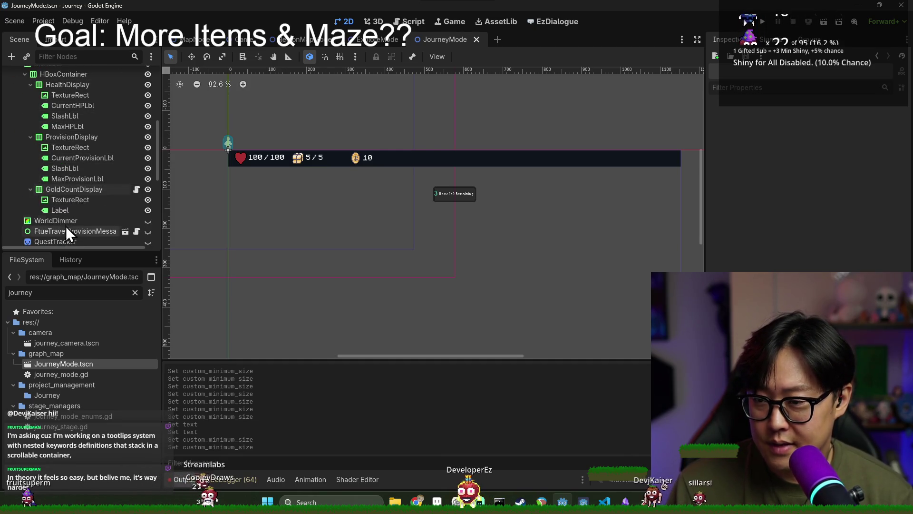
scroll(72, 217, down, 1)
scroll(107, 211, down, 2)
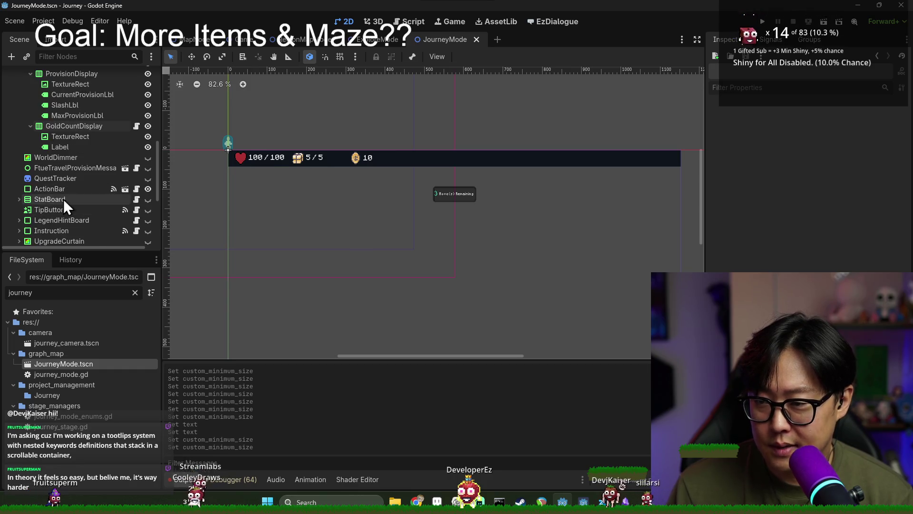
click(137, 199)
double_click(311, 105)
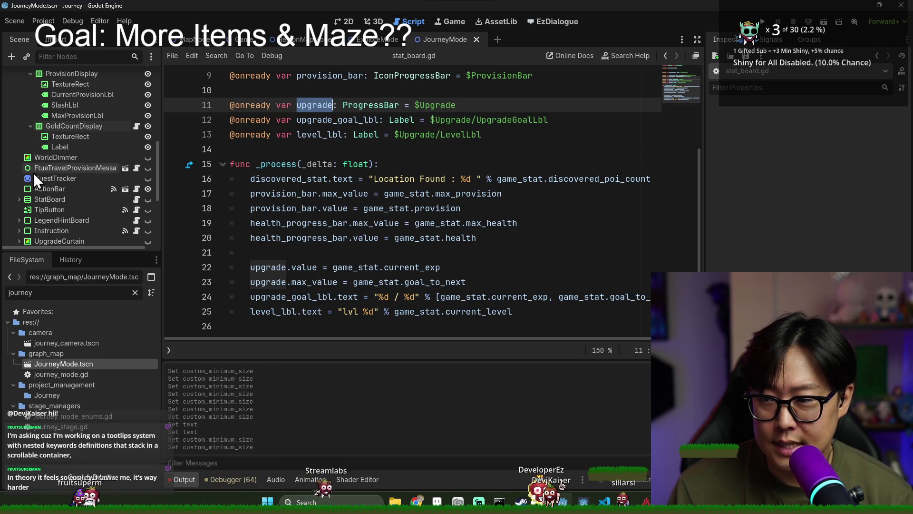
Expand StatBoard in the Scene dock and inspect the provision_bar line in stat_board.gd.
click(19, 198)
scroll(122, 213, down, 1)
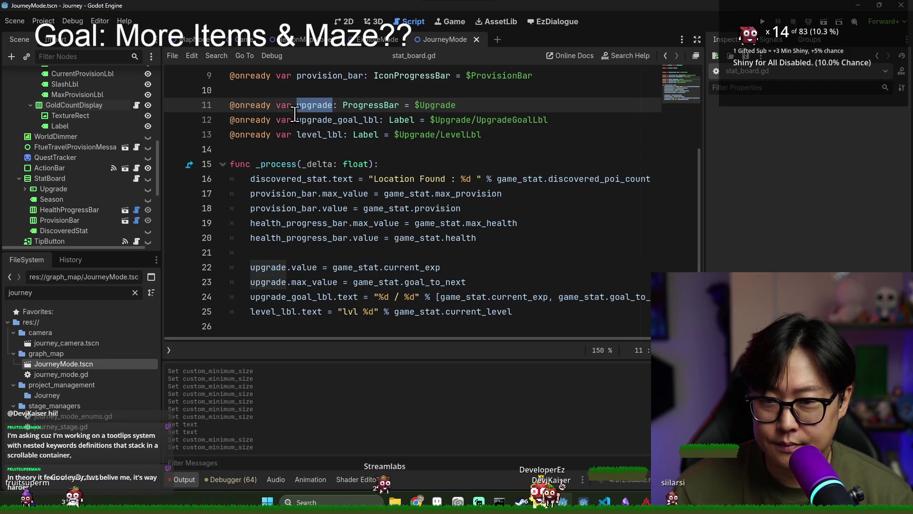
click(307, 105)
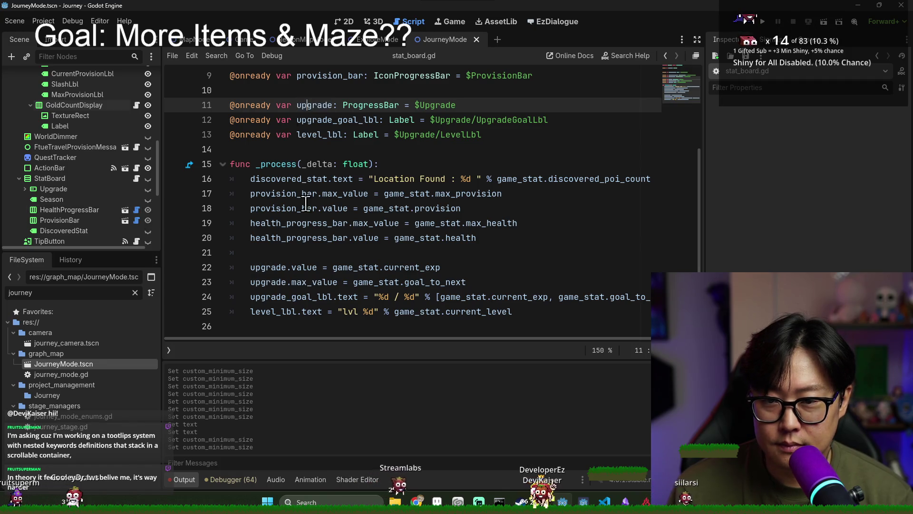
triple_click(259, 77)
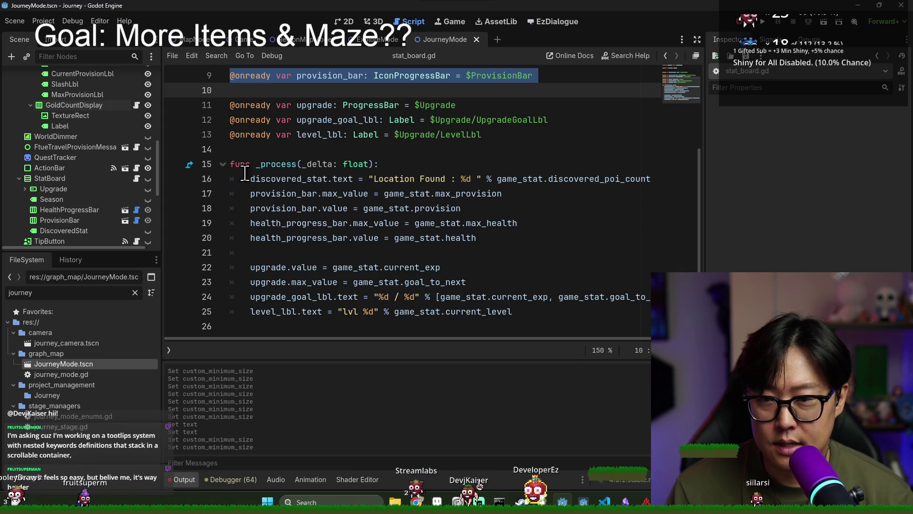
scroll(328, 172, up, 2)
scroll(329, 172, up, 1)
scroll(309, 176, down, 4)
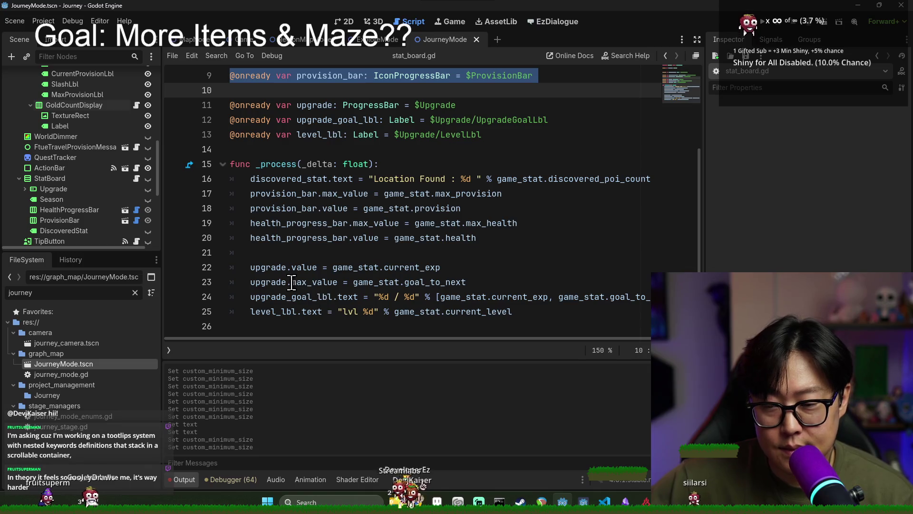
Inspect the upgrade and max_value lines, then select the HealthDisplay node.
double_click(269, 267)
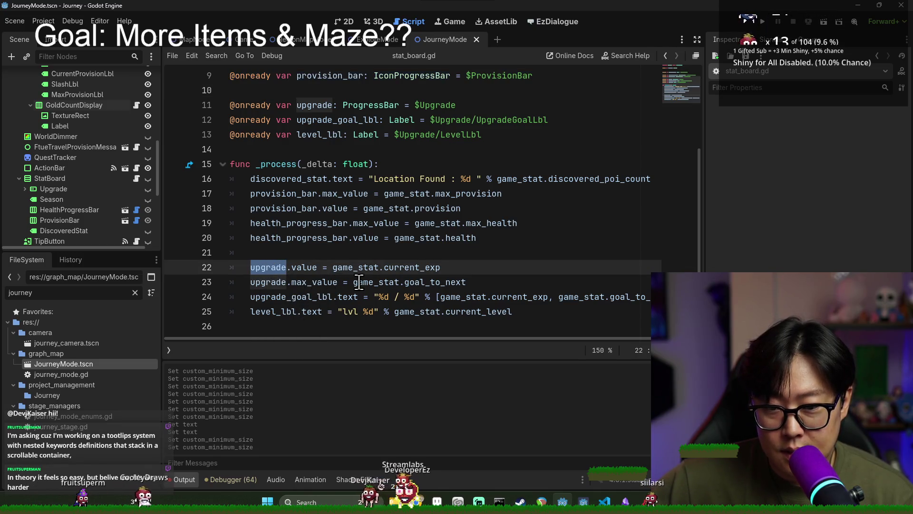
click(267, 193)
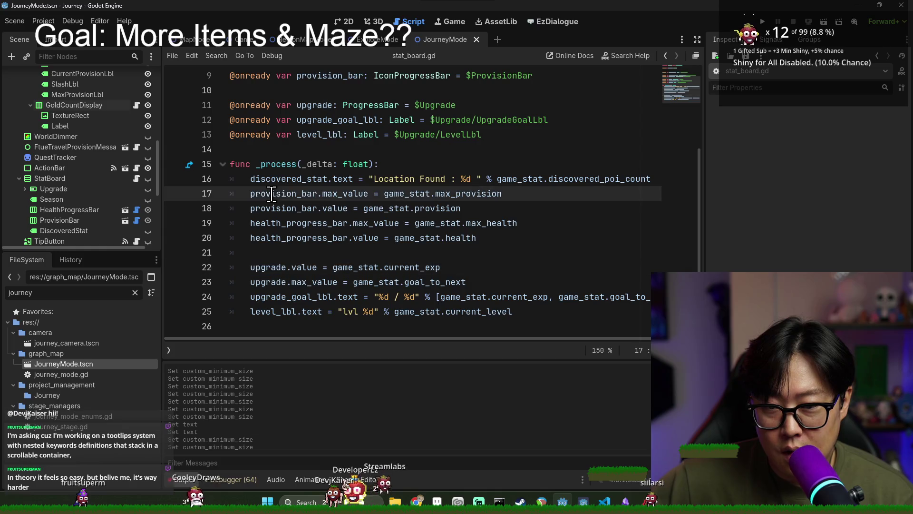
double_click(345, 193)
scroll(178, 218, up, 2)
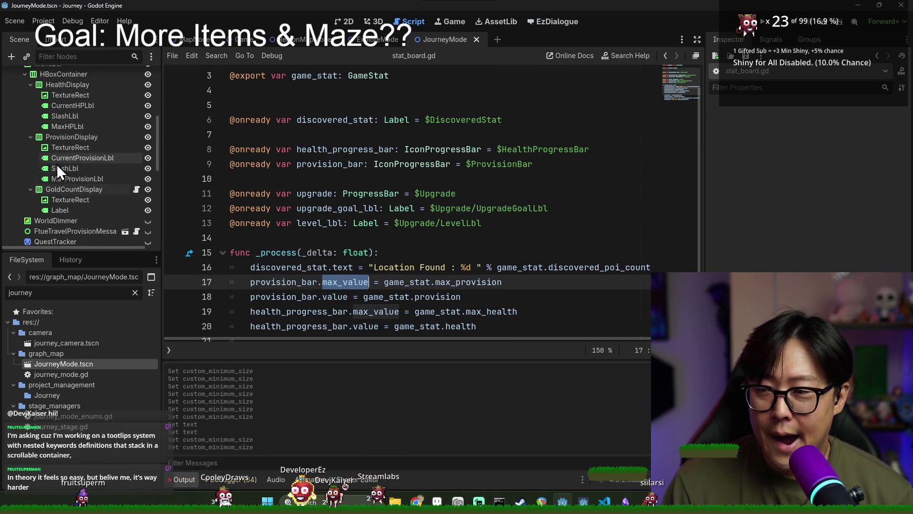
scroll(56, 164, up, 5)
click(61, 108)
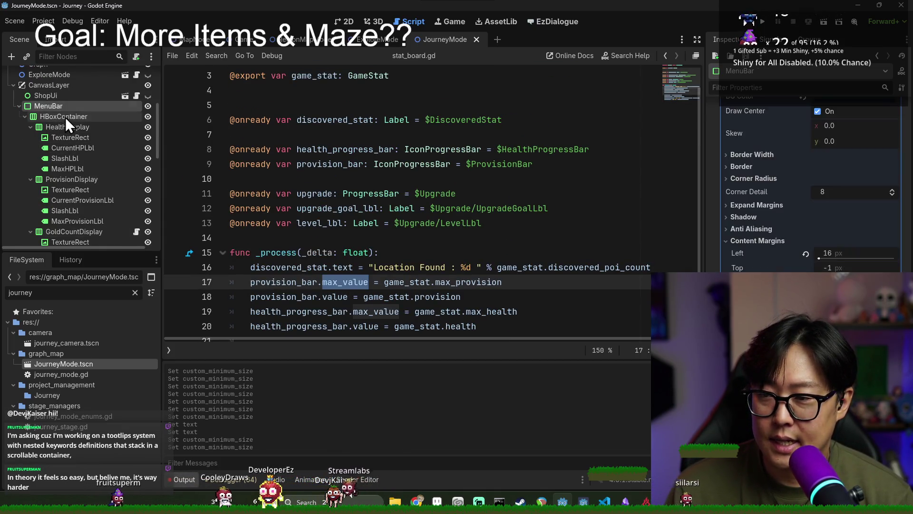
click(73, 125)
Attach a new script to HealthDisplay with its path set to res://ui/health_display.gd.
right_click(75, 127)
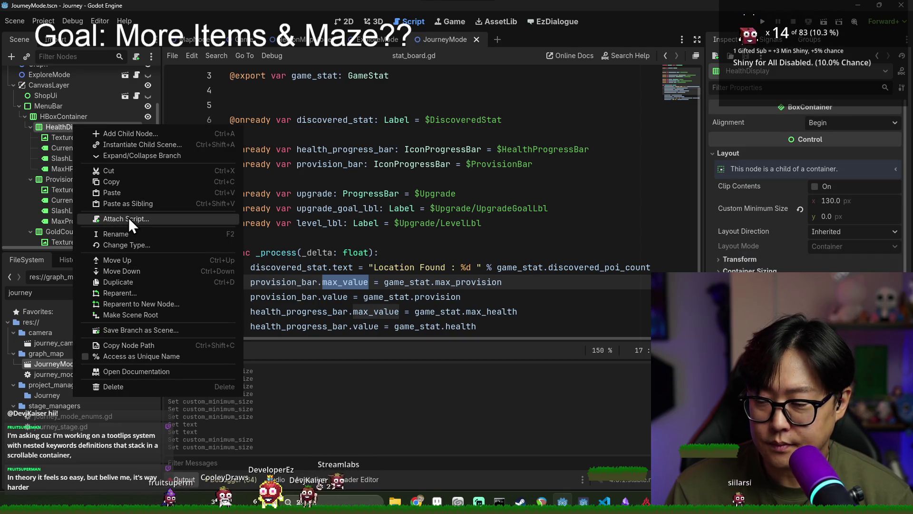
click(128, 219)
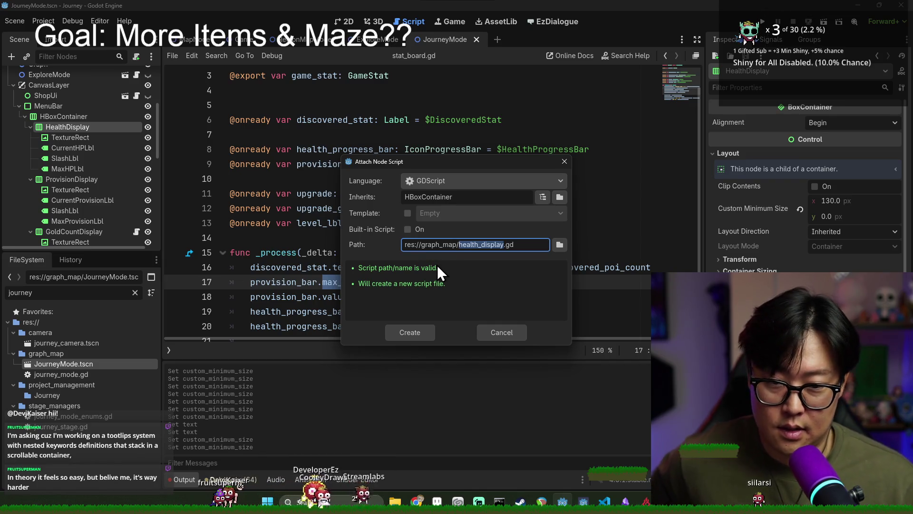
click(555, 246)
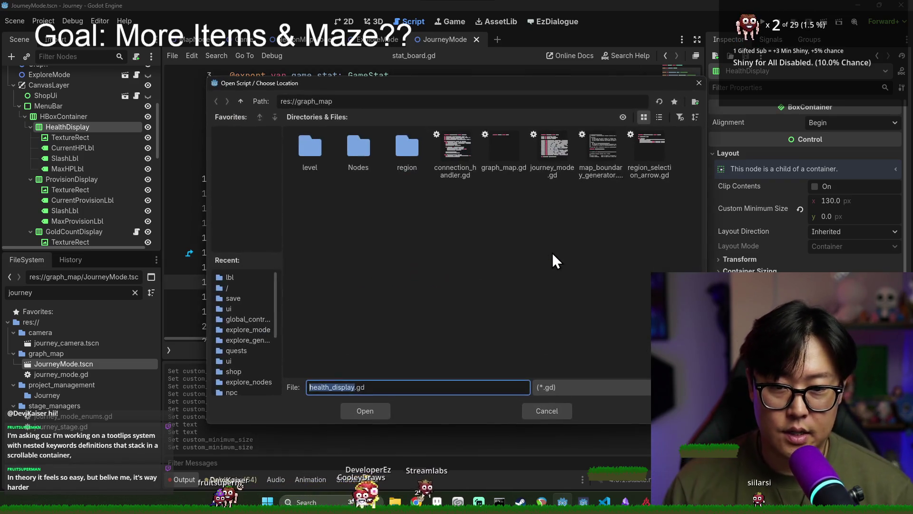
click(240, 100)
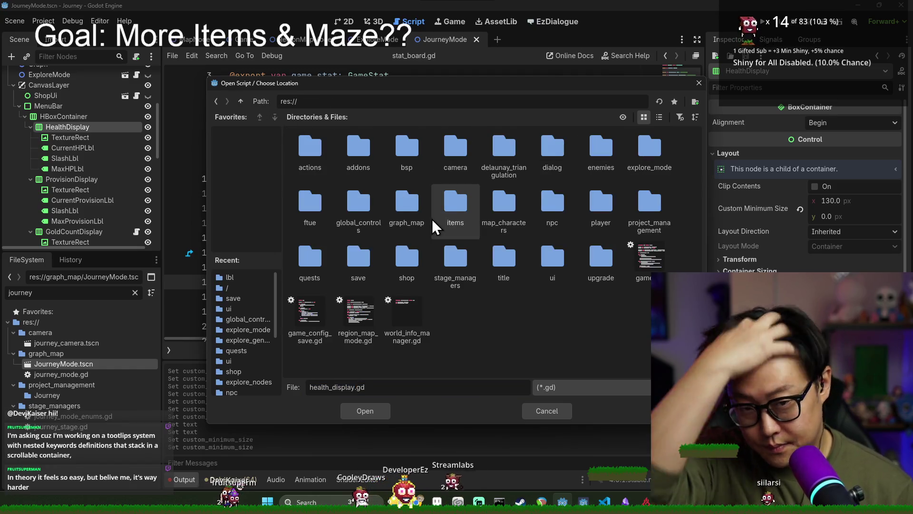
double_click(541, 260)
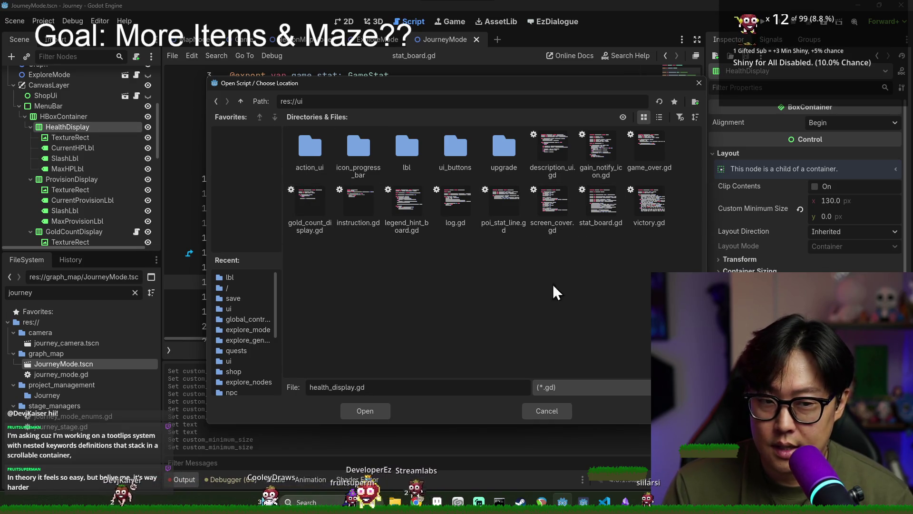
click(365, 412)
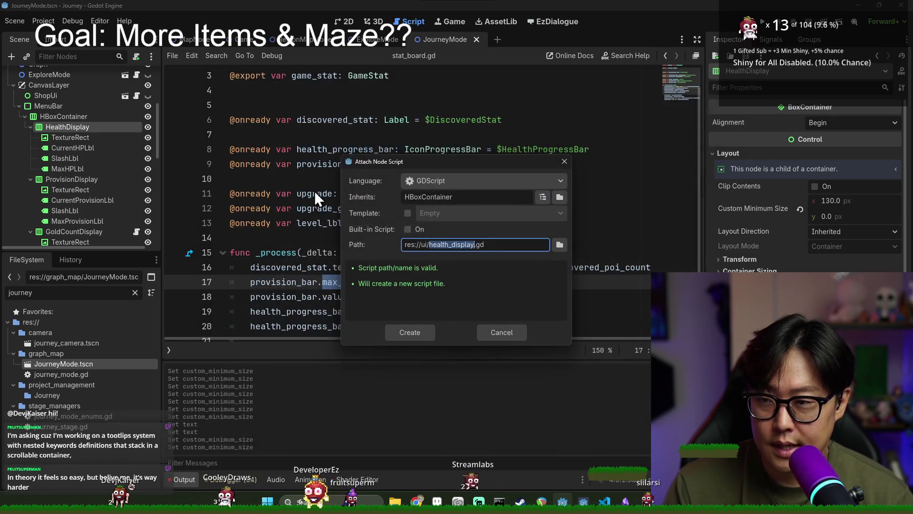
Create health_display.gd with class_name HealthDisplay and an exported game_stat: GameStat.
key(Return)
text(class_name )
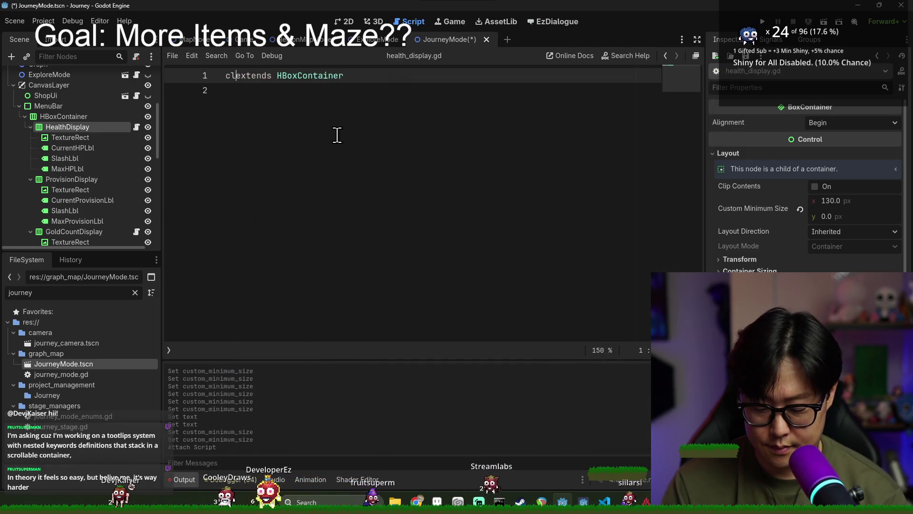
text(HealthDisplay)
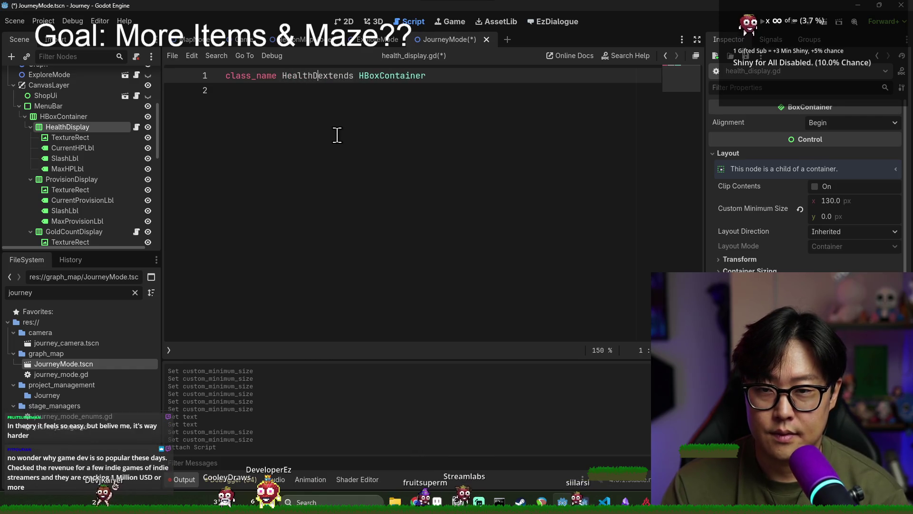
click(337, 123)
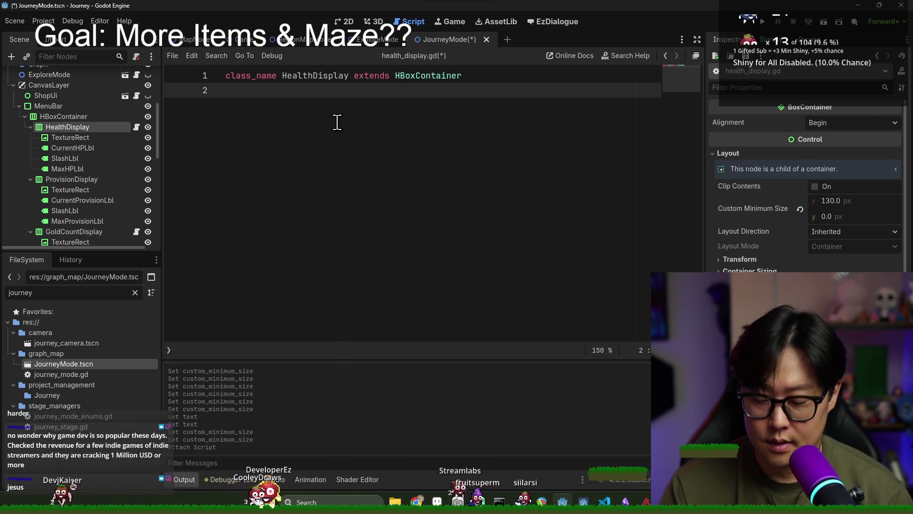
key(Return)
text(@export game_st)
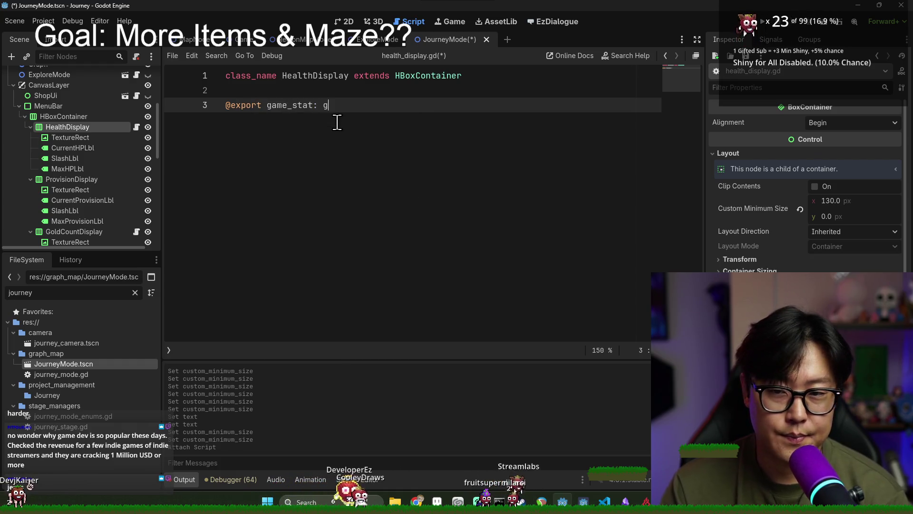
text(at: GameS)
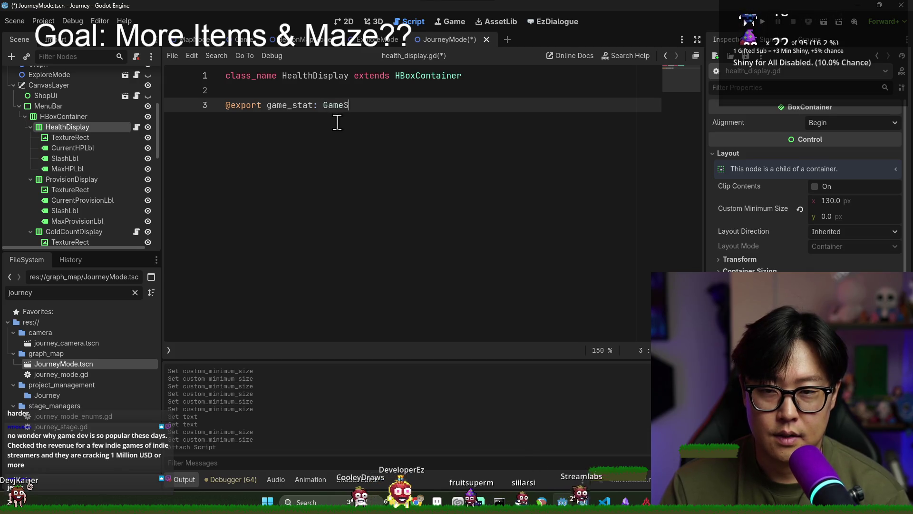
Add an empty _process(_delta: float) -> void function and clear the output log.
key(Return)
key(Return)
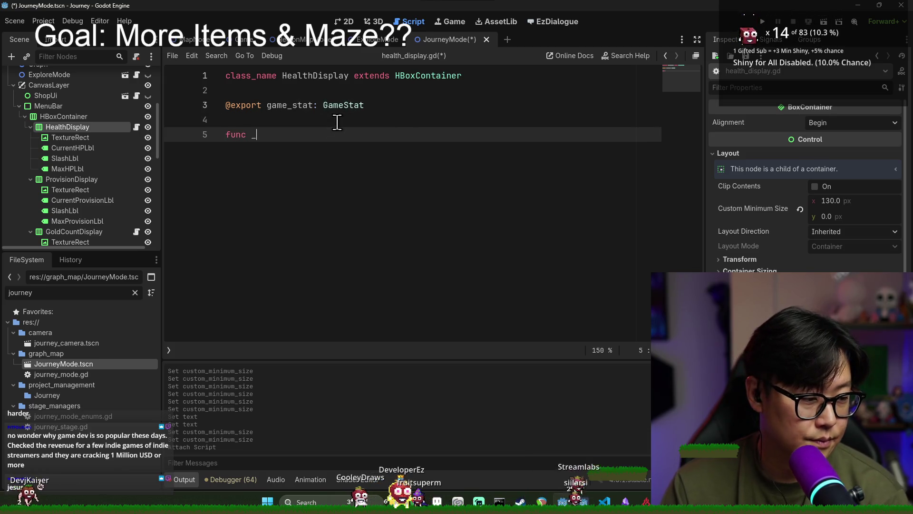
key(Return)
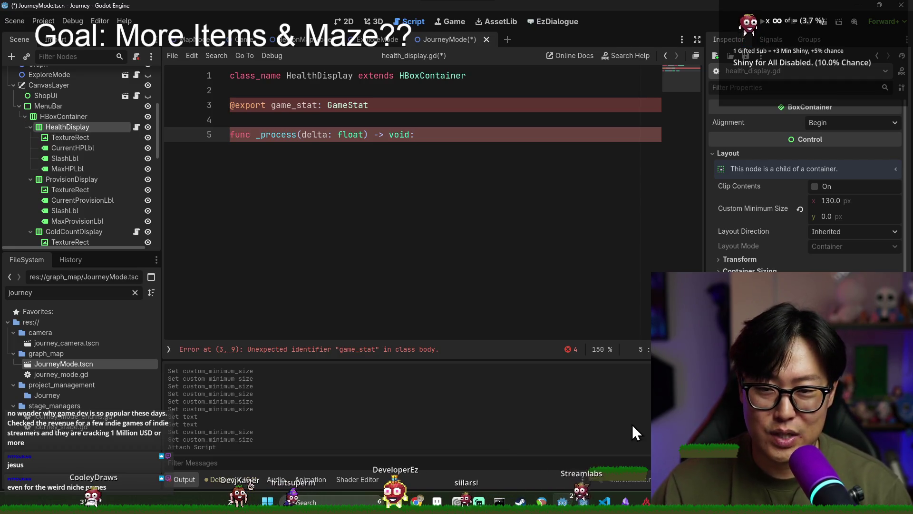
key(Return)
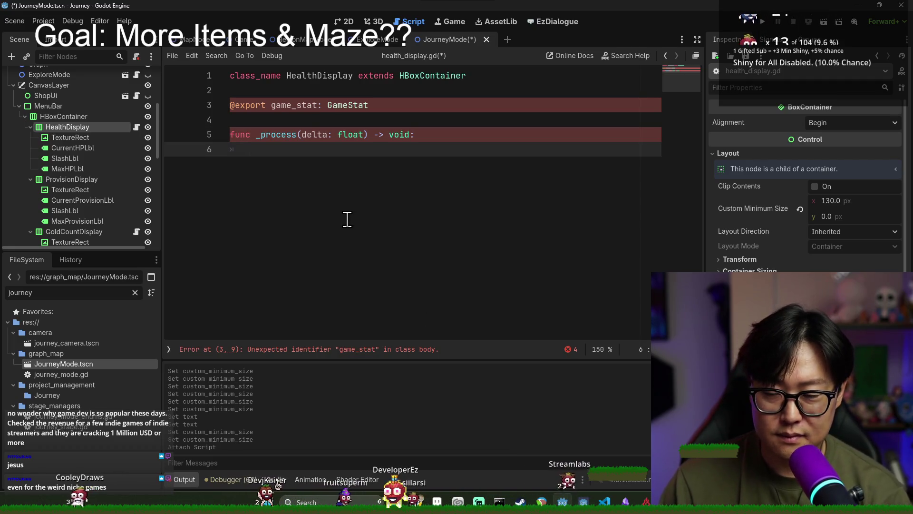
click(306, 134)
text(_)
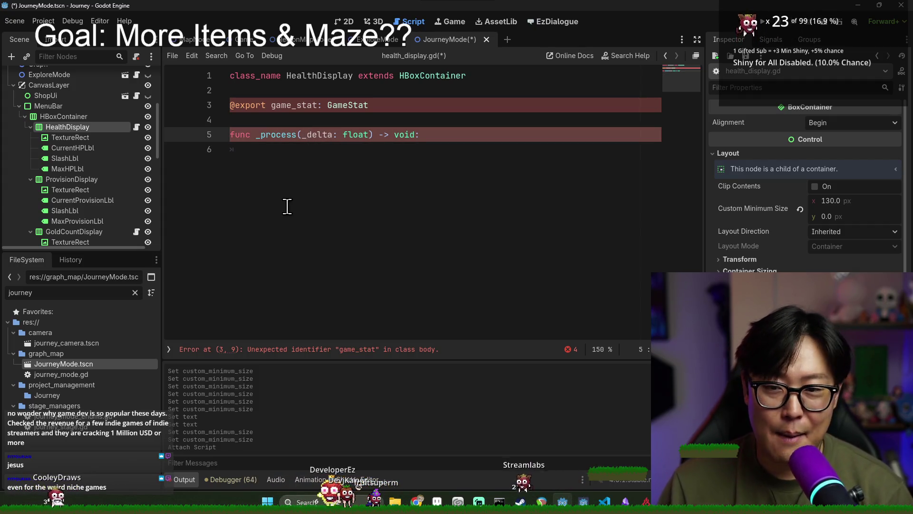
key(Down)
key(F5)
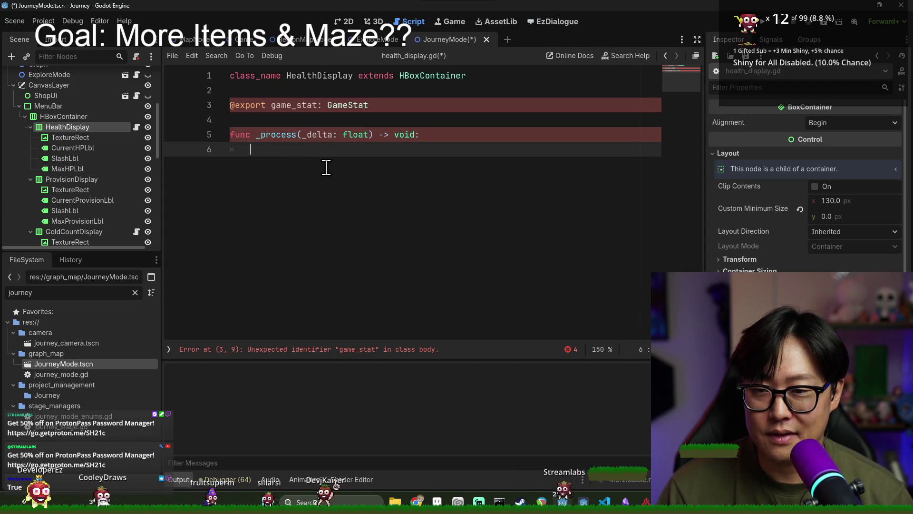
drag(75, 150, 264, 119)
drag(94, 172, 263, 135)
click(354, 184)
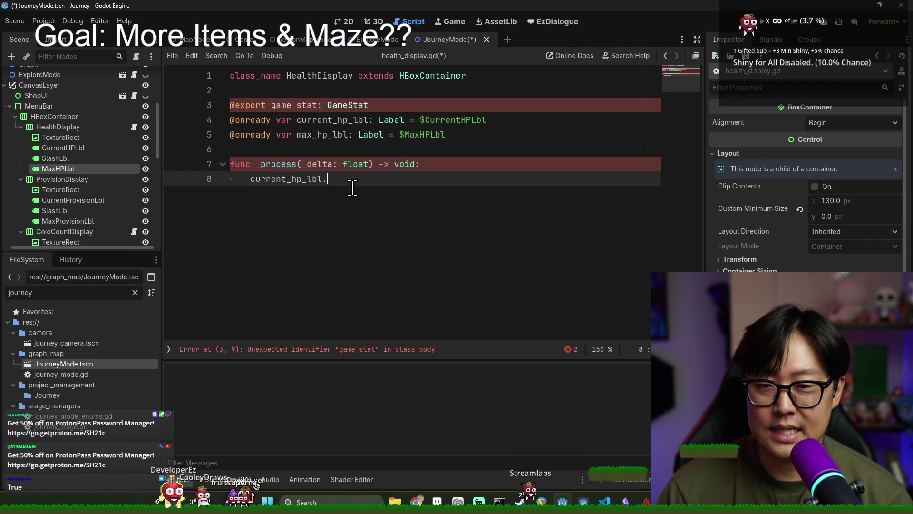
text(text = str(game)
key(Escape)
key(BackSpace)
key(BackSpace)
text(stat)
click(269, 106)
text(var)
double_click(294, 105)
click(505, 190)
text(.)
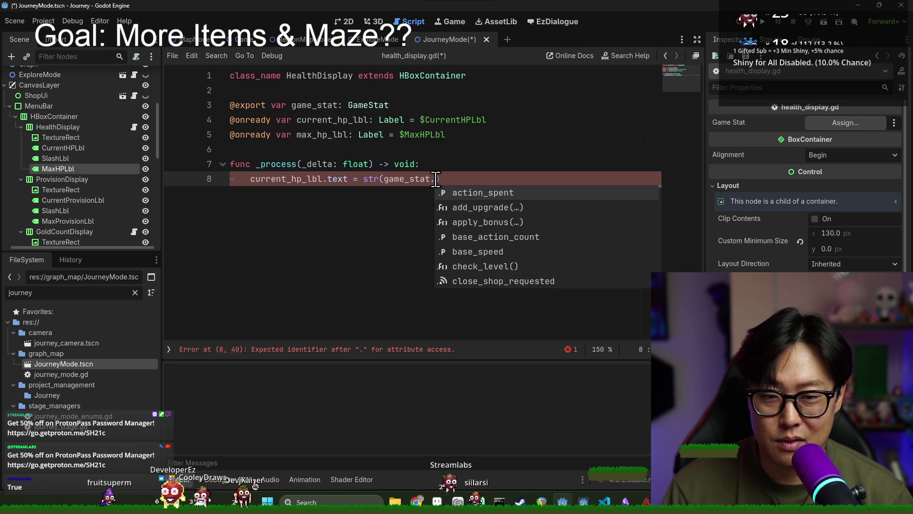
key(Escape)
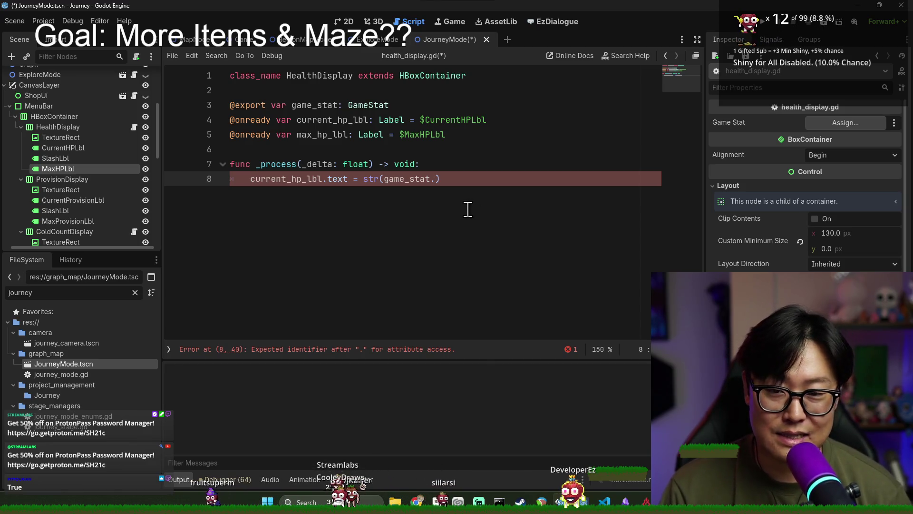
key(ctrl+space)
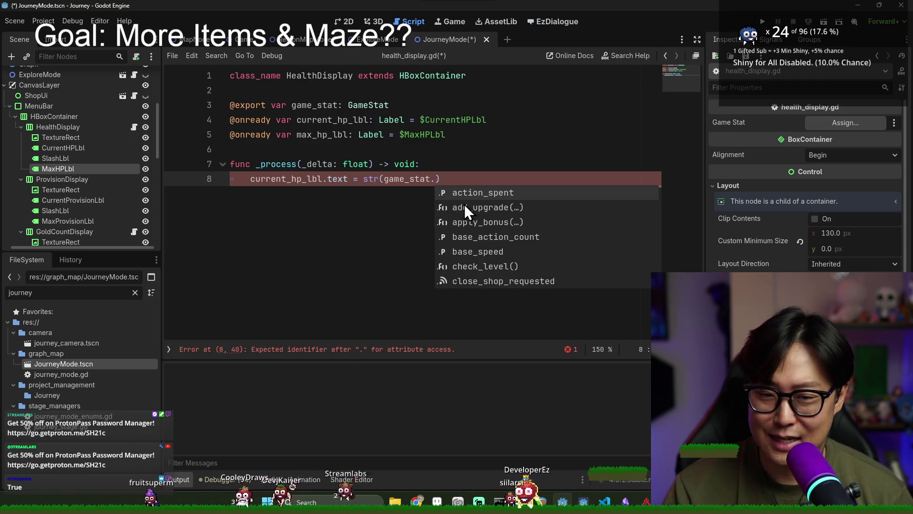
key(Down)
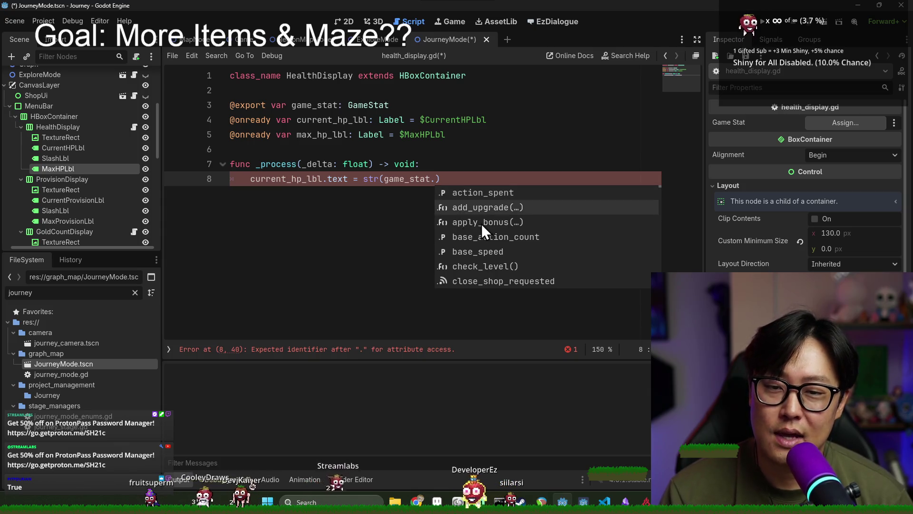
scroll(482, 229, down, 2)
scroll(483, 232, up, 1)
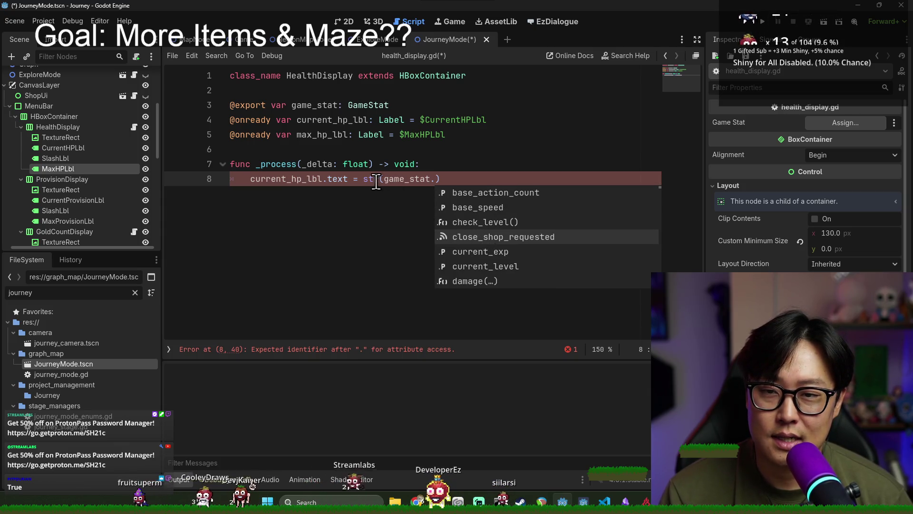
double_click(330, 133)
click(436, 180)
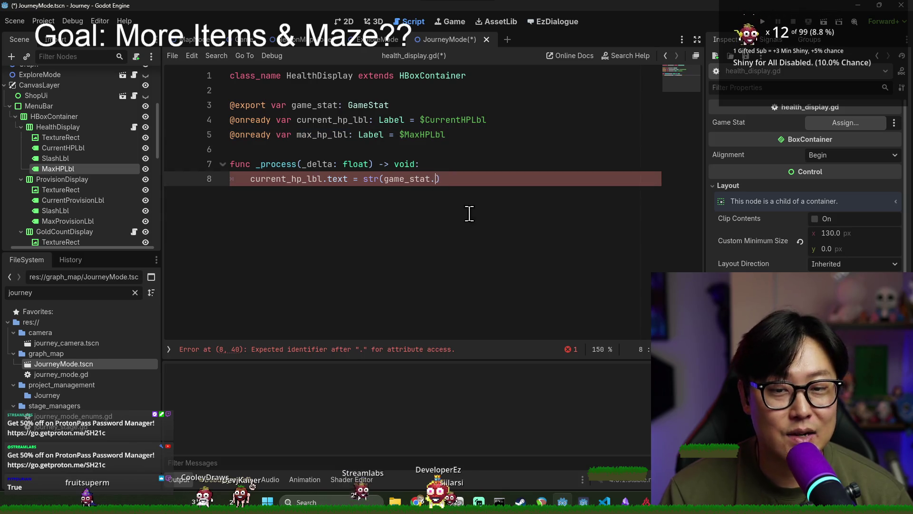
key(ctrl+space)
click(434, 179)
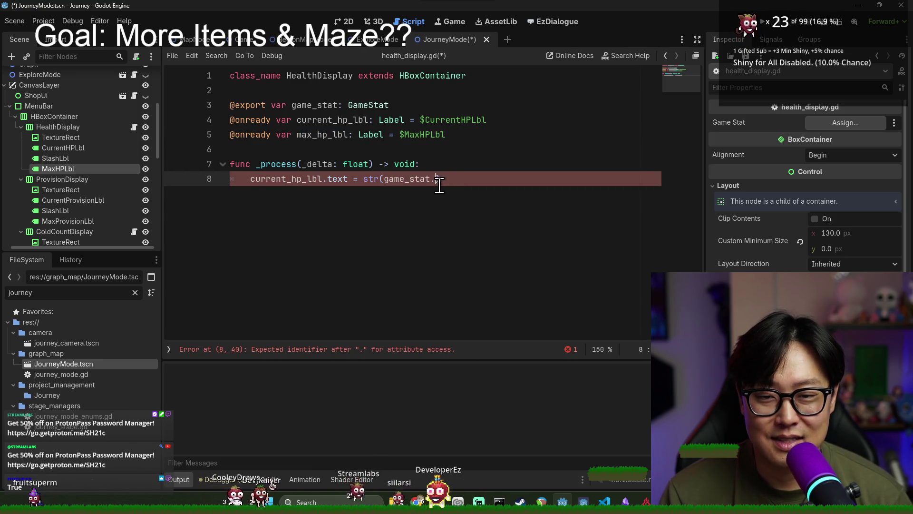
key(ctrl+space)
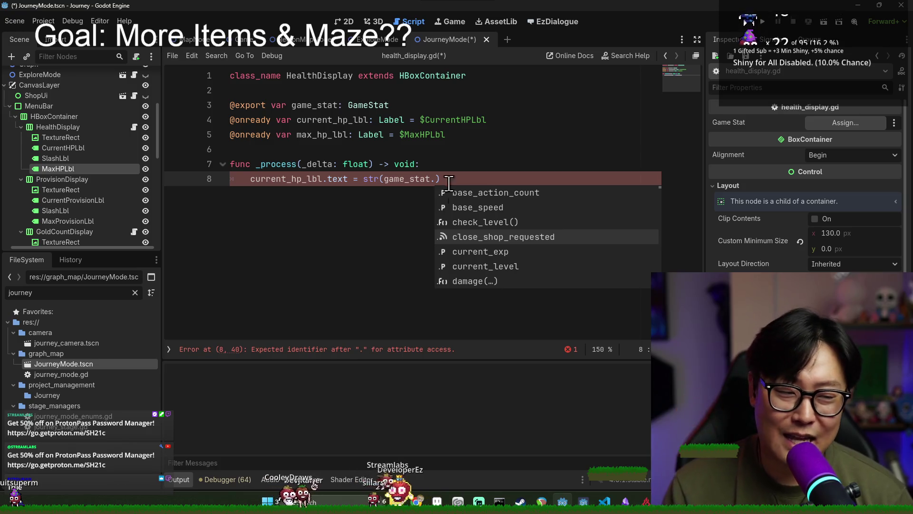
click(405, 191)
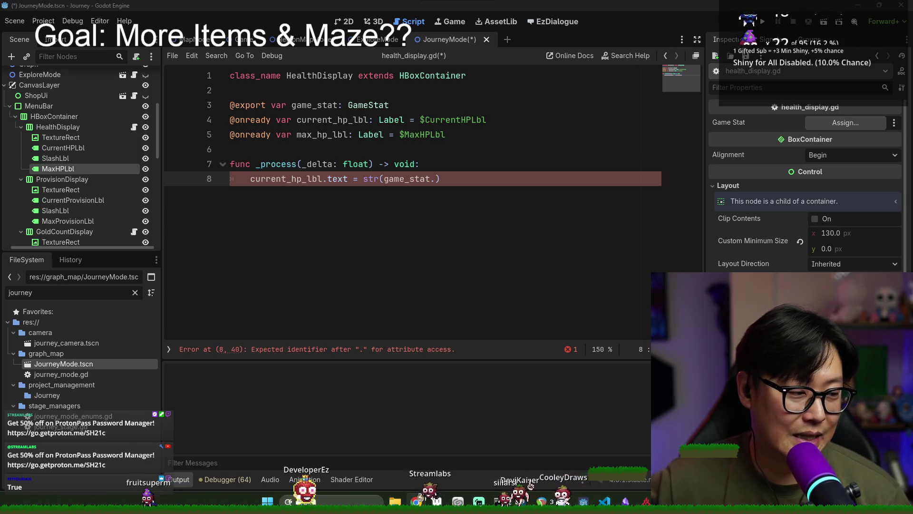
click(435, 179)
key(ctrl+space)
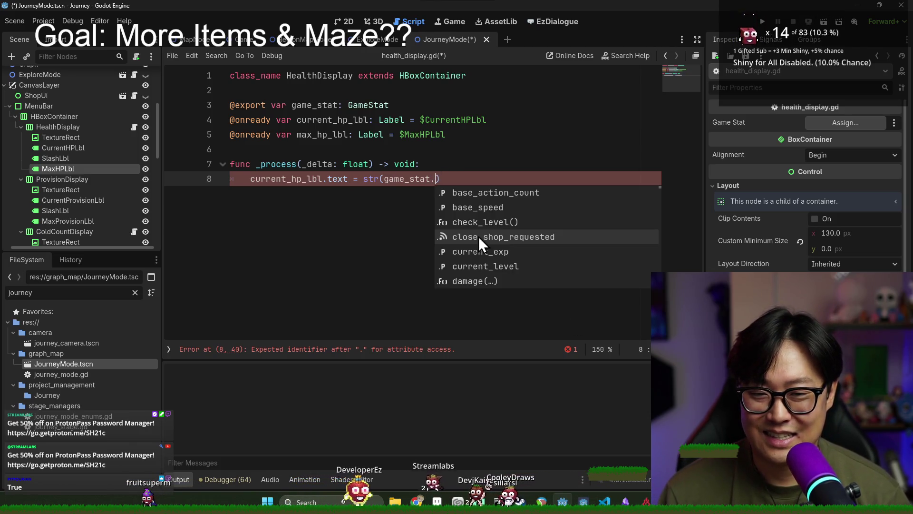
Finish the line as current_hp_lbl.text = str(game_stat.health).
text(current)
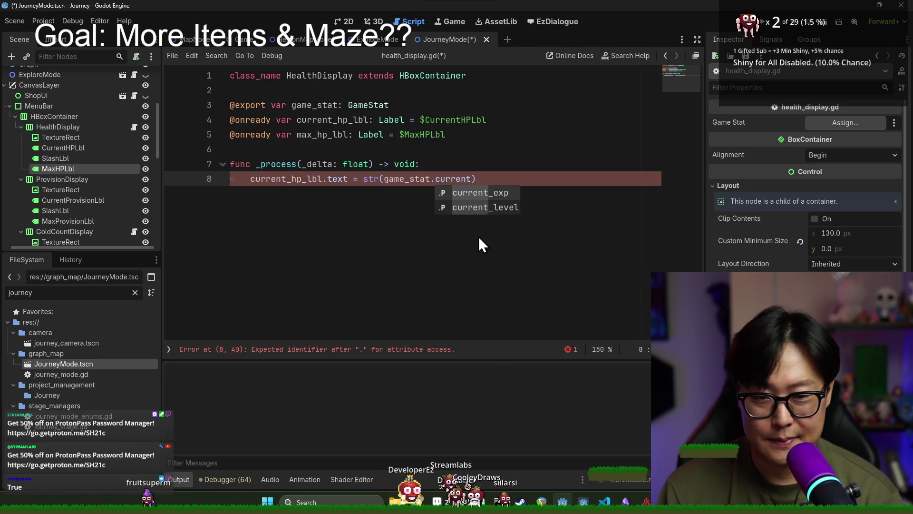
key(BackSpace)
key(BackSpace)
key(BackSpace)
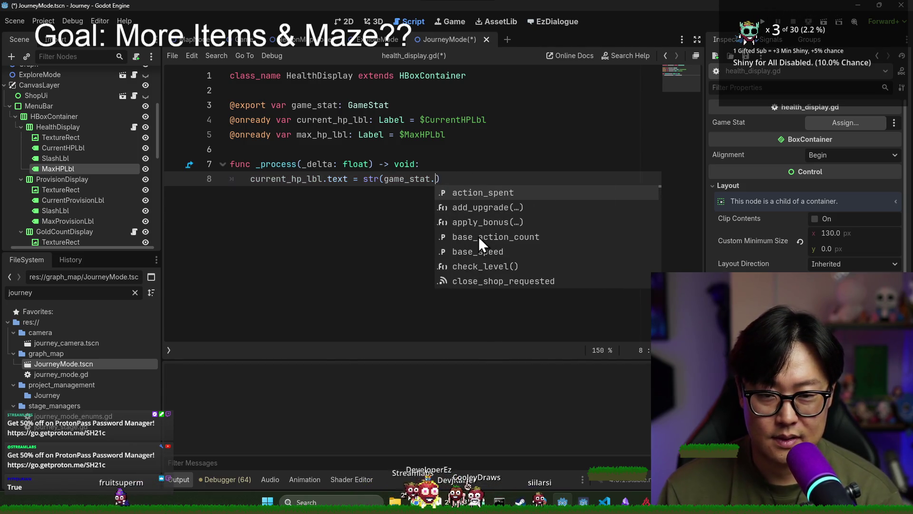
text(health)
key(Return)
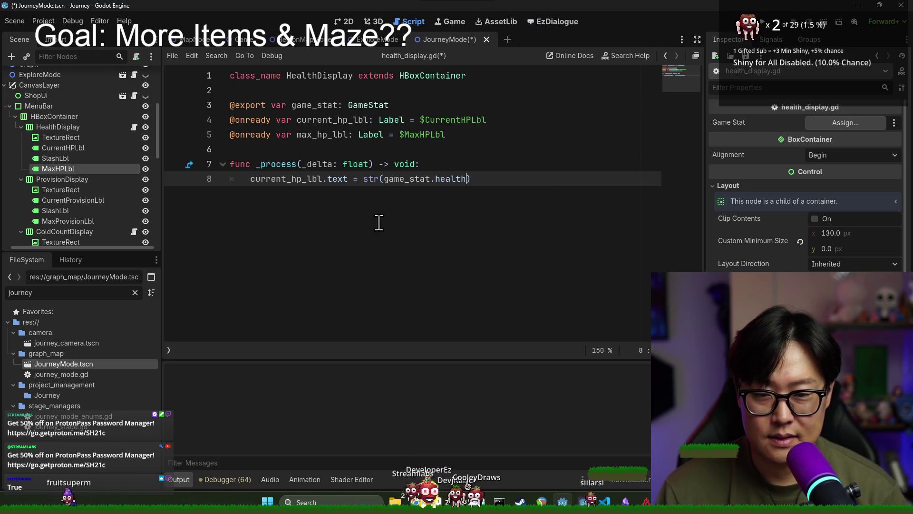
Add a line setting max_hp_lbl.text = str(game_stat.max_health).
double_click(283, 179)
key(ctrl+c)
key(End)
key(ctrl+v)
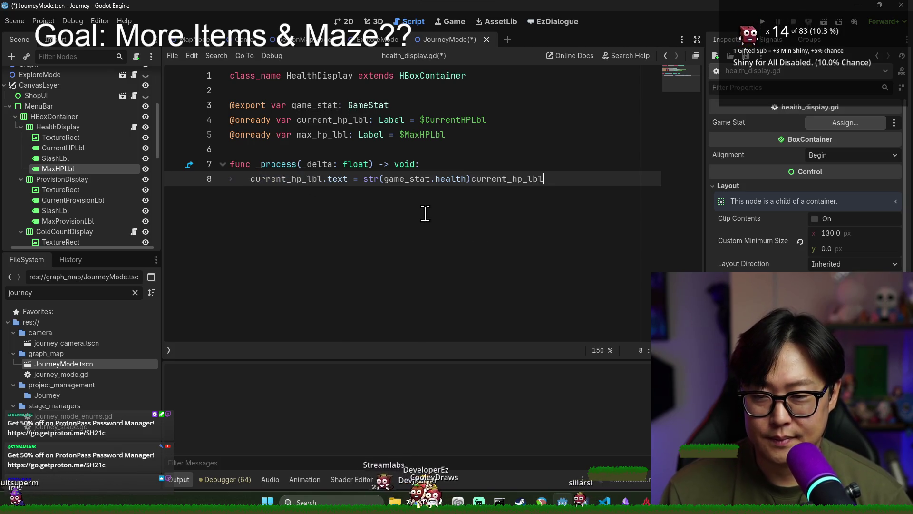
key(Return)
key(ctrl+v)
text(.)
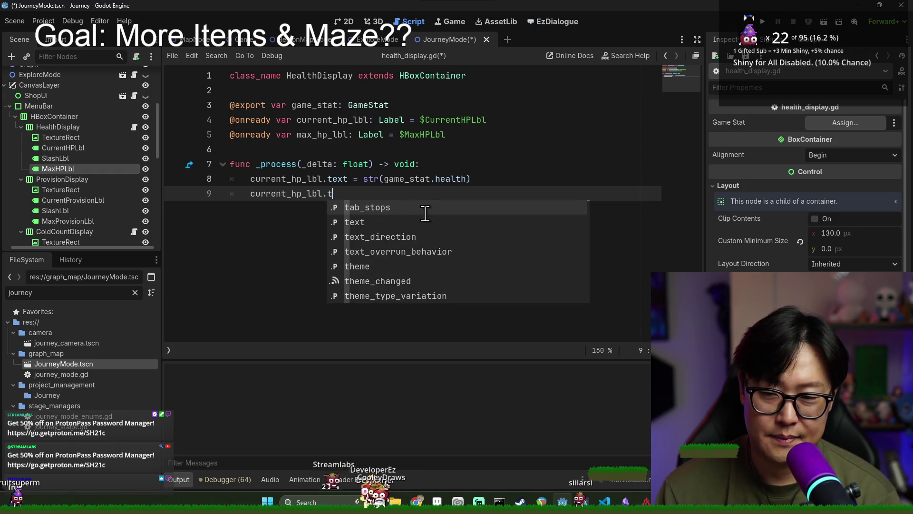
double_click(329, 137)
key(ctrl+c)
double_click(286, 193)
key(ctrl+v)
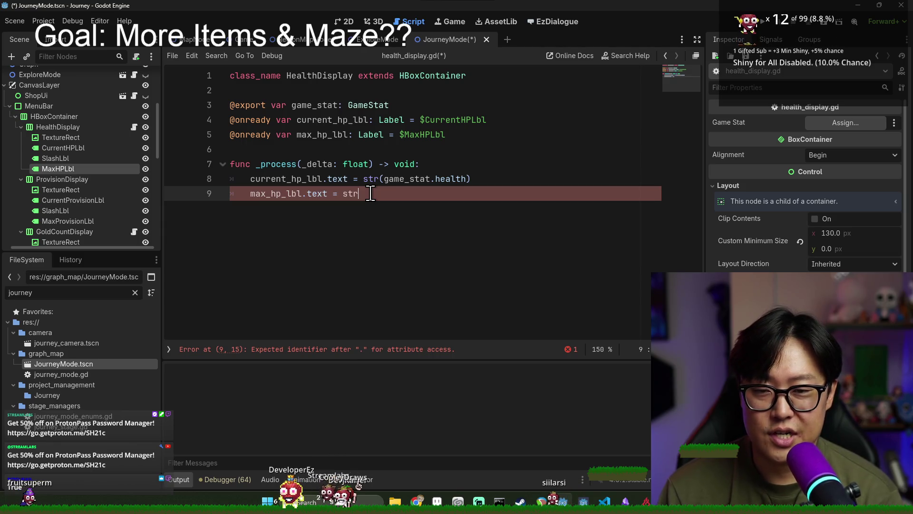
text((game_stat.)
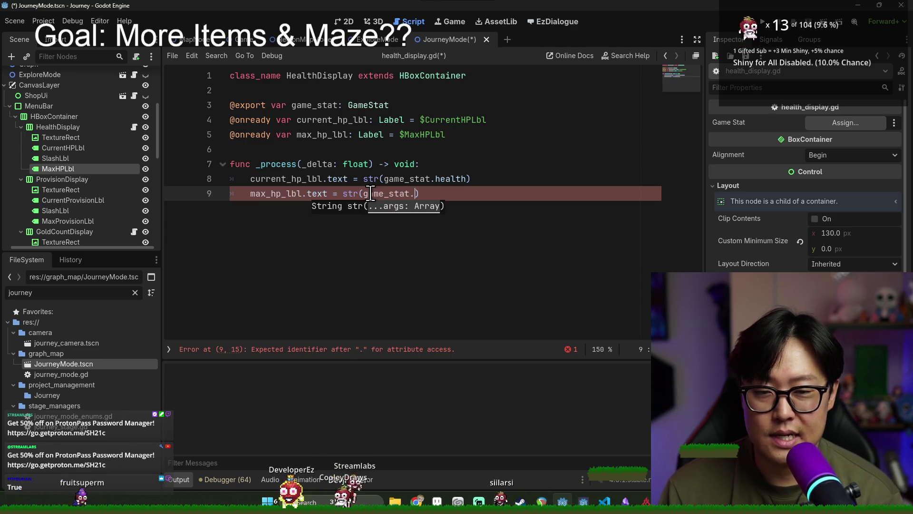
text(ma)
key(Return)
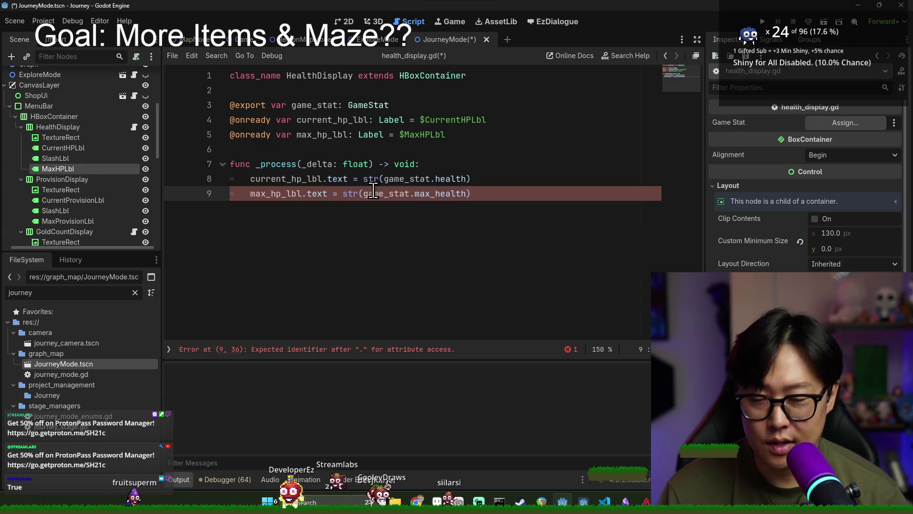
Insert an 'if !is_node_ready(): return' guard at the top of _process and save.
click(431, 171)
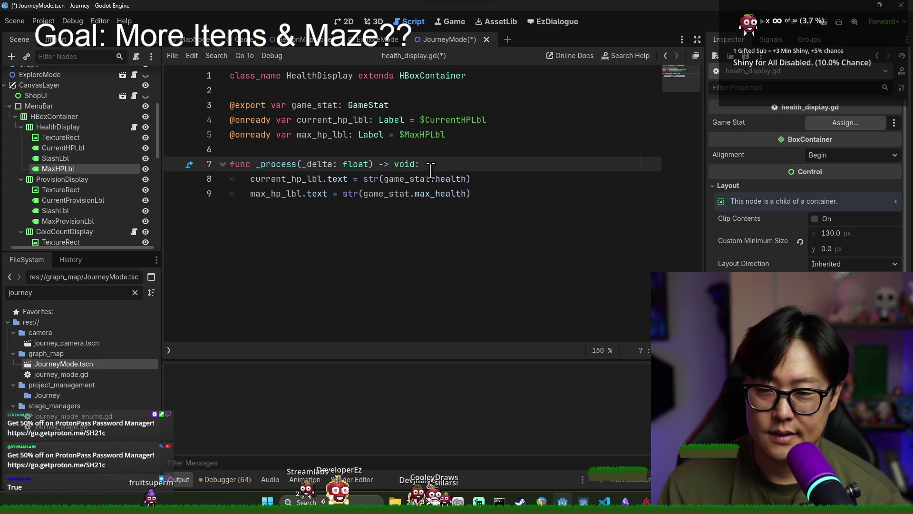
key(Return)
text(if is_node_ready()
key(Return)
text(:)
key(Return)
text(return)
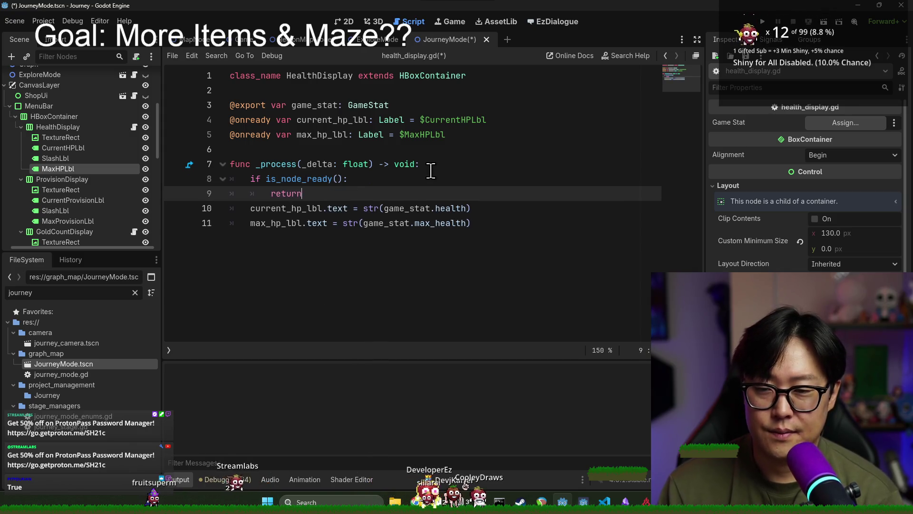
key(Return)
click(265, 180)
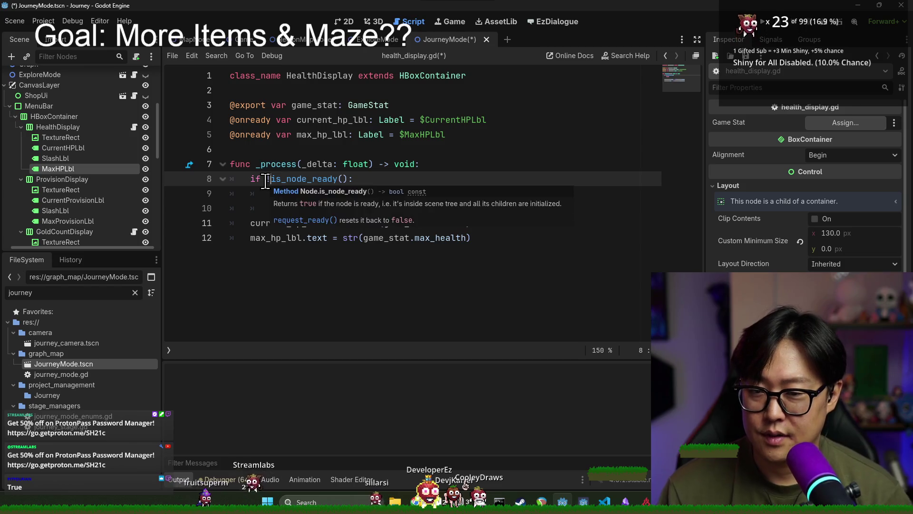
key(ctrl+s)
Assign the GameStat resource to HealthDisplay's Game Stat property and save the scene.
click(91, 127)
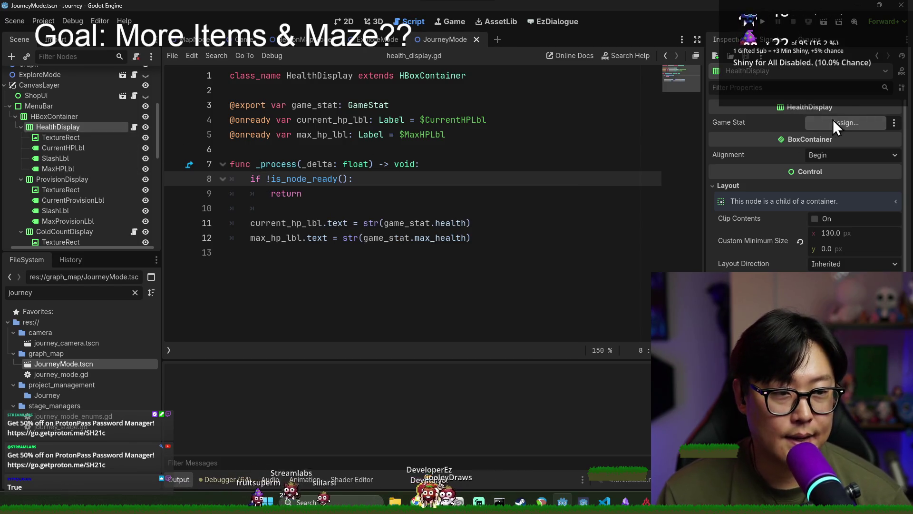
click(832, 123)
double_click(459, 153)
click(233, 193)
key(ctrl+s)
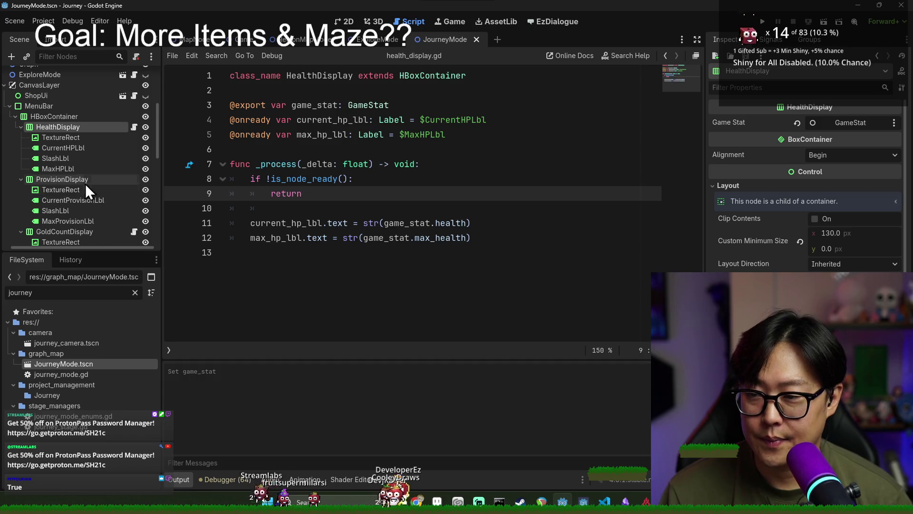
Attach a new provision_display.gd script in res://ui to the ProvisionDisplay node.
right_click(85, 185)
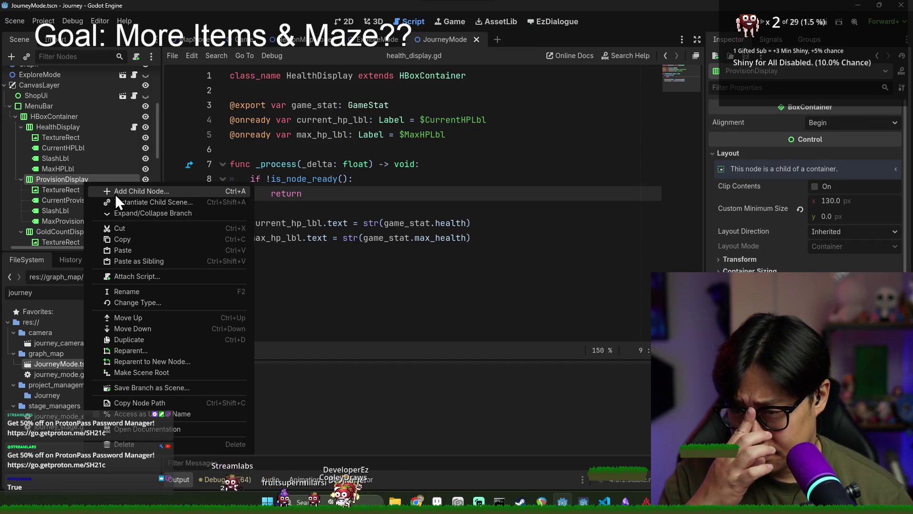
click(144, 277)
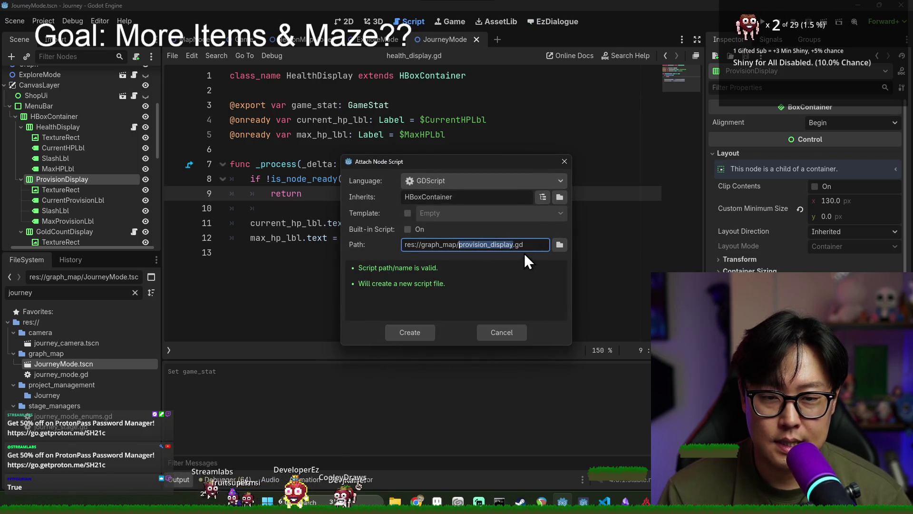
click(560, 244)
click(241, 101)
double_click(576, 286)
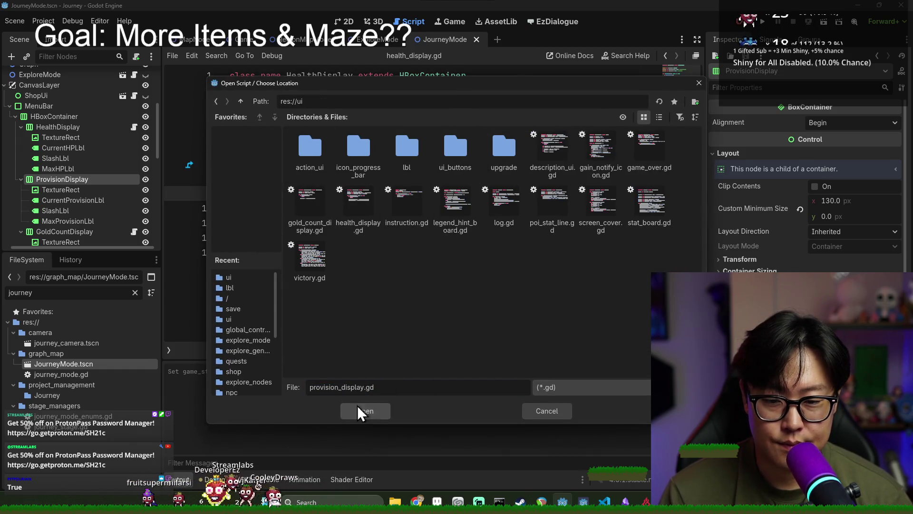
click(383, 411)
click(409, 330)
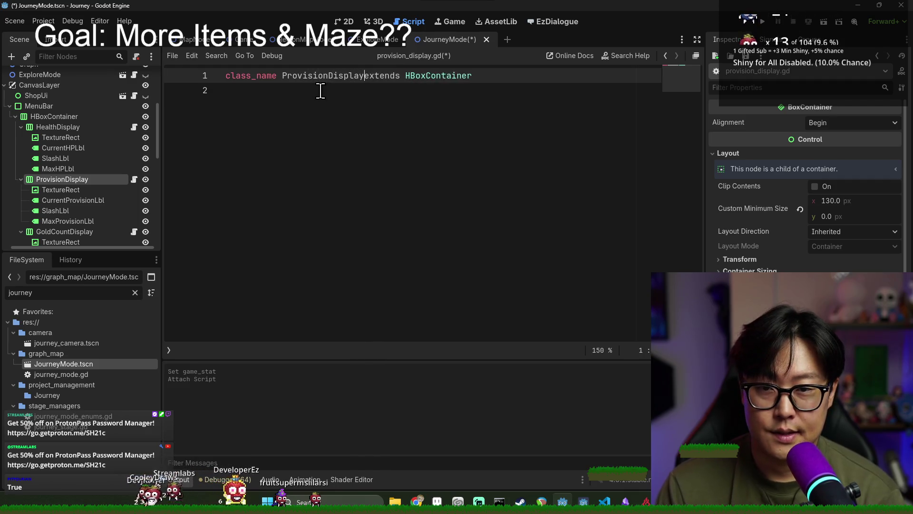
Add 'func _process(_delta: float):' with pass to provision_display.gd and save.
click(527, 105)
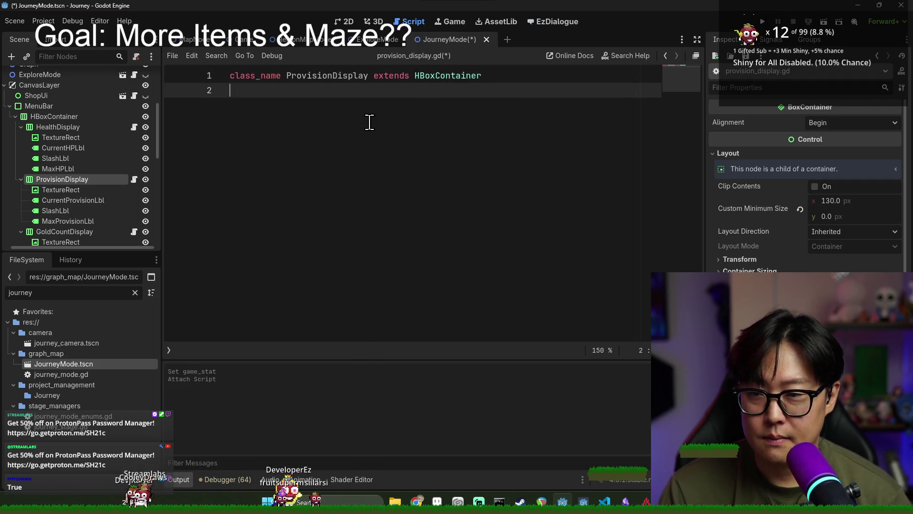
key(Return)
text(func -pr)
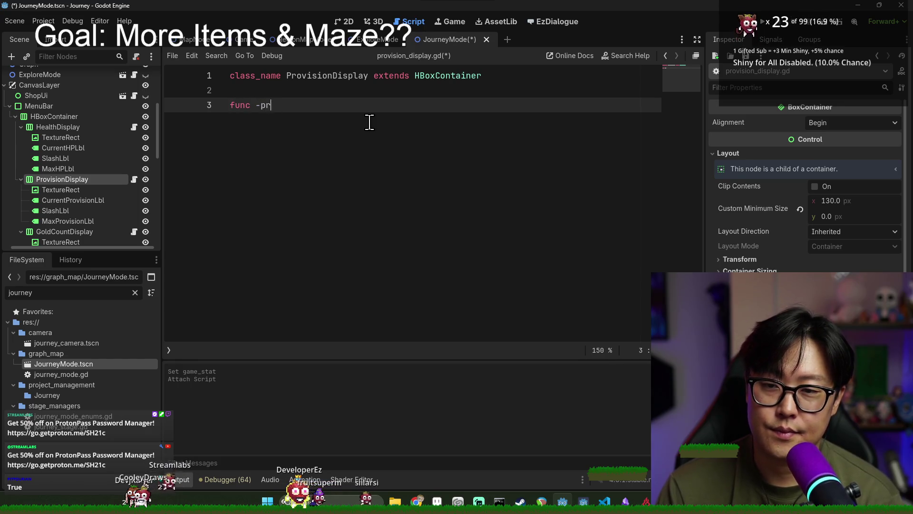
key(BackSpace)
key(BackSpace)
key(BackSpace)
text(process()
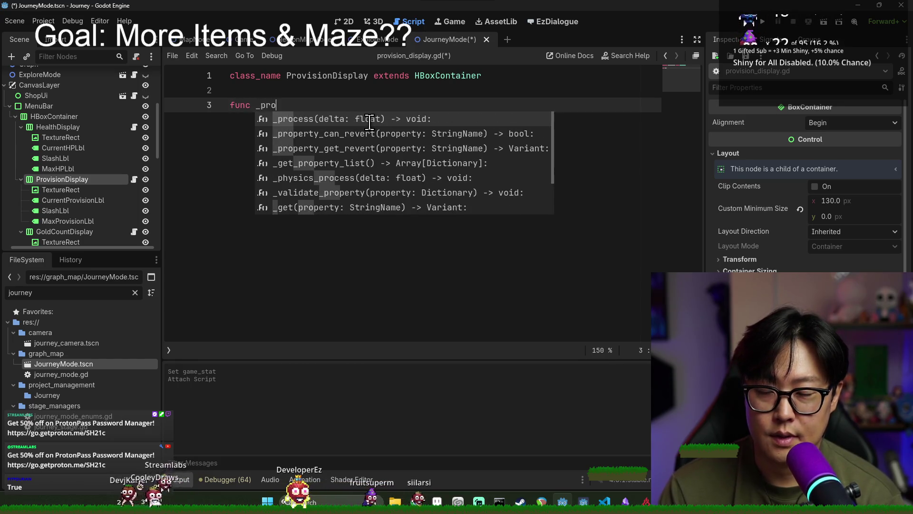
text(_delta: float)
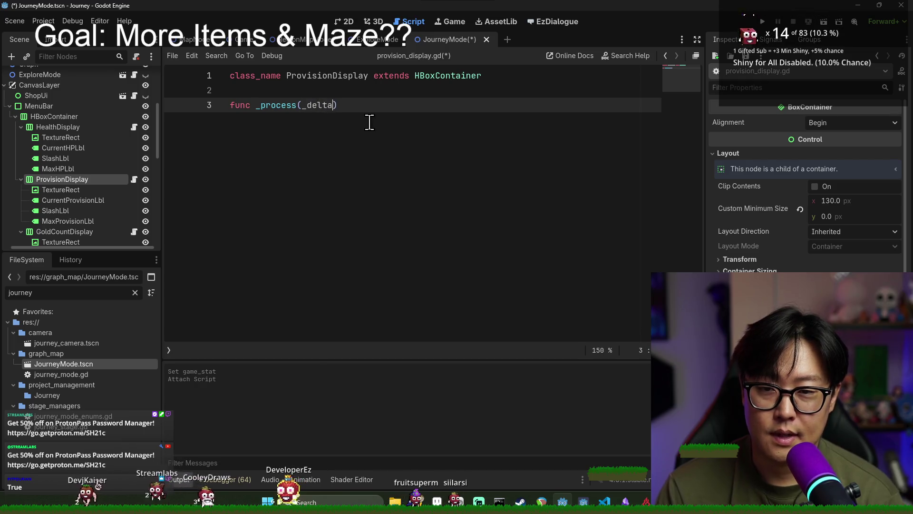
text():)
key(Return)
text(pass)
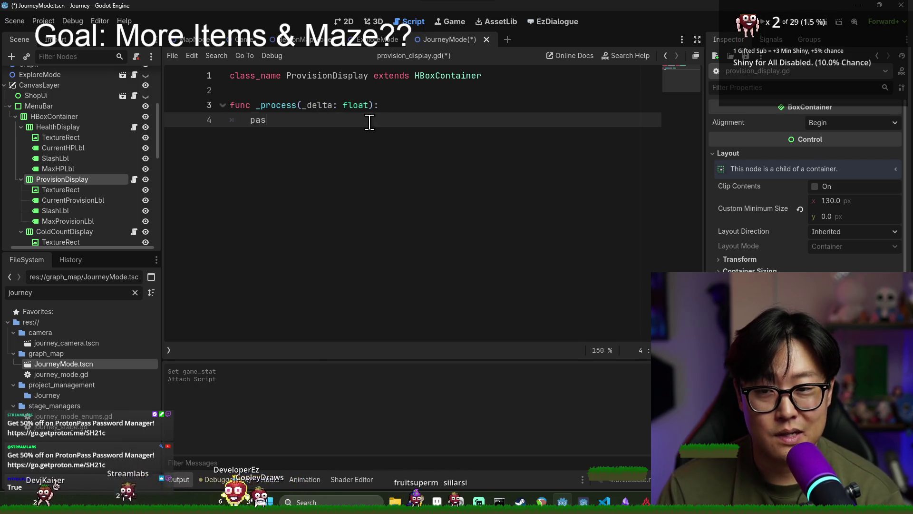
key(ctrl+s)
key(Return)
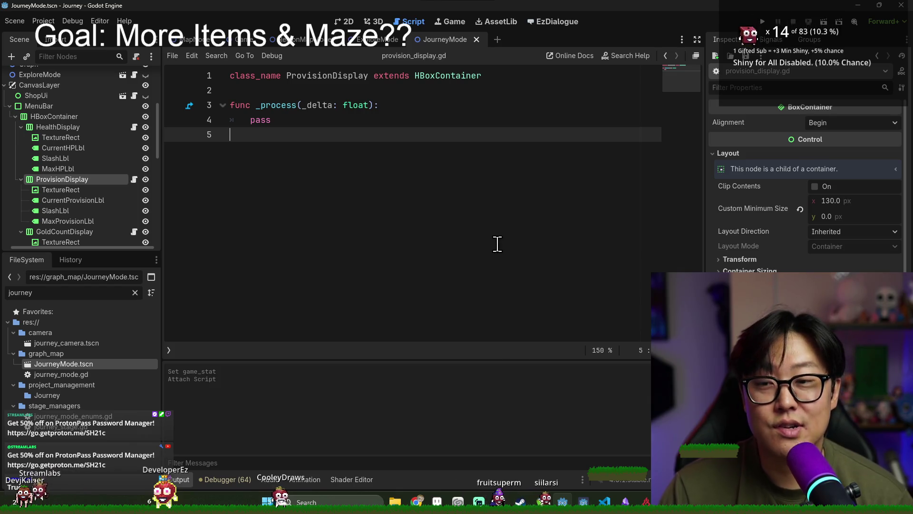
click(267, 124)
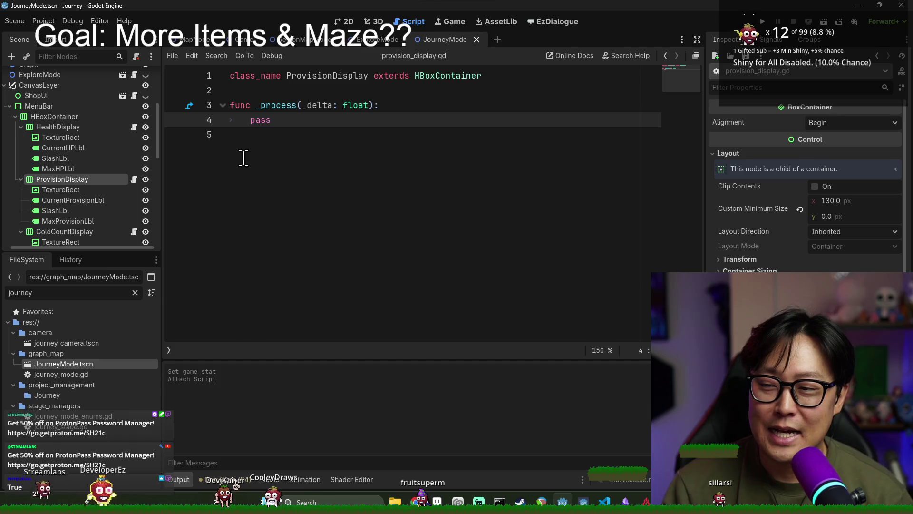
click(303, 119)
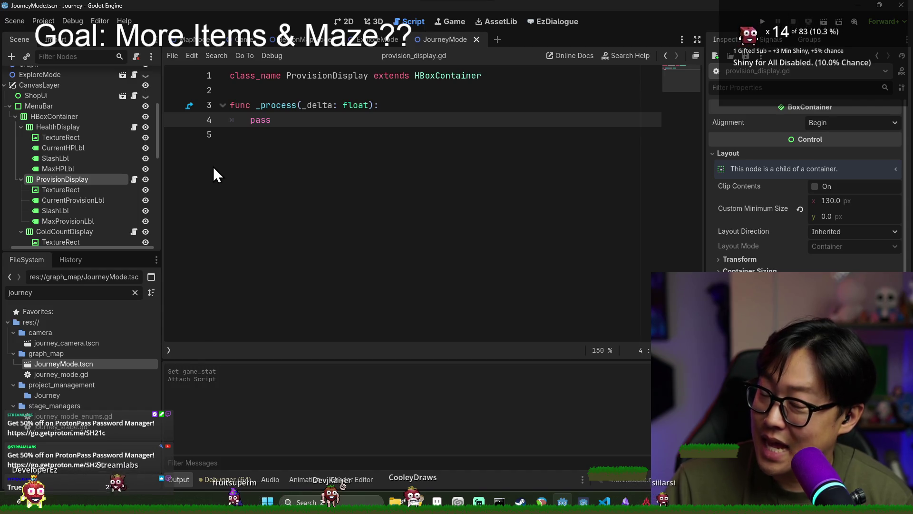
click(427, 106)
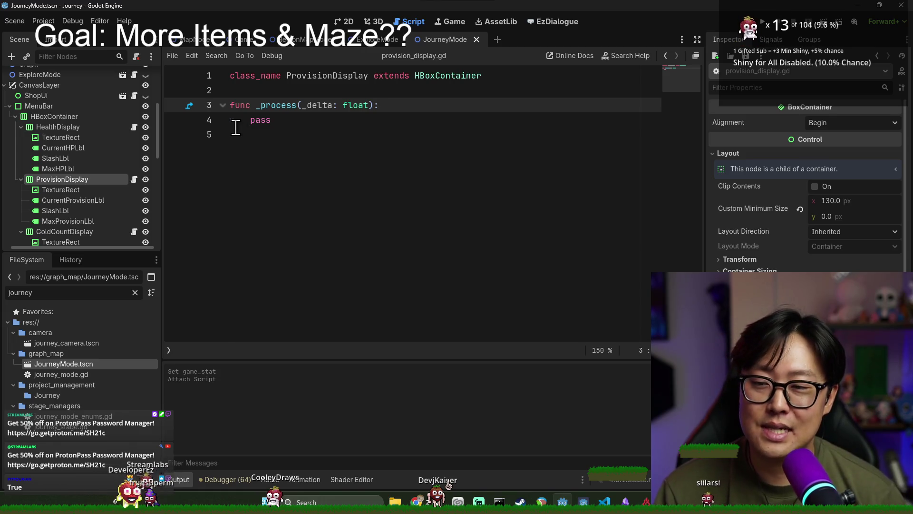
click(261, 119)
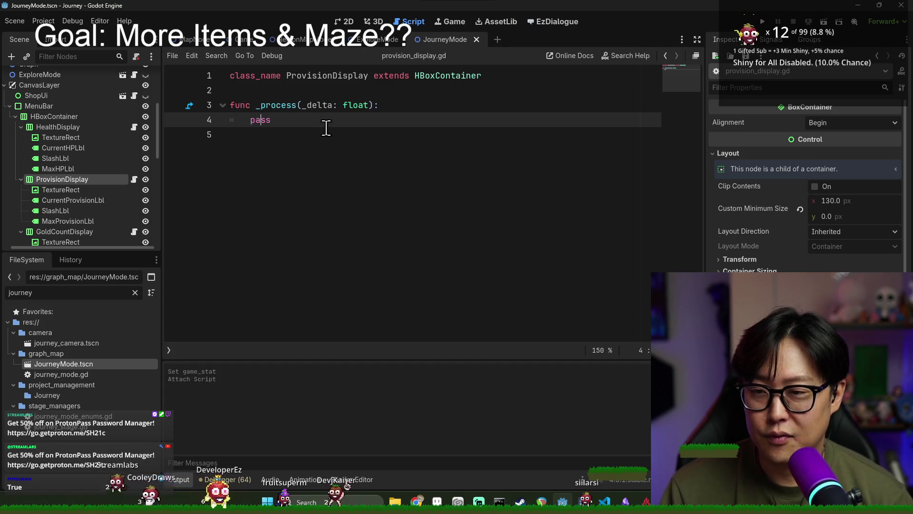
click(301, 92)
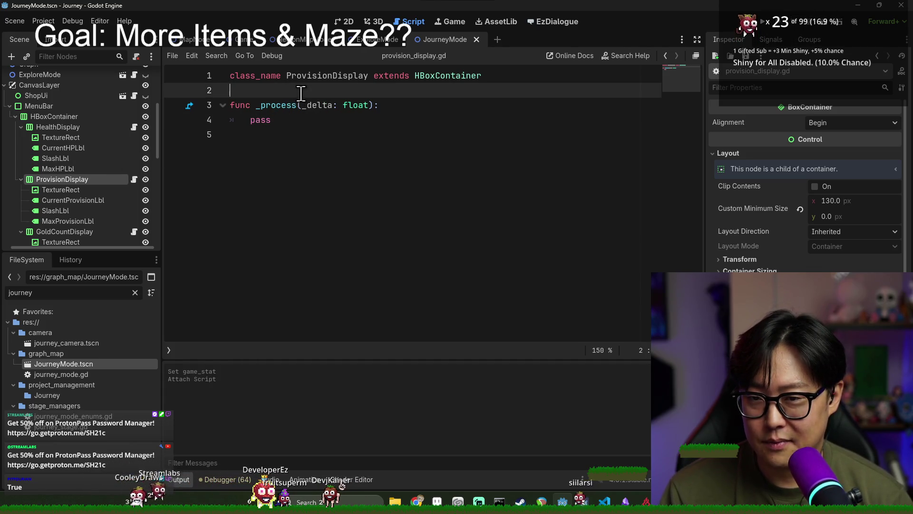
drag(99, 201, 252, 91)
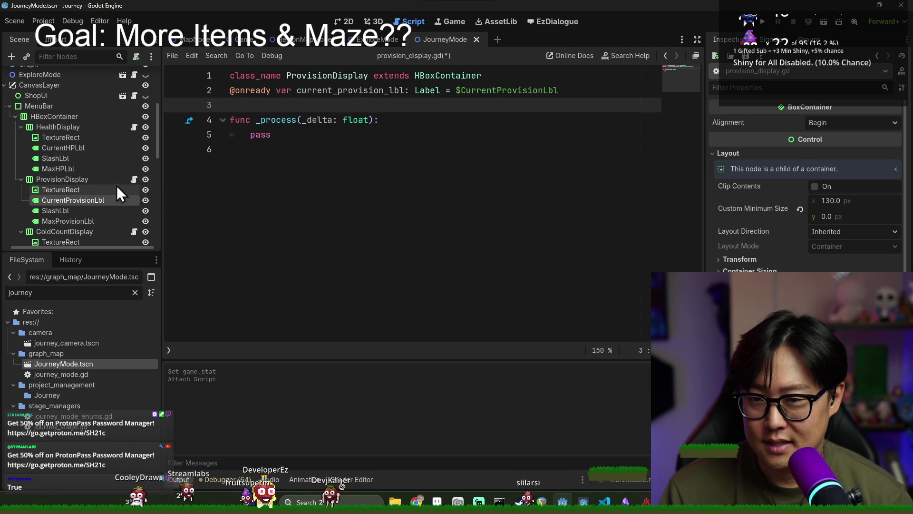
click(81, 212)
mouse_move(81, 221)
mouse_down()
mouse_move(246, 124)
mouse_move(247, 106)
mouse_up()
click(507, 69)
key(Return)
click(369, 105)
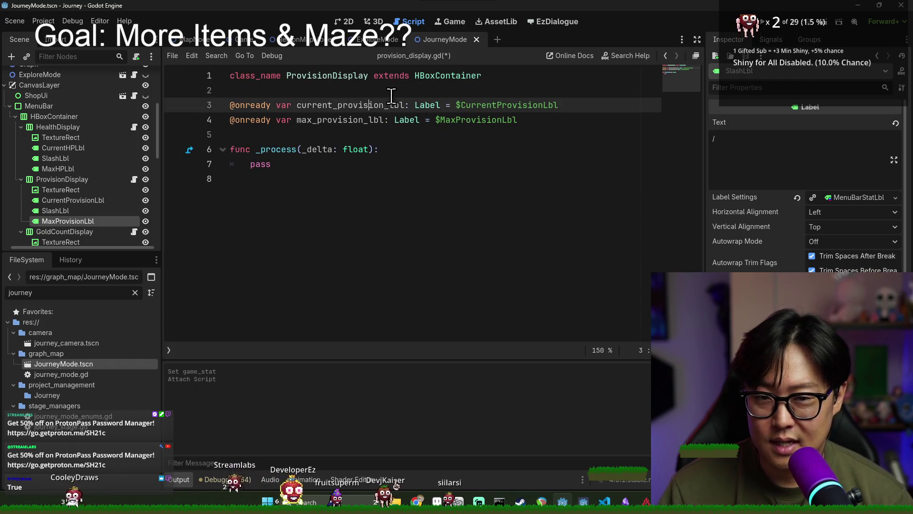
key(ctrl+s)
click(356, 94)
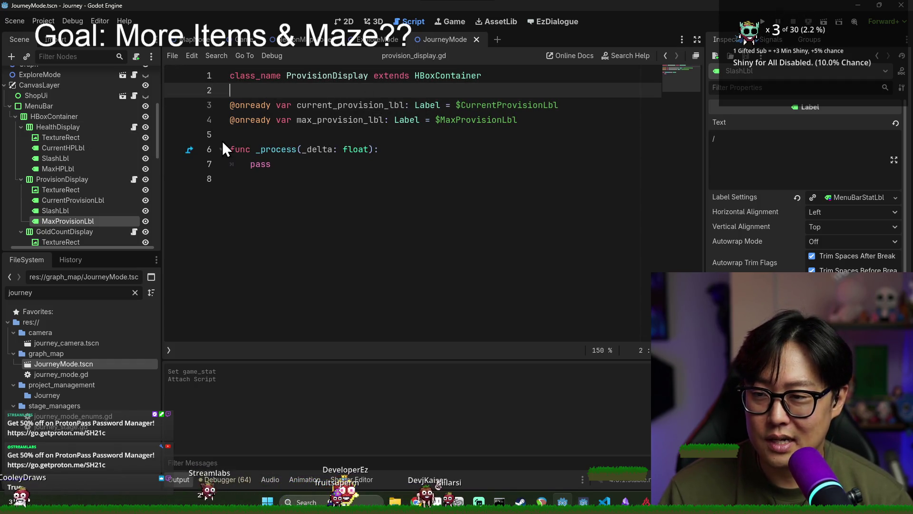
text(@export var e)
key(BackSpace)
text(game_stat: GameStat)
Add blank lines above and below the game_stat export declaration.
click(497, 76)
key(Return)
click(435, 105)
key(Return)
double_click(321, 109)
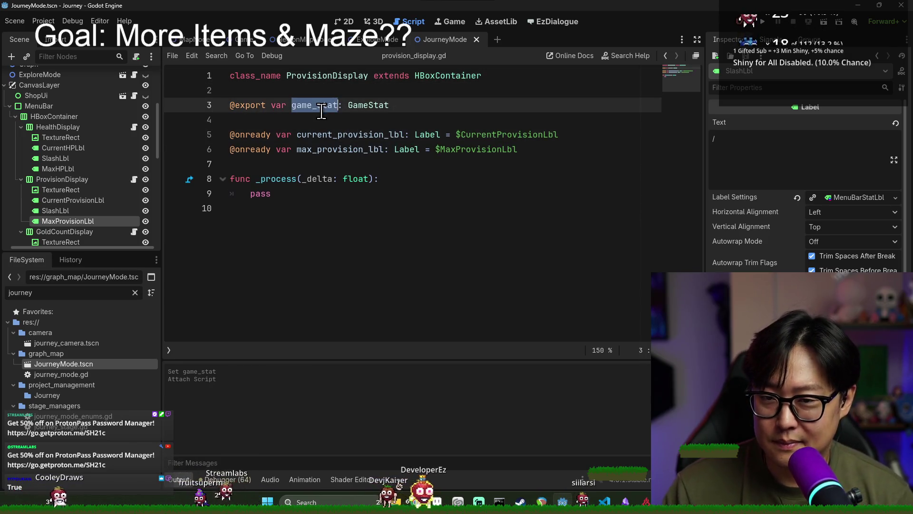
click(392, 185)
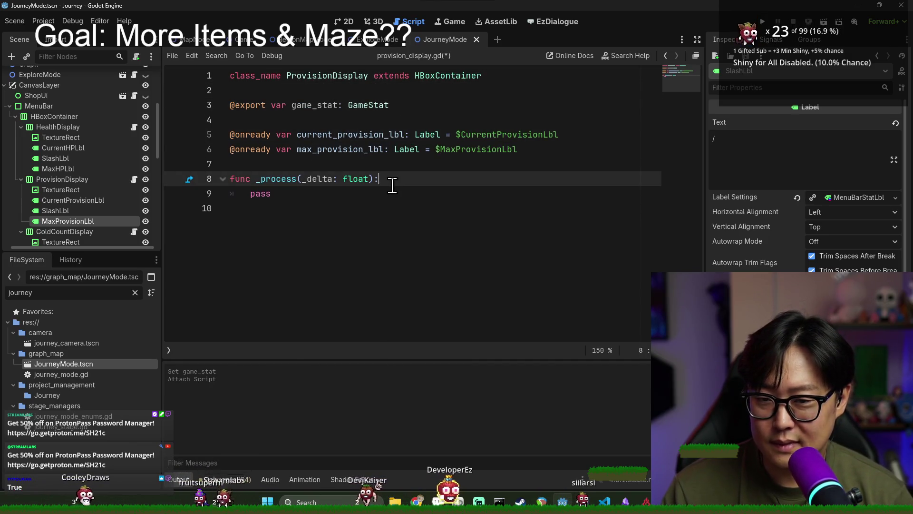
Copy the label-update block from health_display.gd over the pass line in provision_display.gd and save.
click(134, 127)
drag(246, 181, 333, 232)
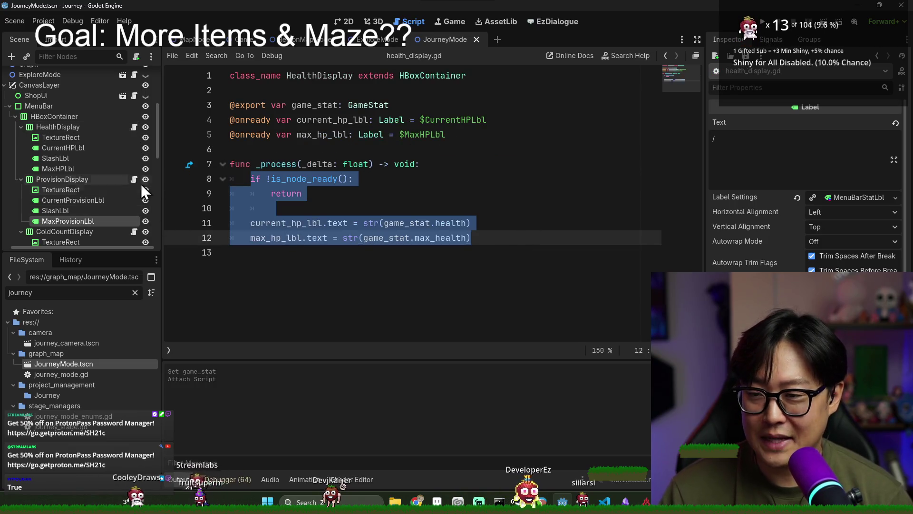
key(ctrl+c)
click(134, 179)
double_click(261, 193)
key(ctrl+v)
key(ctrl+s)
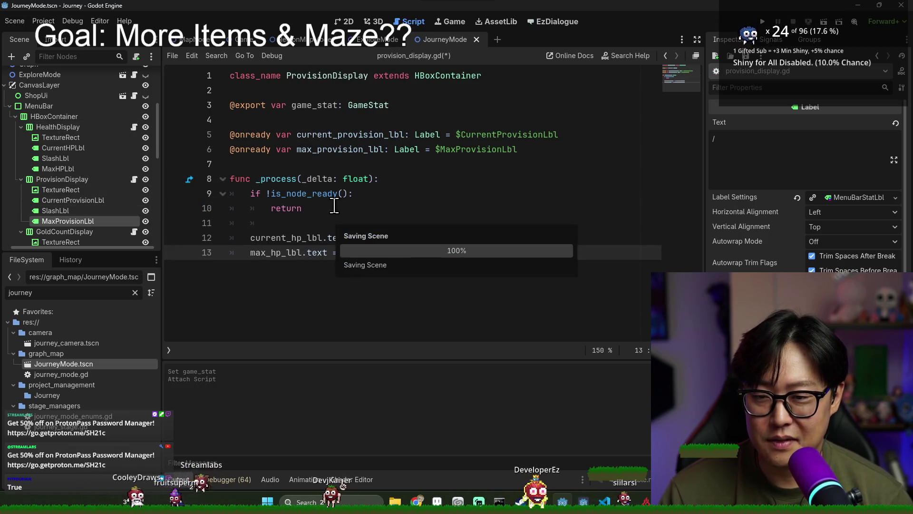
Replace current_hp_lbl and max_hp_lbl with current_provision_lbl and max_provision_lbl.
double_click(320, 135)
key(ctrl+c)
double_click(314, 238)
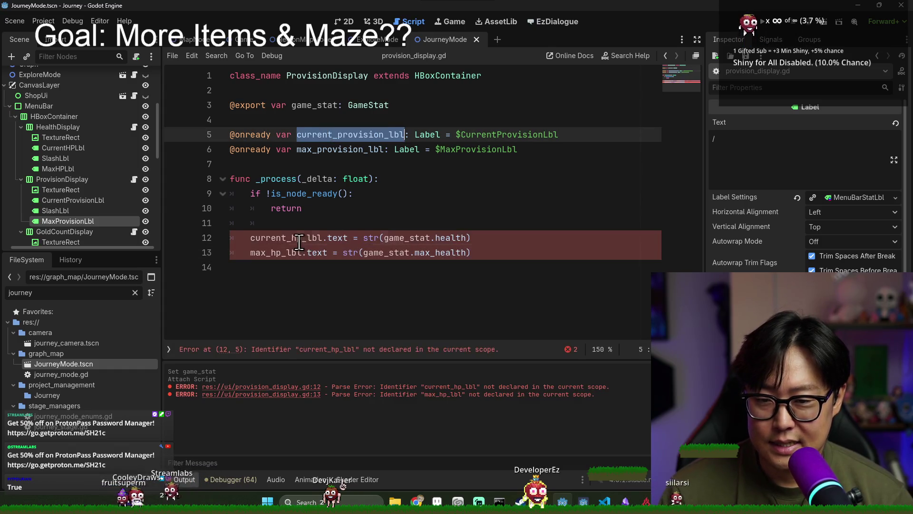
key(ctrl+v)
click(319, 161)
double_click(318, 149)
key(ctrl+c)
double_click(287, 253)
key(ctrl+v)
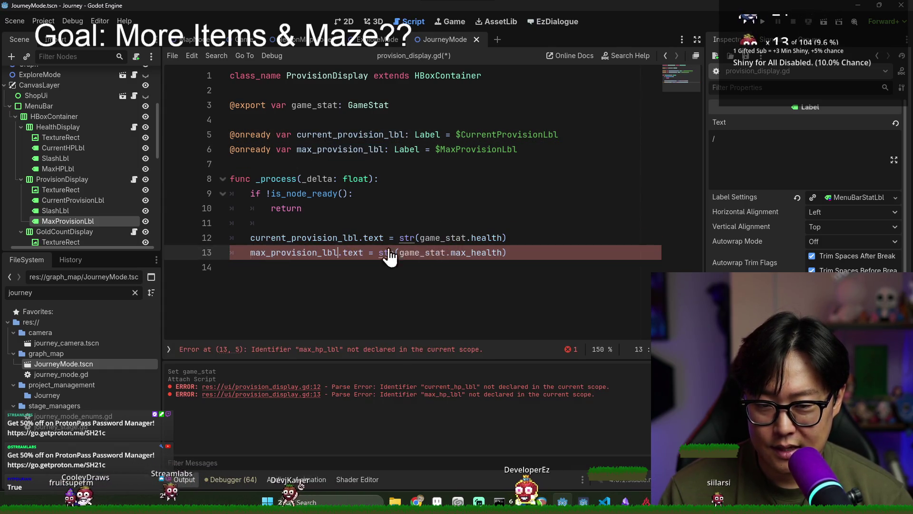
Switch game_stat.health and max_health to provision and max_provision, save, and run the game.
double_click(489, 237)
key(BackSpace)
text(pr)
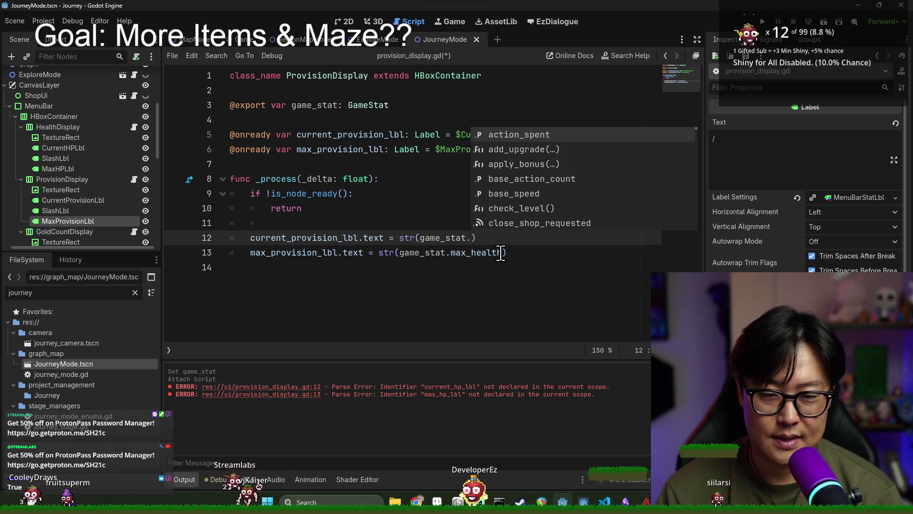
text(ov)
key(Return)
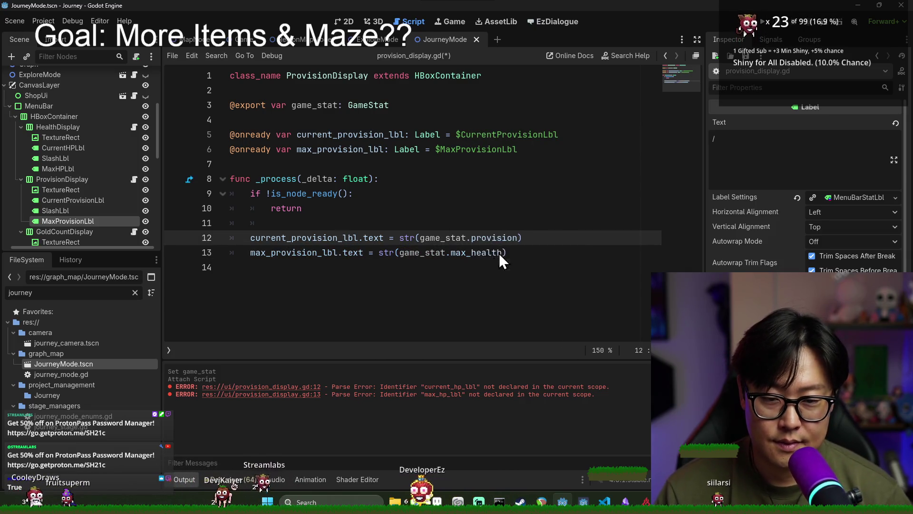
double_click(475, 253)
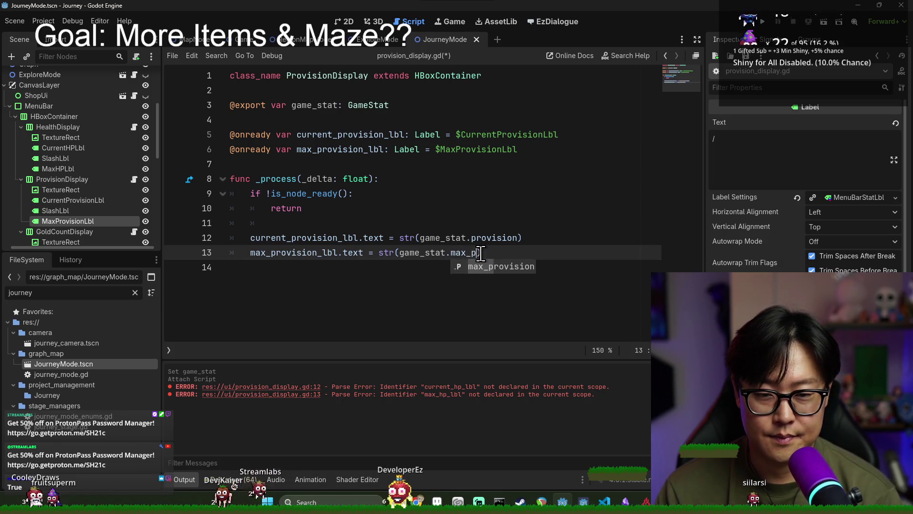
key(ctrl+s)
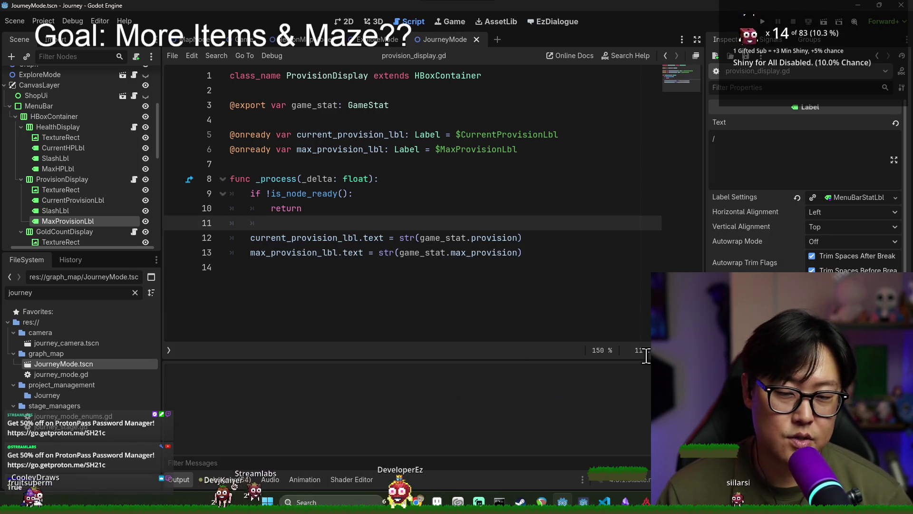
key(ctrl+s)
key(F5)
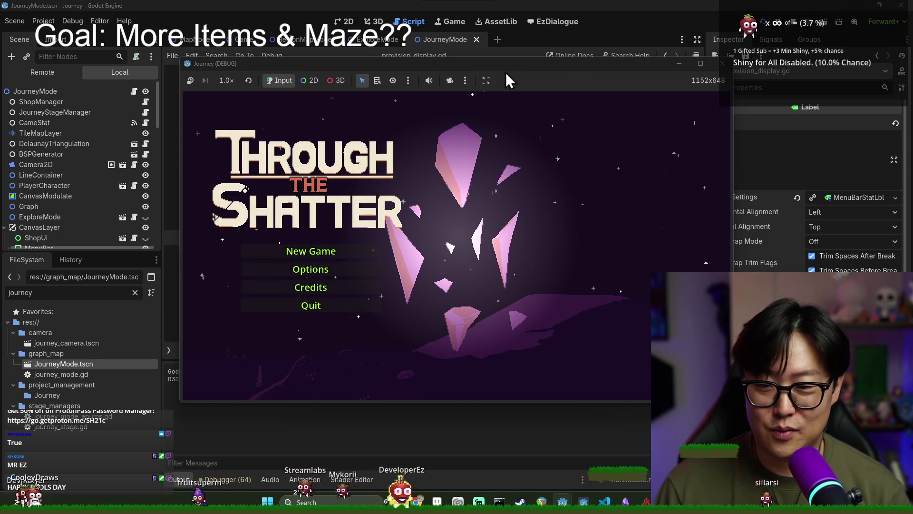
Start a New Game from the title menu and move the game window aside.
click(338, 250)
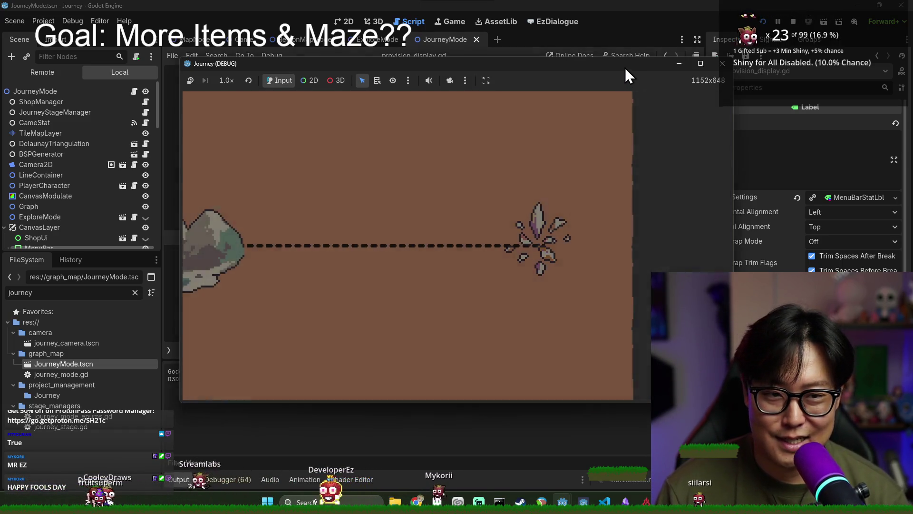
drag(625, 67, 673, 81)
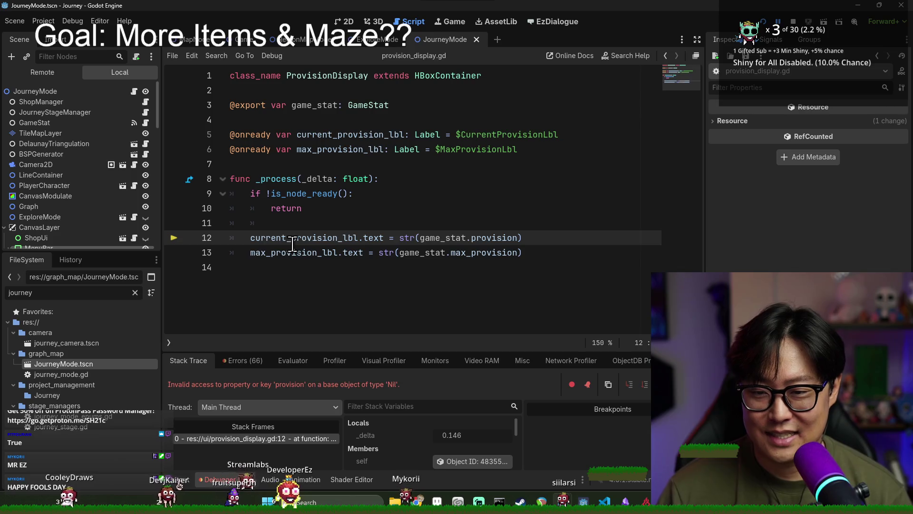
Stop the game, assign the GameStat node to ProvisionDisplay's Game Stat property, save, and relaunch.
mouse_move(294, 245)
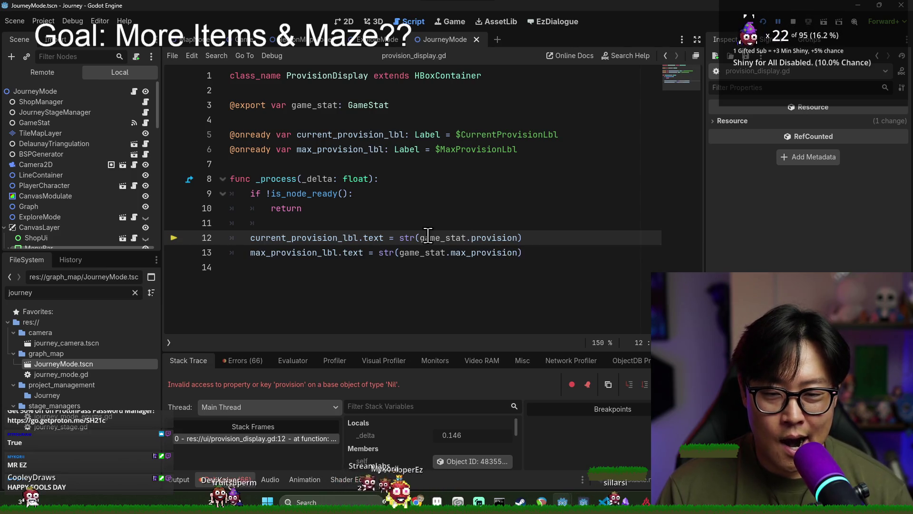
key(F8)
scroll(61, 220, down, 5)
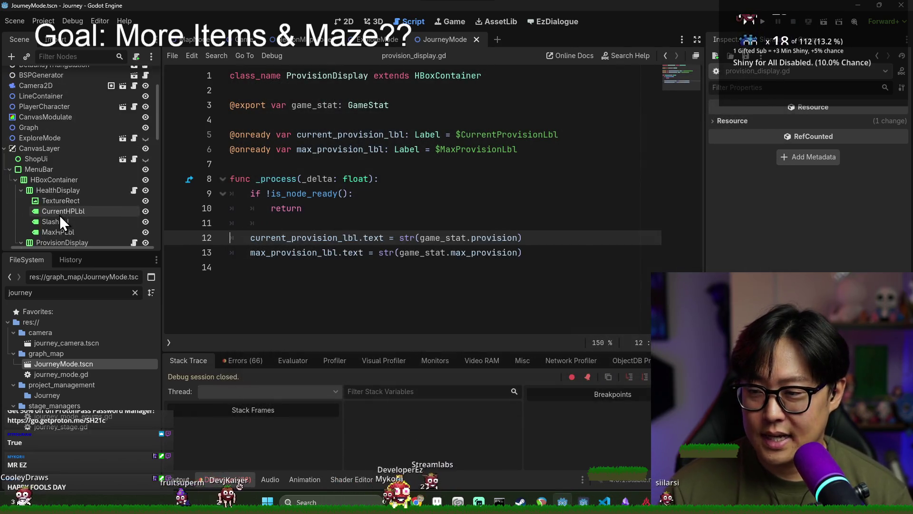
click(62, 179)
click(845, 122)
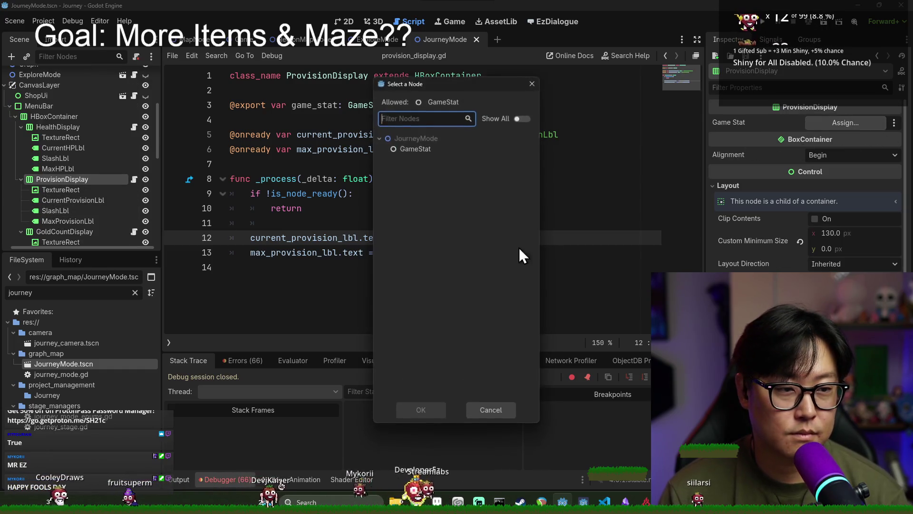
double_click(410, 149)
click(427, 180)
key(ctrl+s)
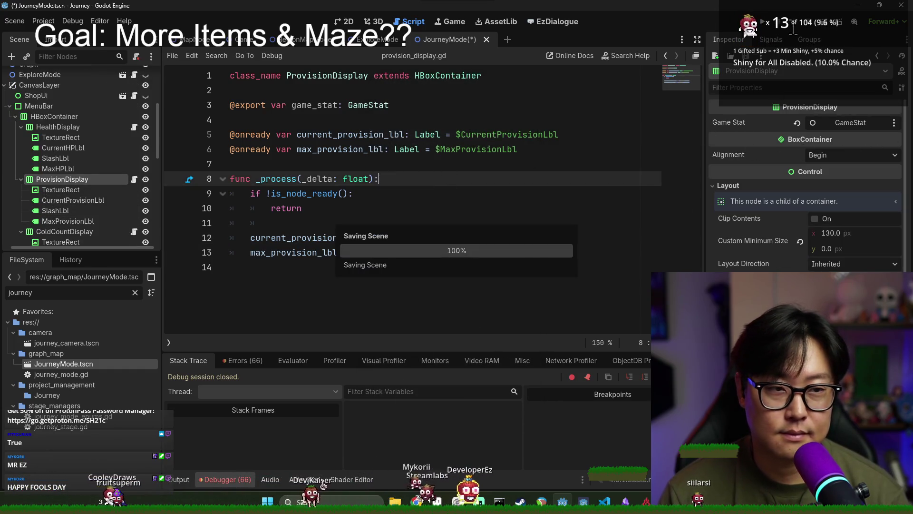
click(763, 21)
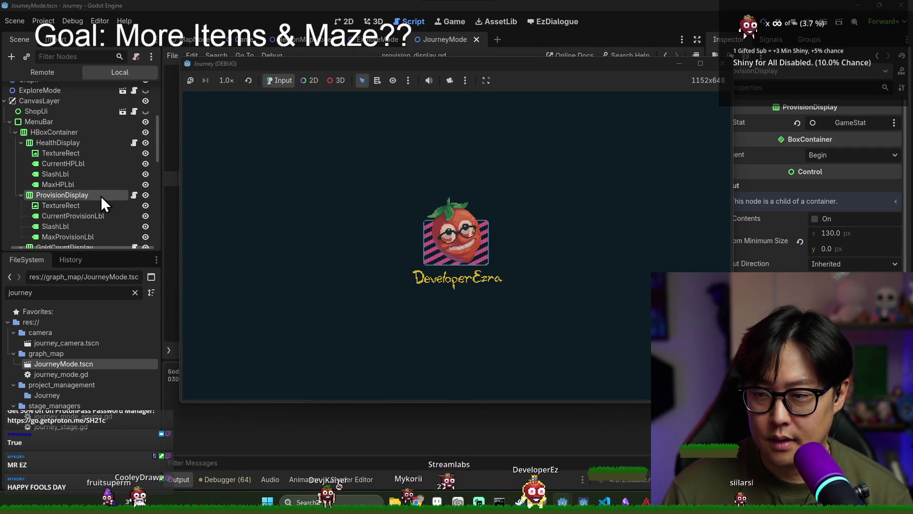
Collapse the ProvisionDisplay, HealthDisplay, HBoxContainer and StatBoard branches in the Scene tree.
click(20, 195)
click(20, 143)
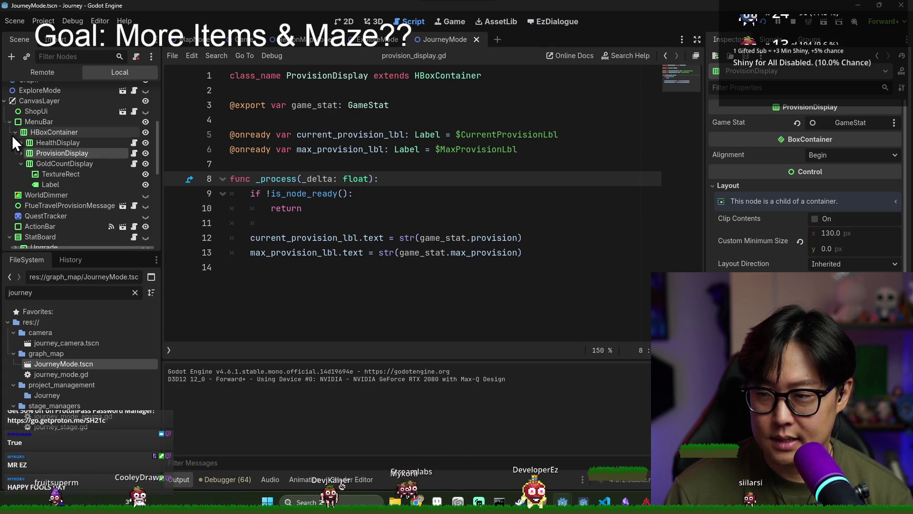
click(15, 133)
click(10, 184)
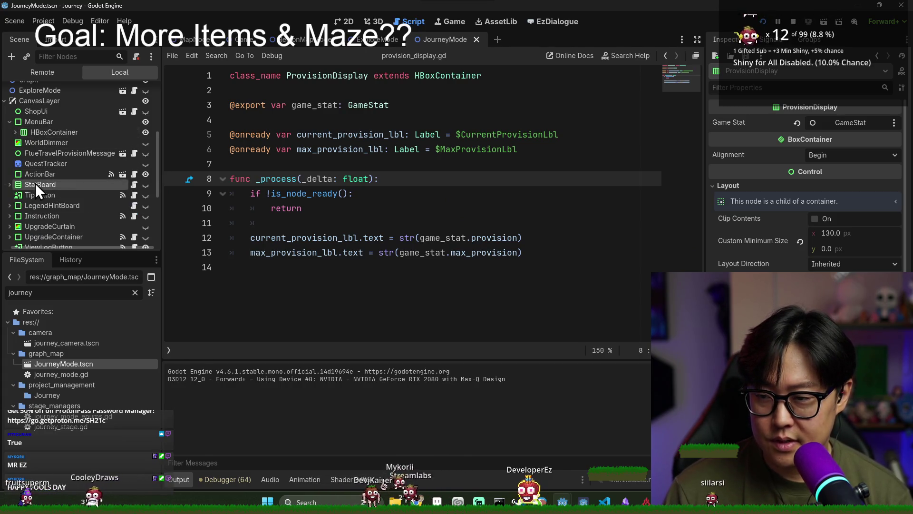
Delete StatBoard with its children, save the scene, and run the project.
right_click(35, 183)
click(158, 486)
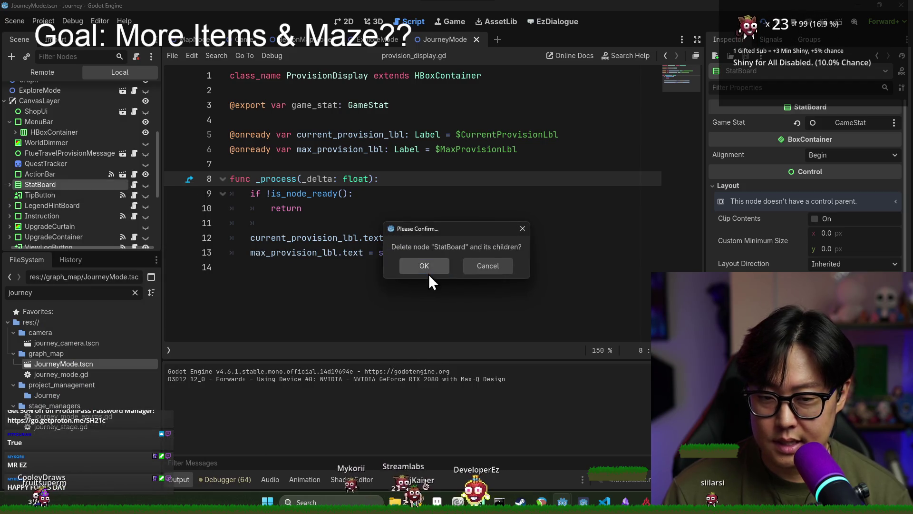
click(428, 271)
click(469, 135)
key(ctrl+s)
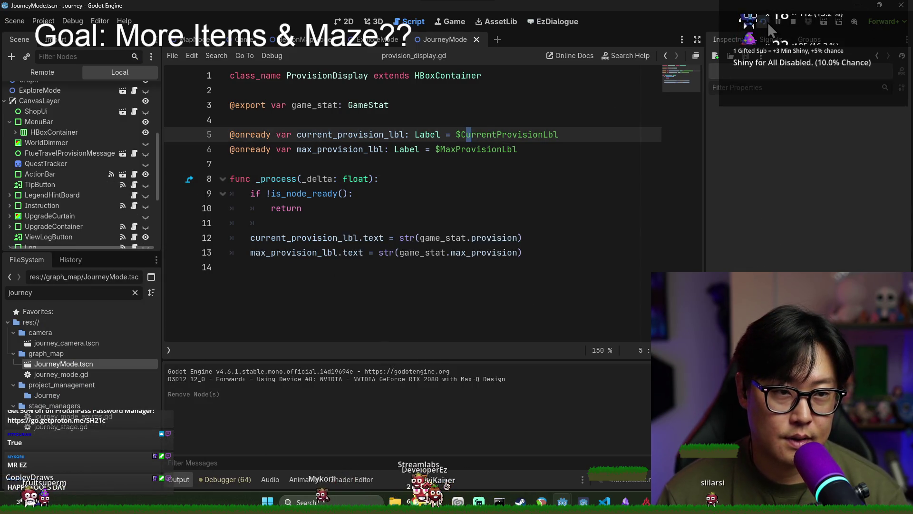
click(768, 22)
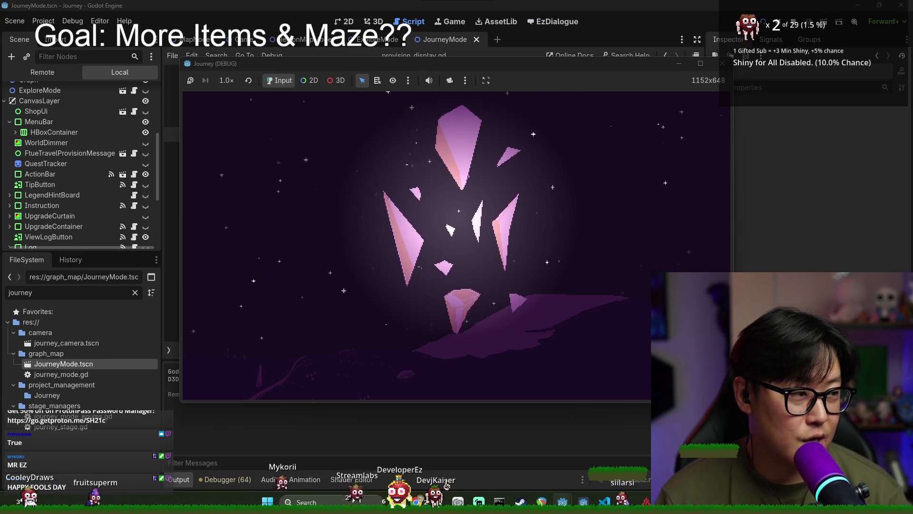
Start a New Game, maximize the window, move right, and dismiss the limited-moves tutorial.
click(253, 251)
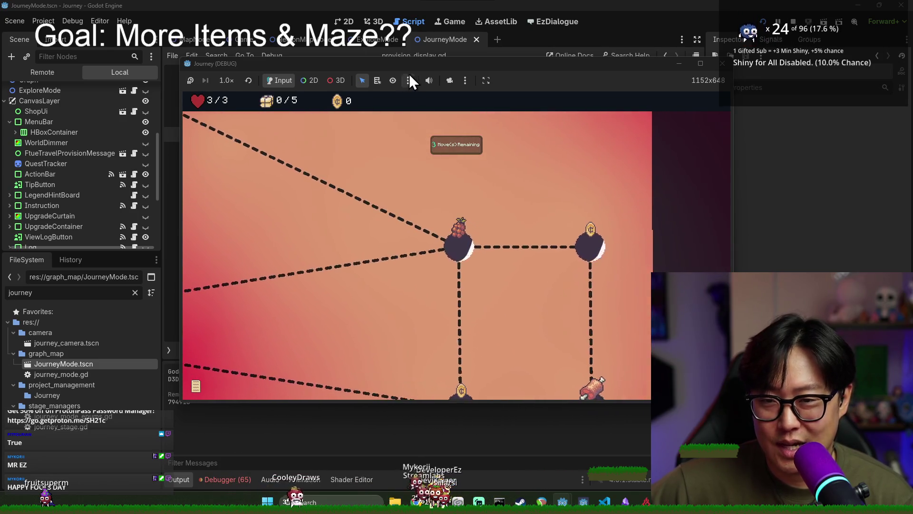
double_click(379, 63)
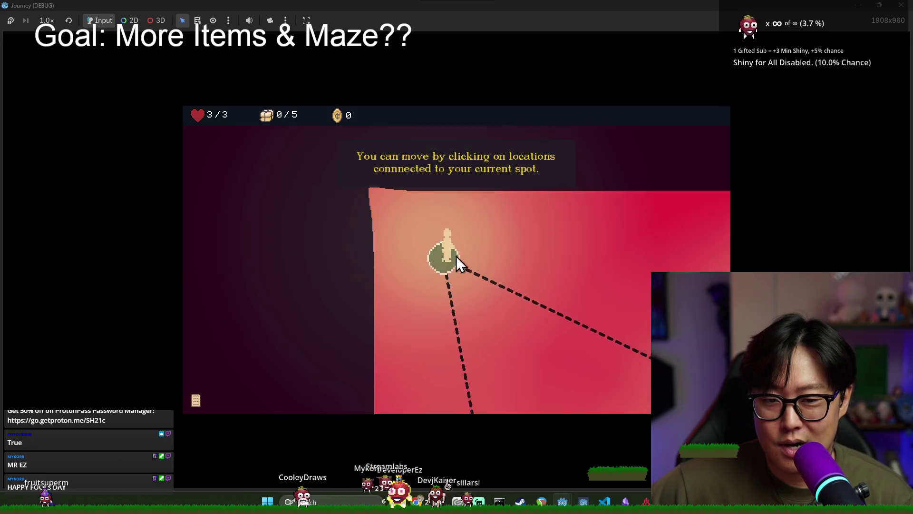
click(456, 256)
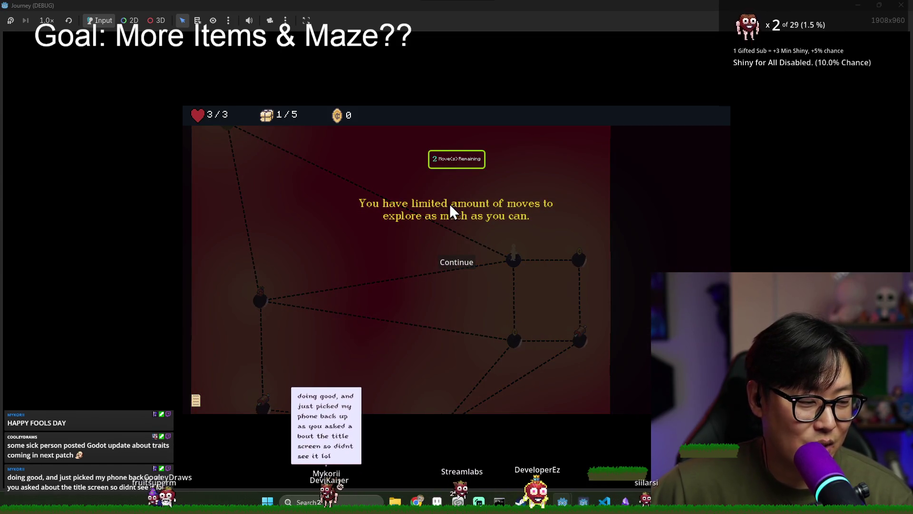
click(461, 261)
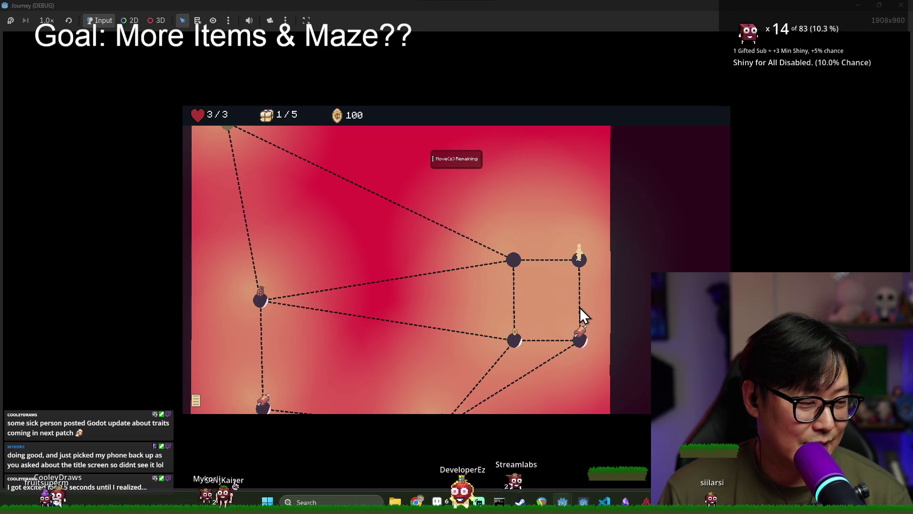
Walk to the lower node, dismiss the provision tutorial, close the game, and relaunch it.
scroll(578, 306, down, 1)
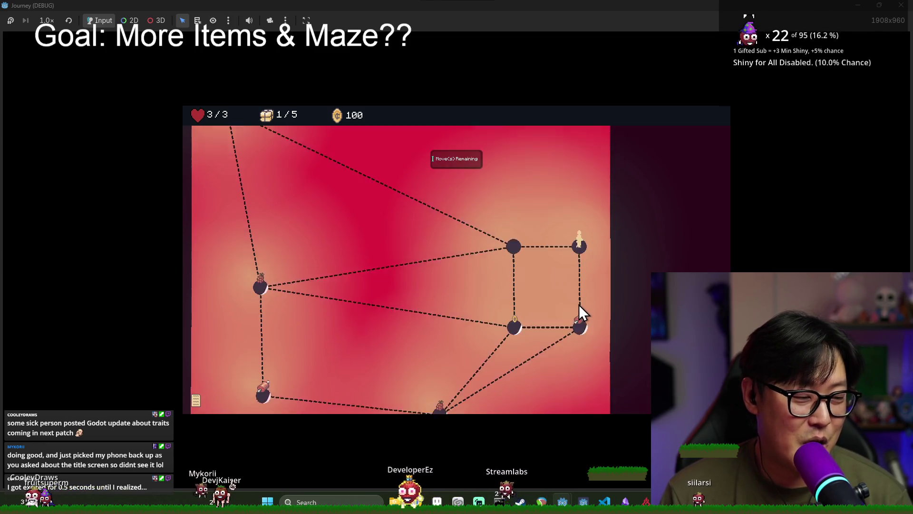
click(581, 302)
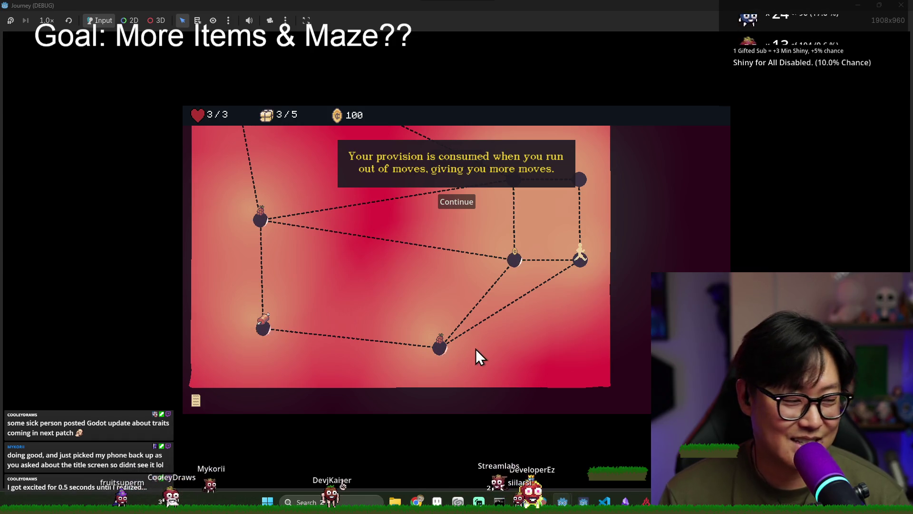
click(455, 204)
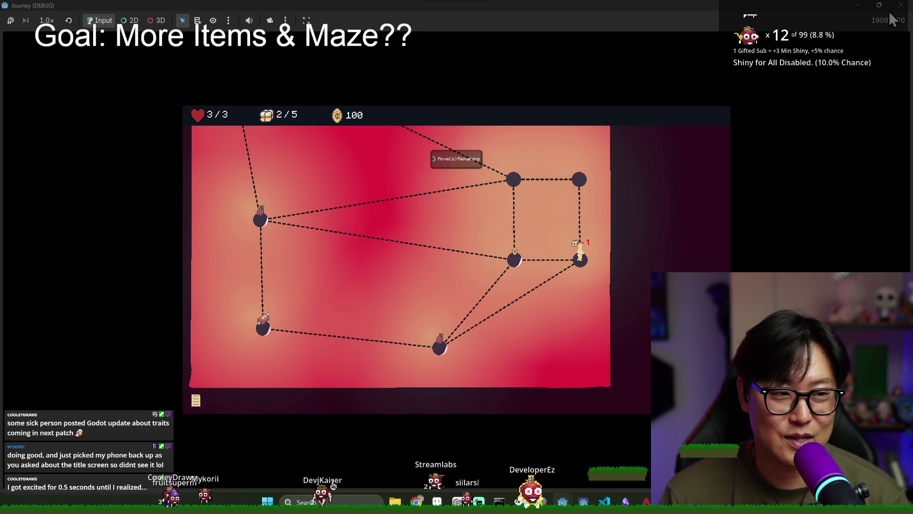
click(904, 6)
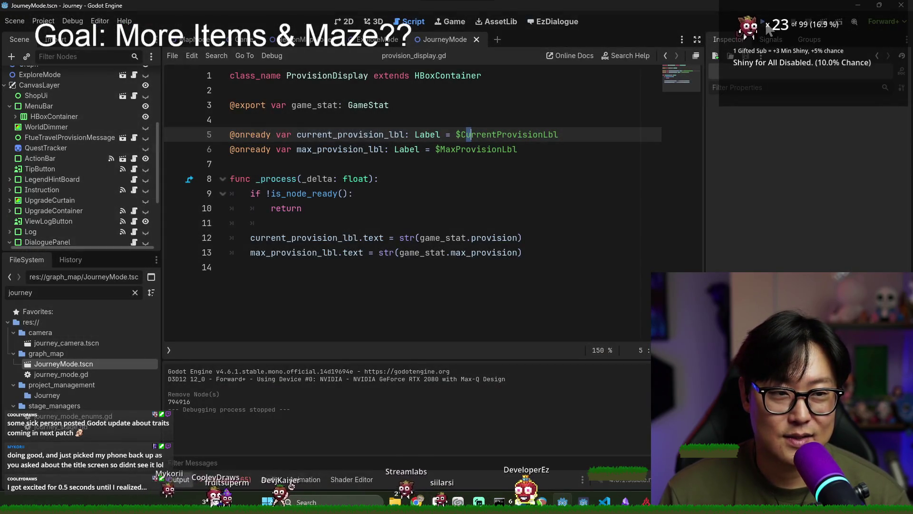
click(768, 28)
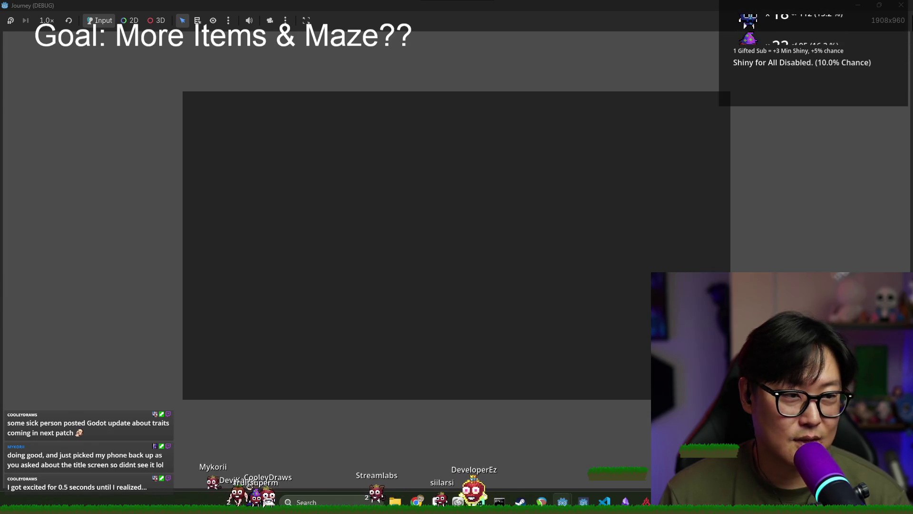
Stop the game, save, and turn on Reset Save in the Game scene.
key(F8)
key(ctrl+s)
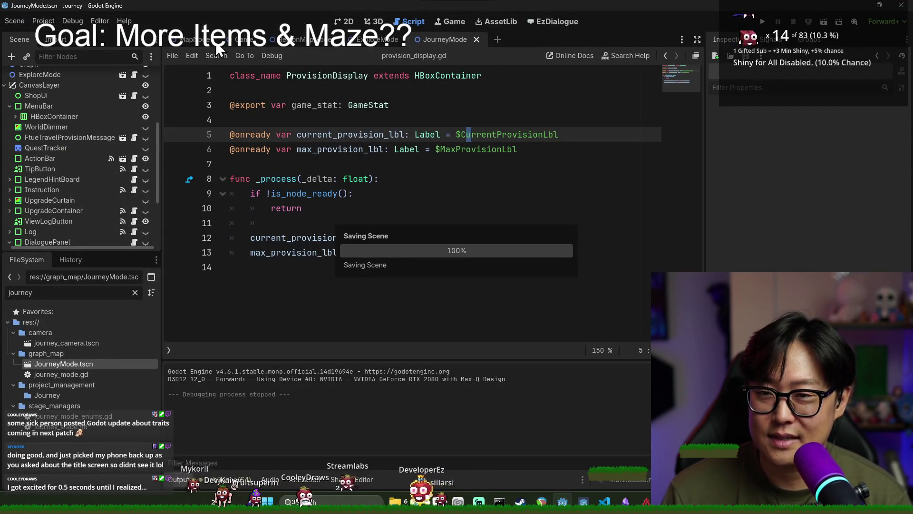
click(220, 39)
click(816, 154)
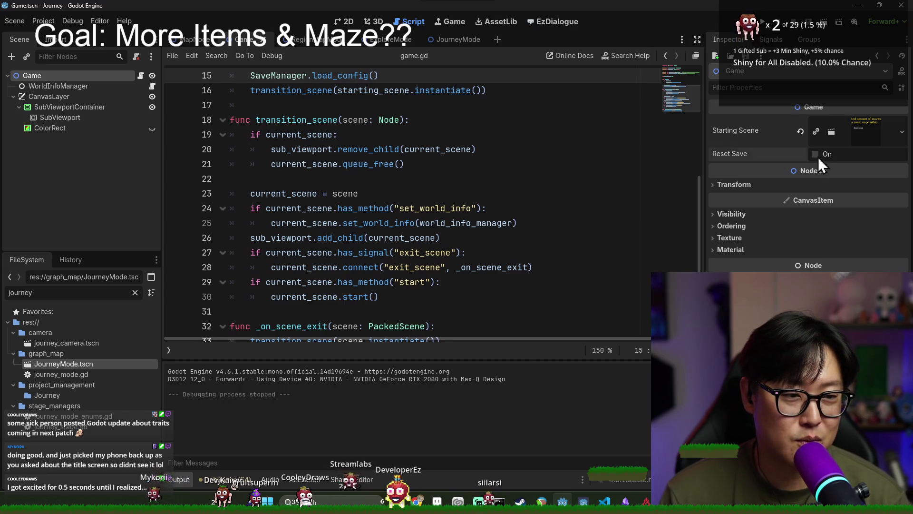
click(500, 166)
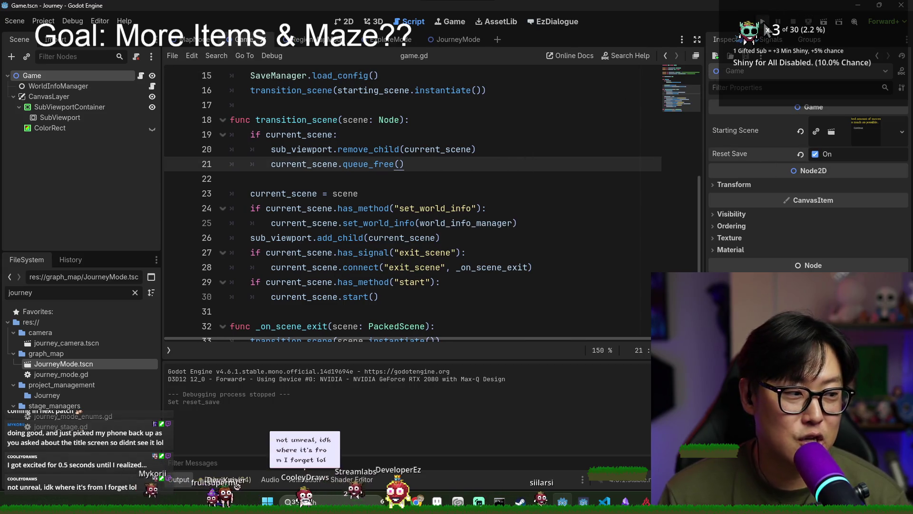
Run the project, crack the title crystal, choose New Game, then close the game.
click(766, 29)
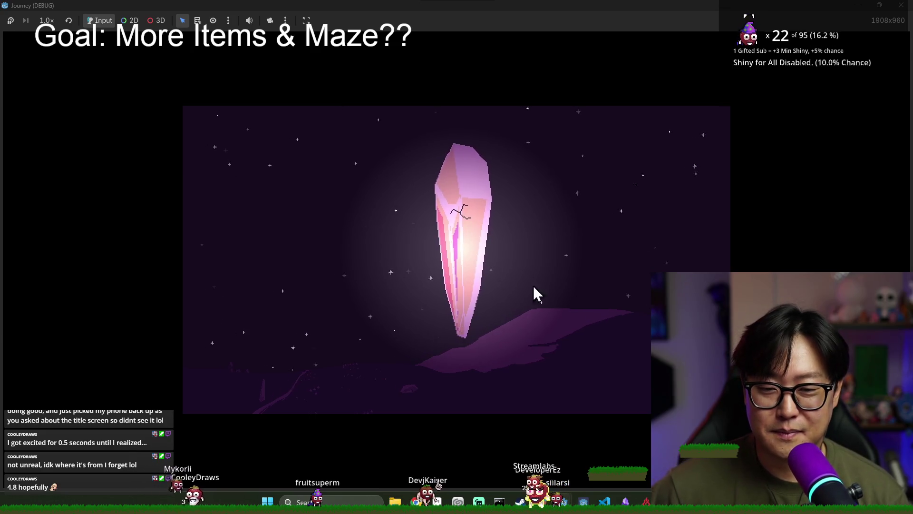
click(462, 234)
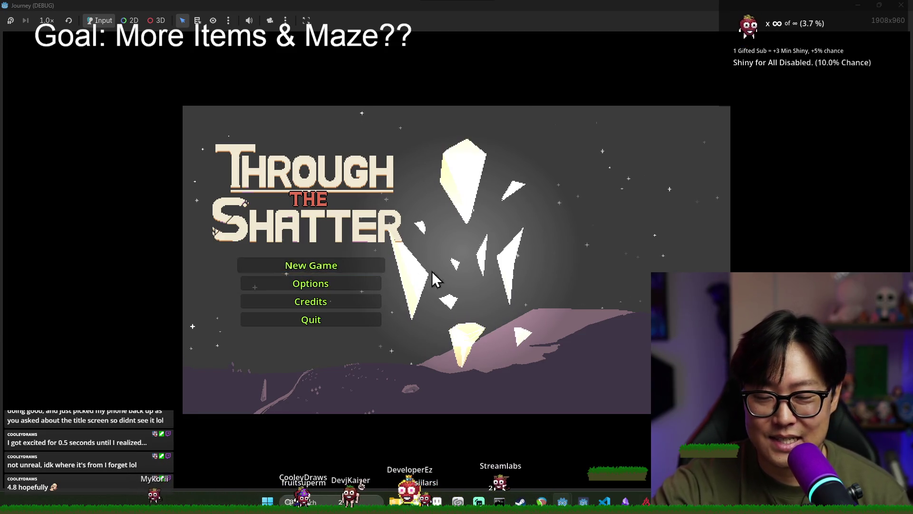
click(362, 272)
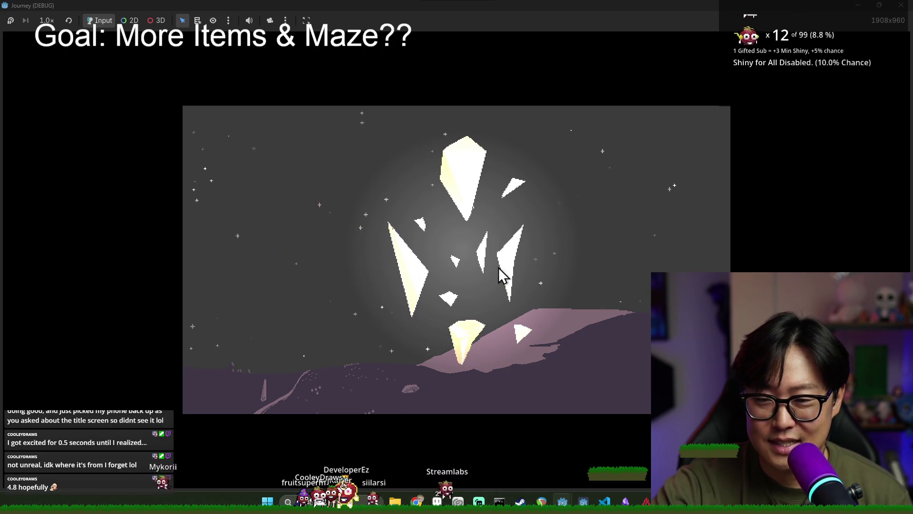
click(901, 4)
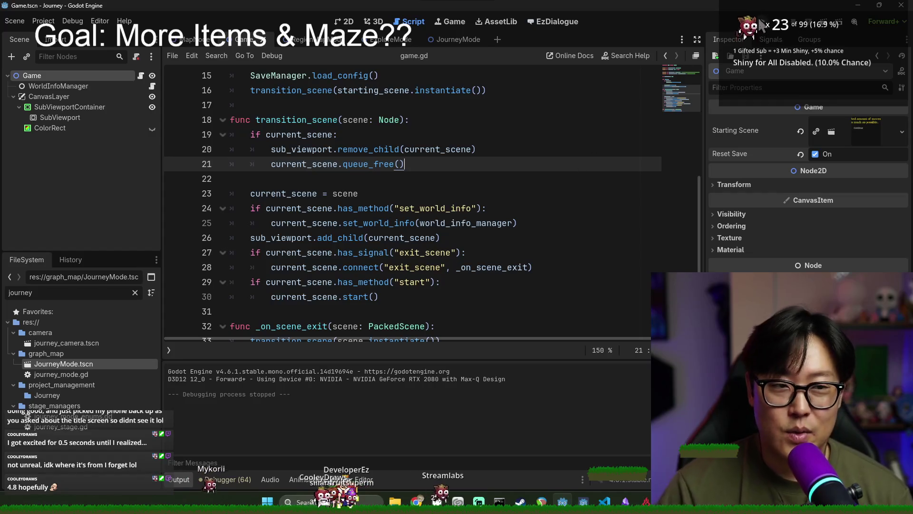
Save the Game scene and clear the 'journey' FileSystem filter.
key(ctrl+s)
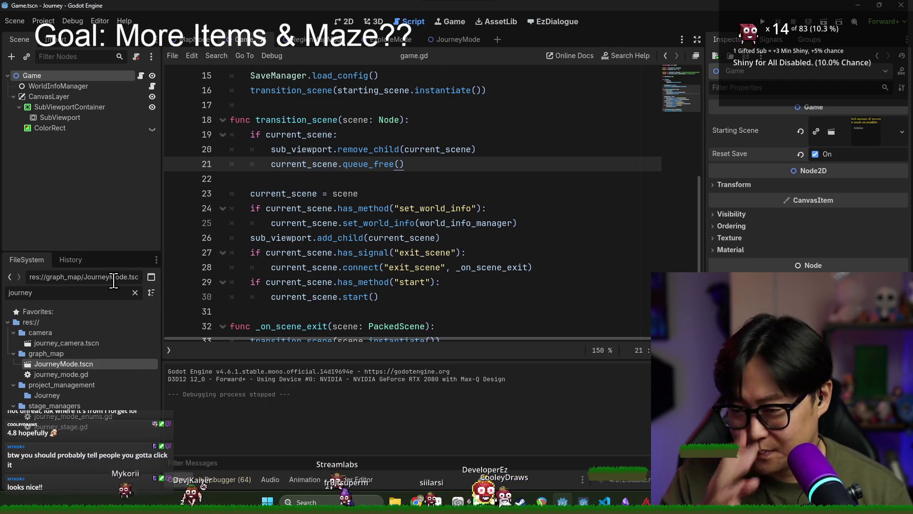
double_click(121, 294)
key(BackSpace)
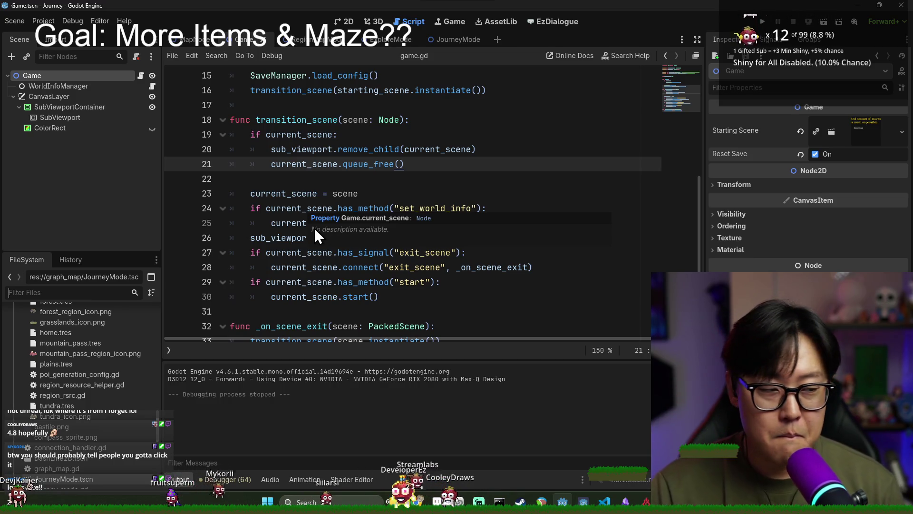
click(357, 183)
key(ctrl+s)
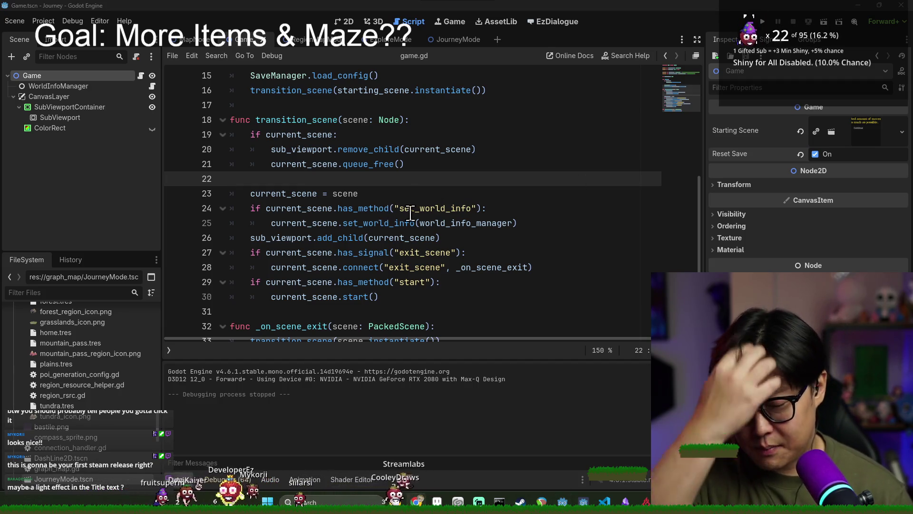
Filter files for 'village' and open Village.tscn.
click(441, 195)
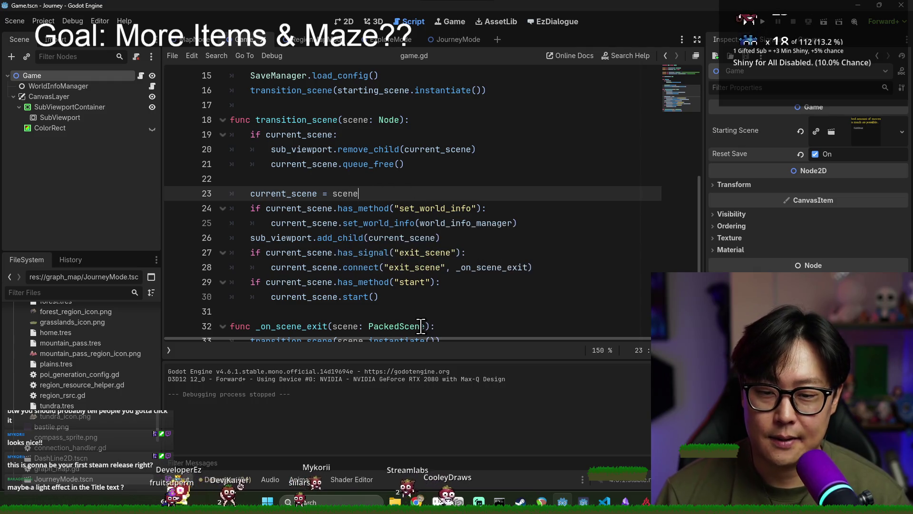
click(397, 249)
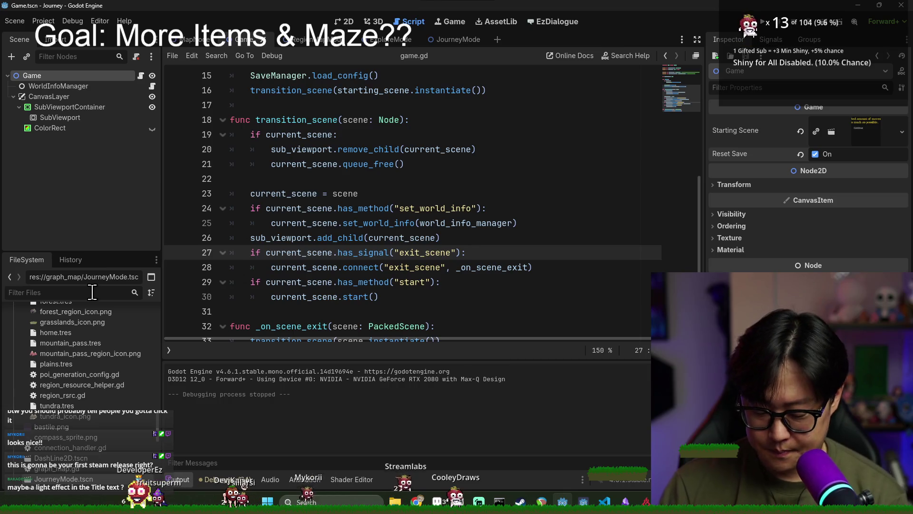
text(village)
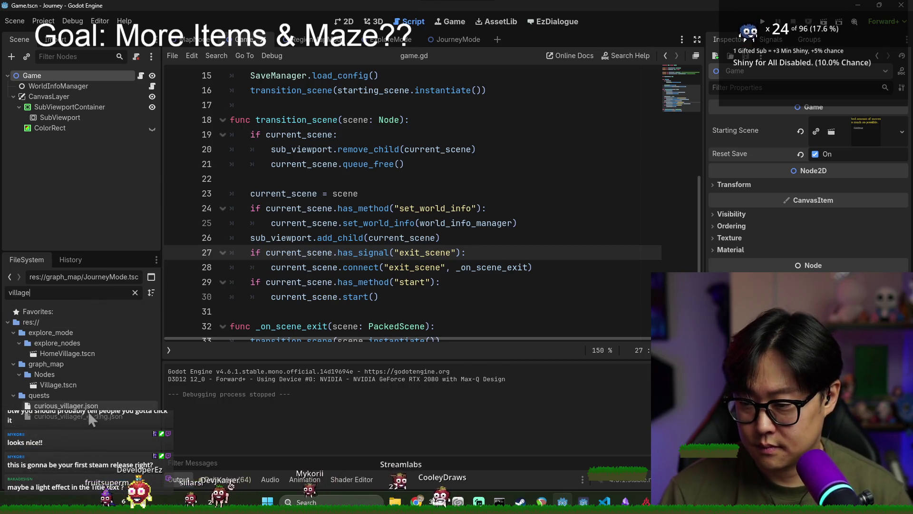
double_click(79, 389)
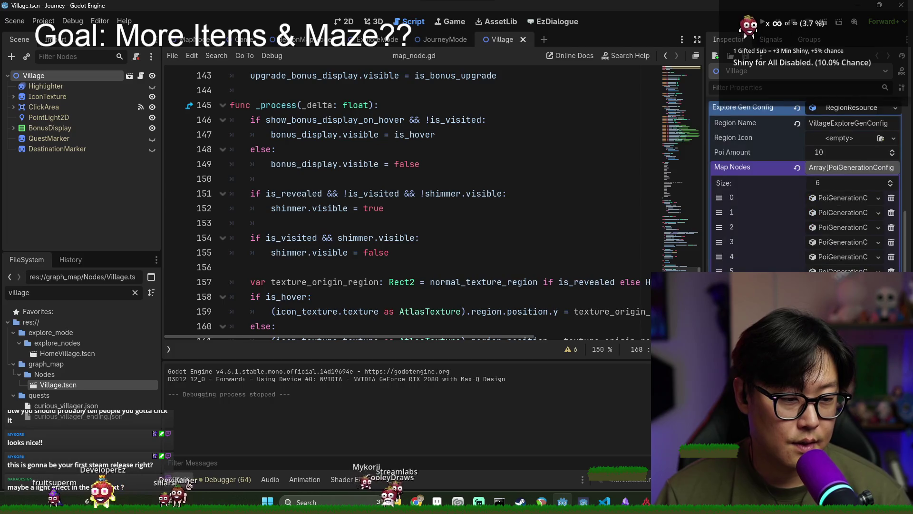
Check Is Goal Node on Map Nodes element 0 (Start), expand element 4, and save.
click(833, 199)
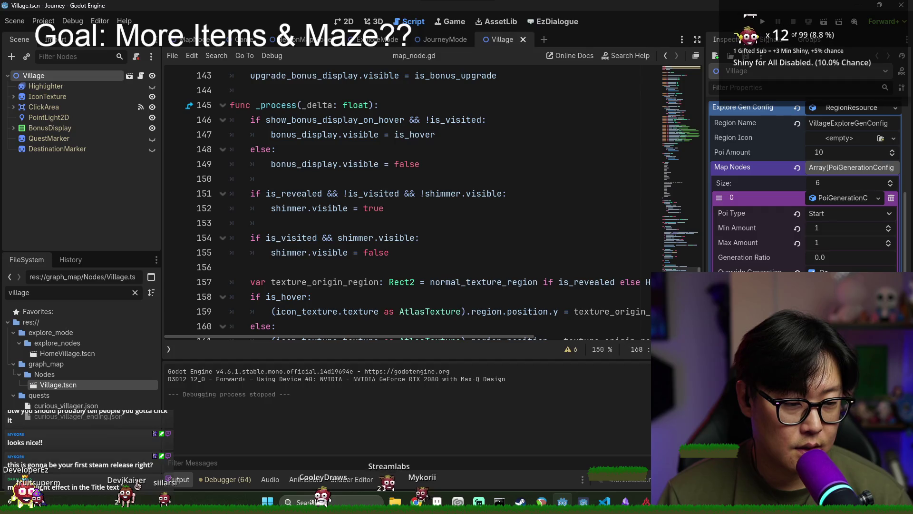
click(811, 285)
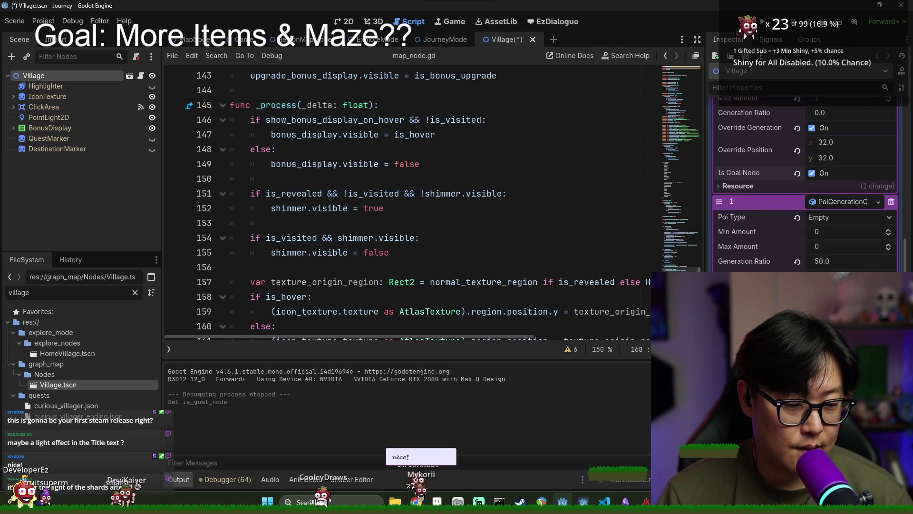
scroll(804, 185, up, 2)
scroll(830, 264, down, 6)
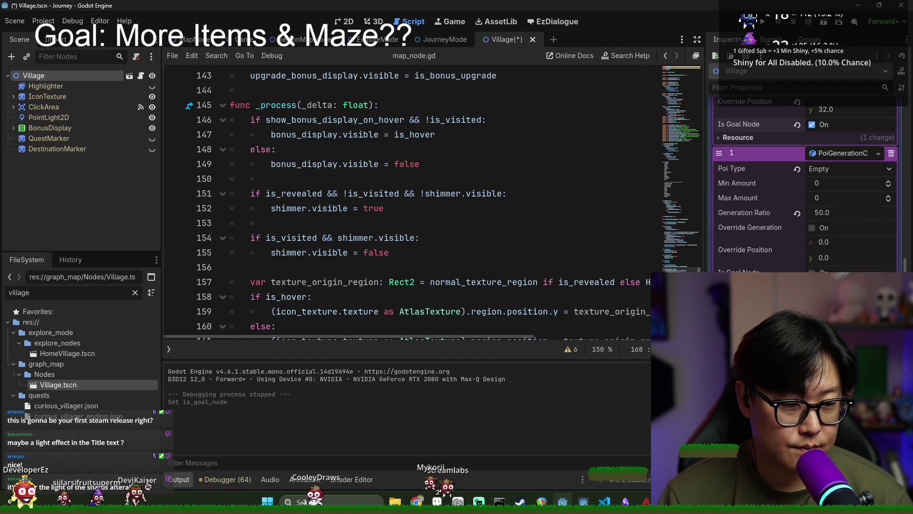
scroll(835, 270, down, 8)
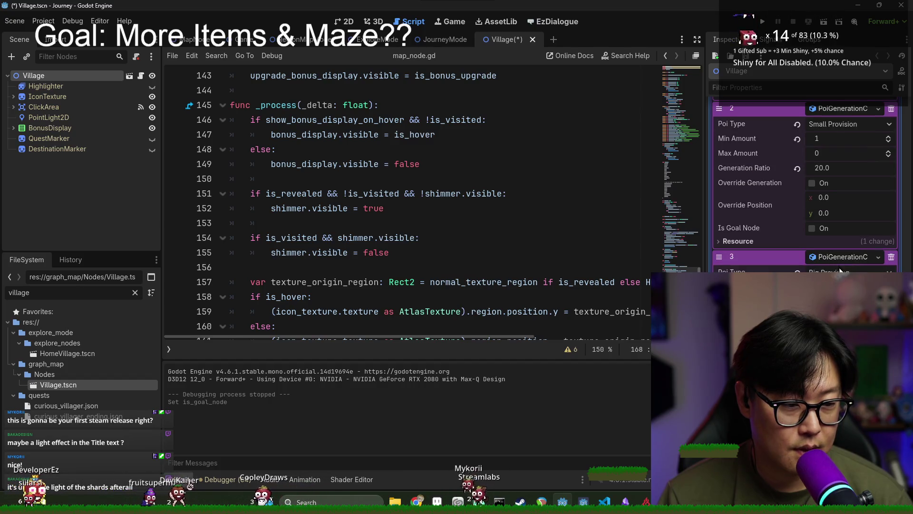
click(828, 175)
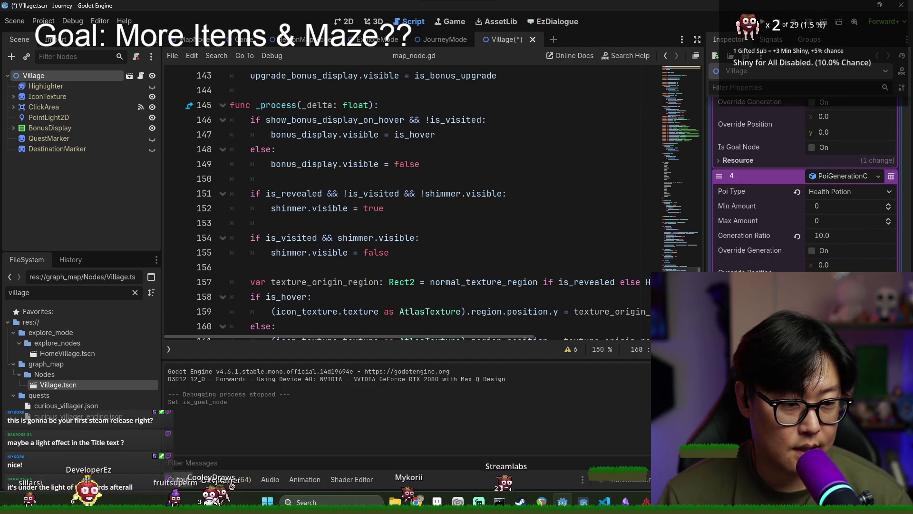
key(ctrl+s)
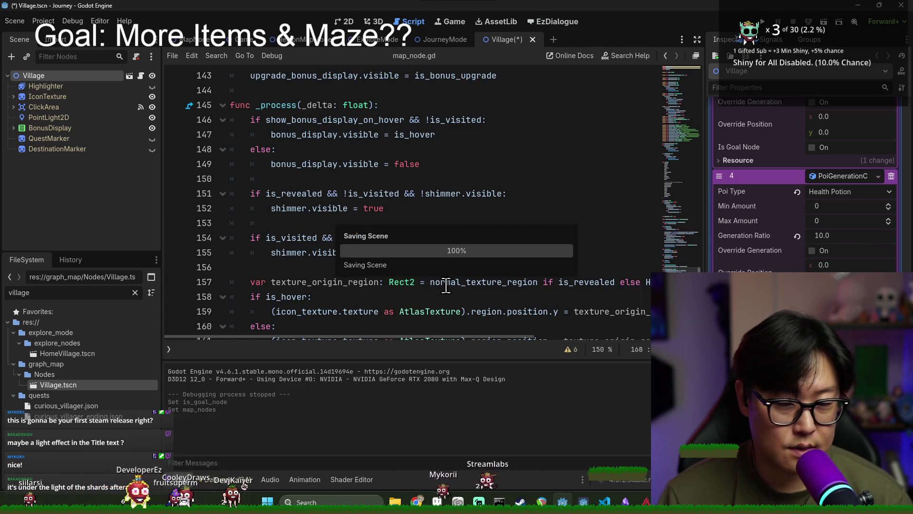
Save the Village scene again and clear the 'village' file filter.
click(271, 163)
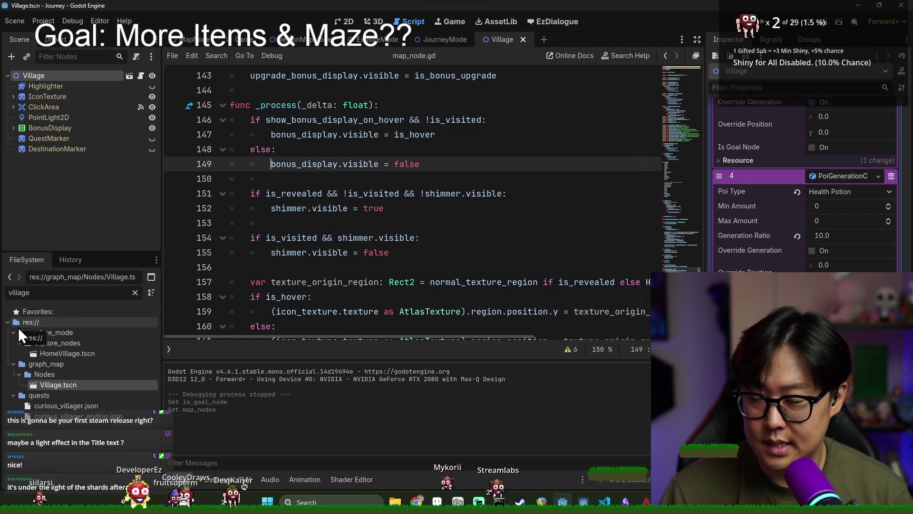
key(ctrl+s)
click(37, 292)
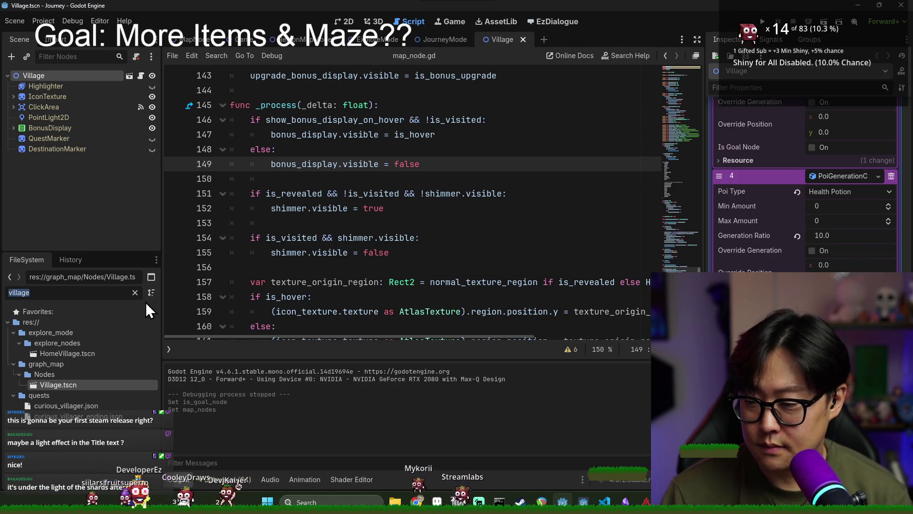
key(BackSpace)
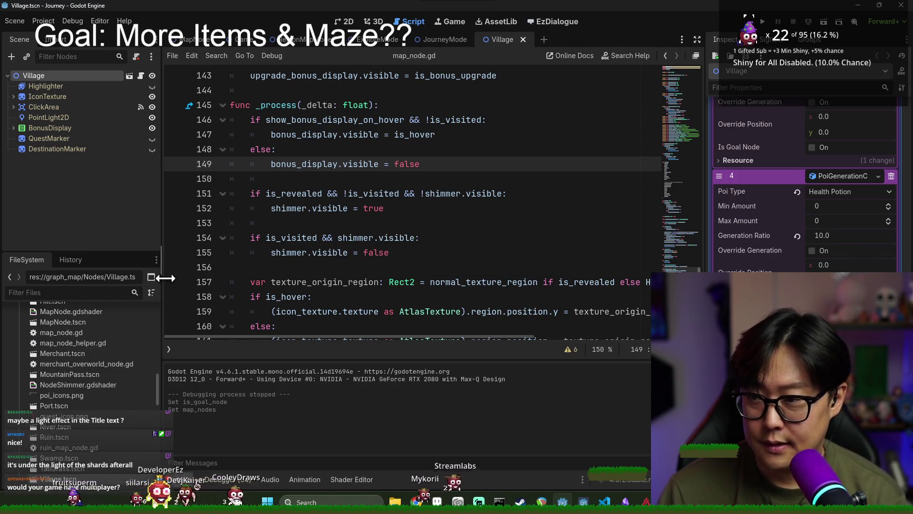
Open MapNode.tscn and check Is Goal Node on its Start map node entry.
click(130, 77)
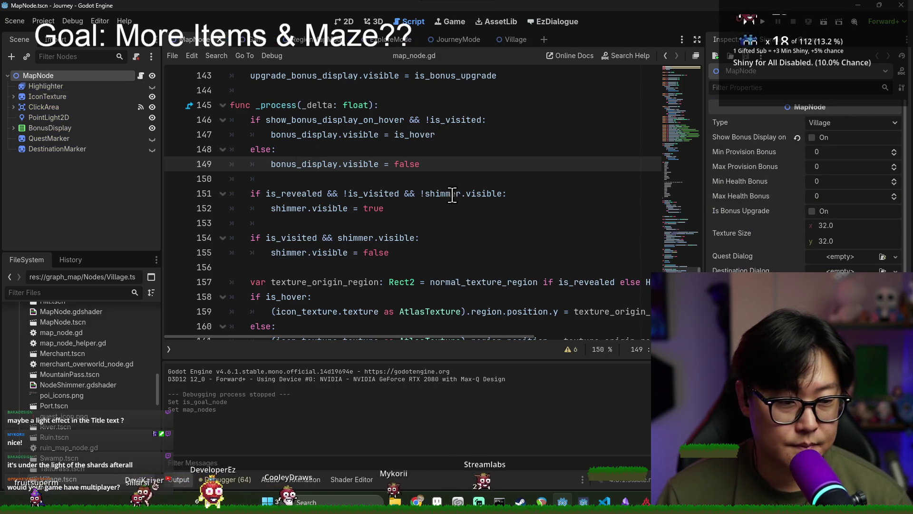
scroll(806, 191, down, 5)
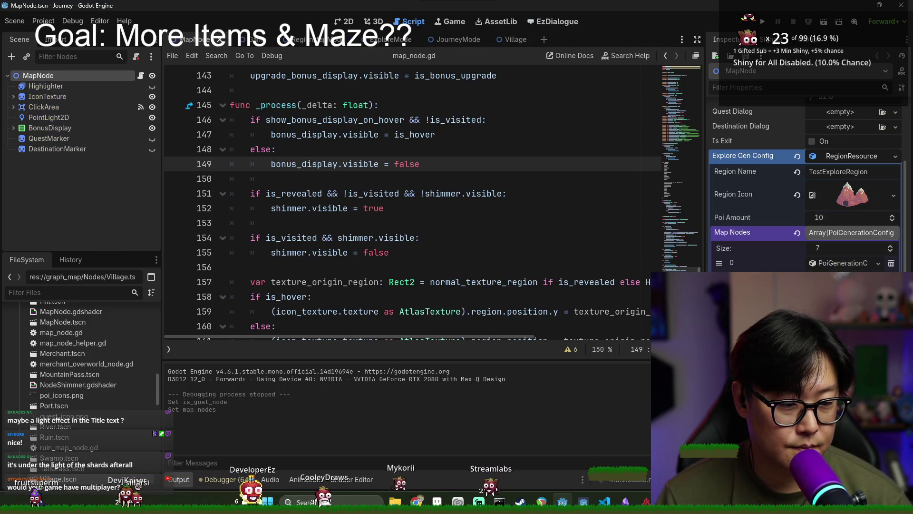
click(838, 268)
scroll(806, 190, down, 5)
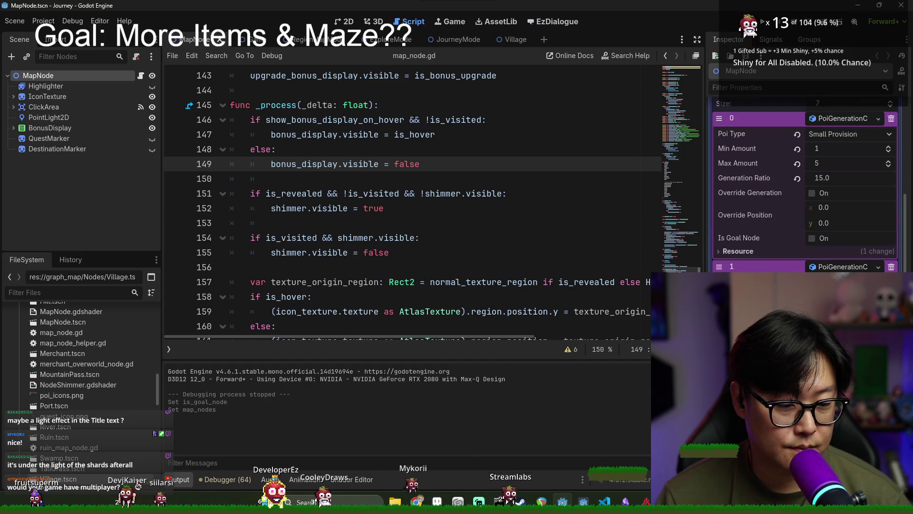
scroll(806, 190, down, 6)
scroll(806, 190, down, 5)
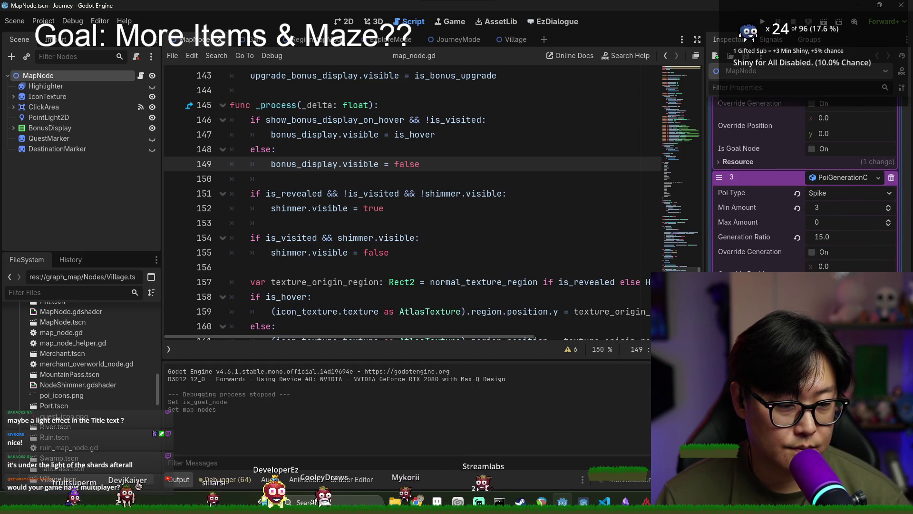
scroll(822, 268, down, 5)
scroll(821, 268, down, 5)
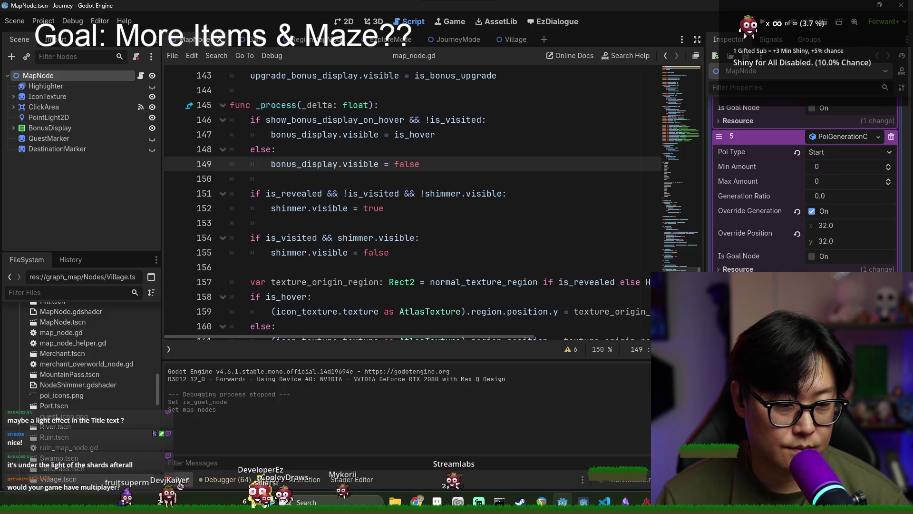
click(817, 258)
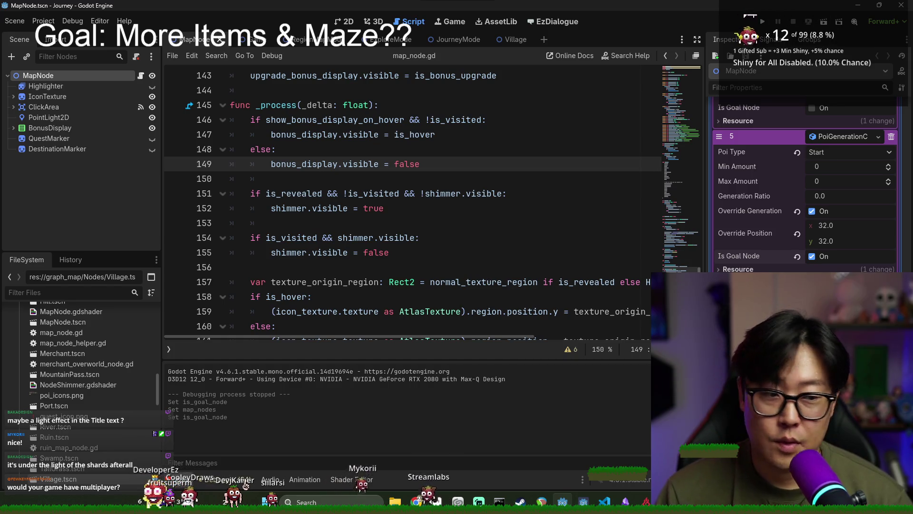
Save the MapNode scene.
click(526, 208)
key(ctrl+s)
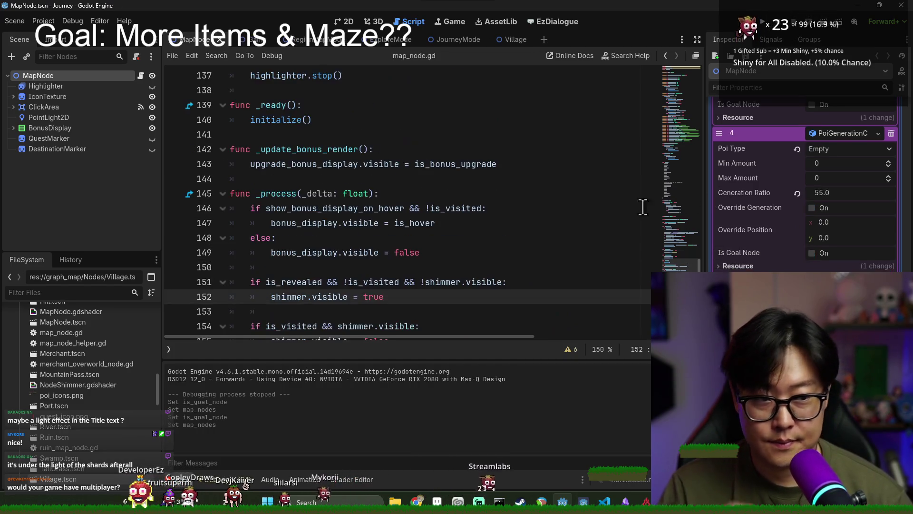
scroll(820, 230, up, 10)
click(555, 187)
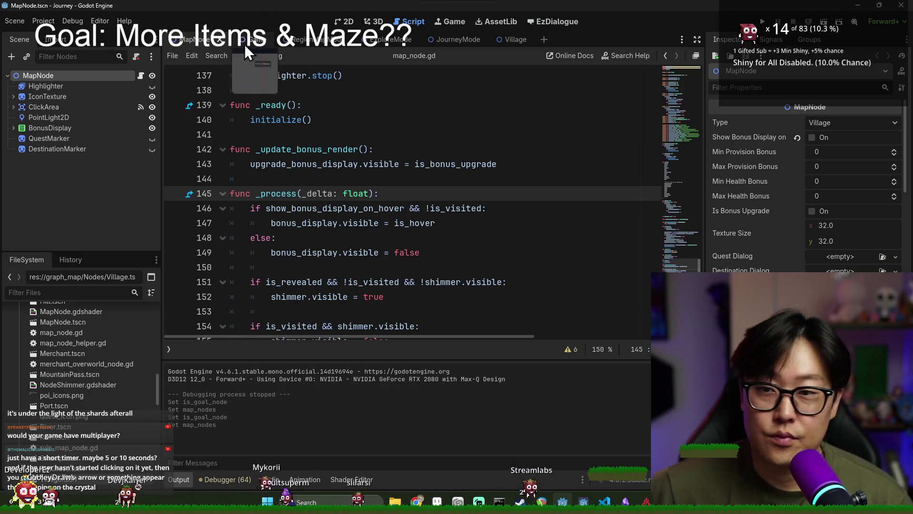
Disable Reset Save on the Game scene, save it, and run the project from ExploreMode.
click(247, 41)
click(817, 154)
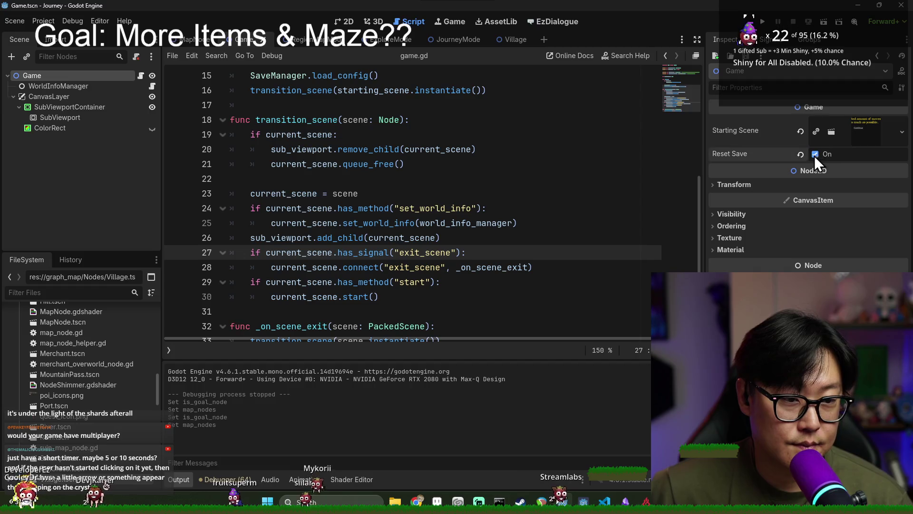
key(ctrl+s)
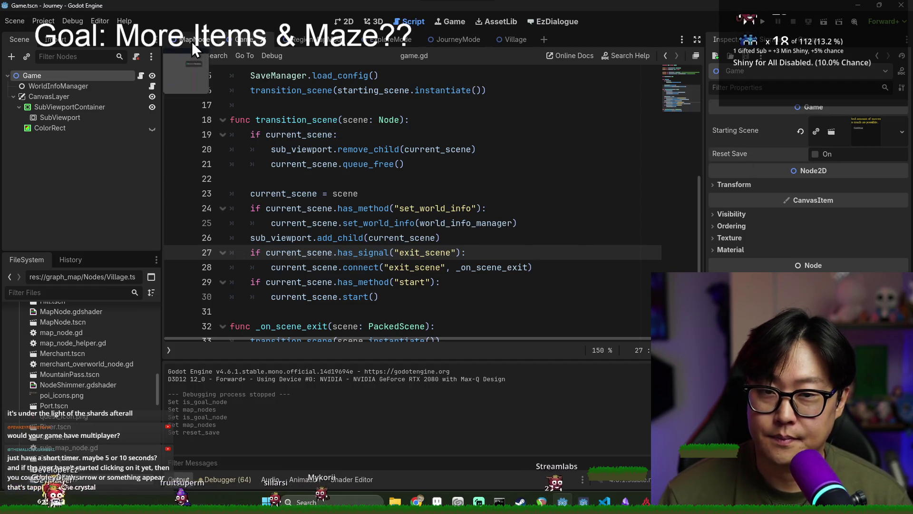
click(380, 39)
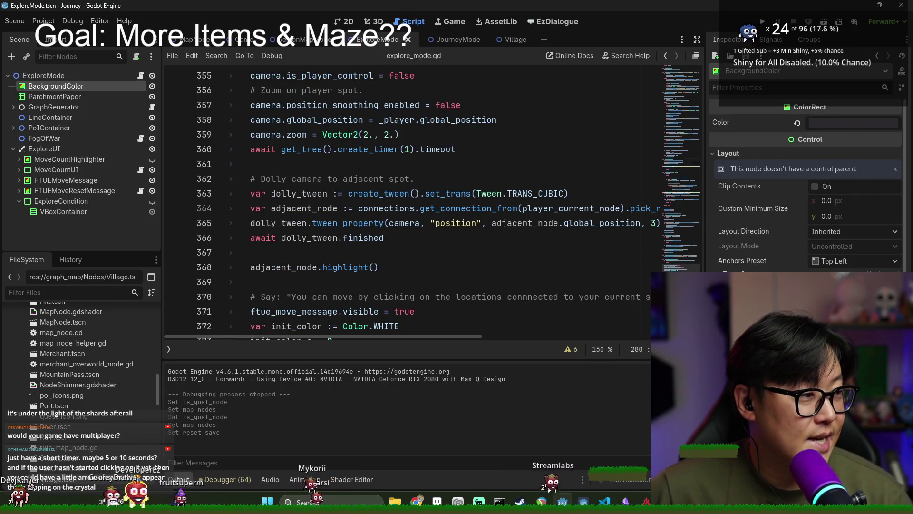
click(763, 21)
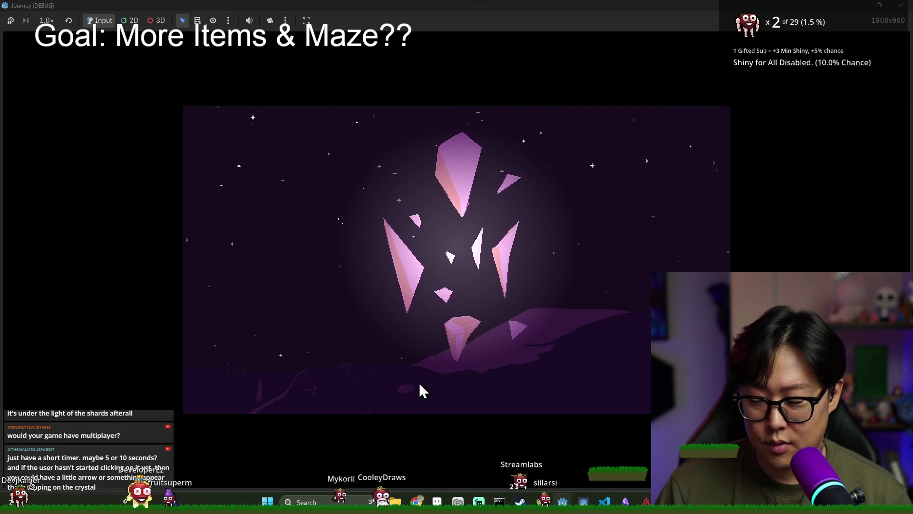
Start a New Game, dismiss the limited-moves tutorial, and walk across three connected map nodes.
click(311, 267)
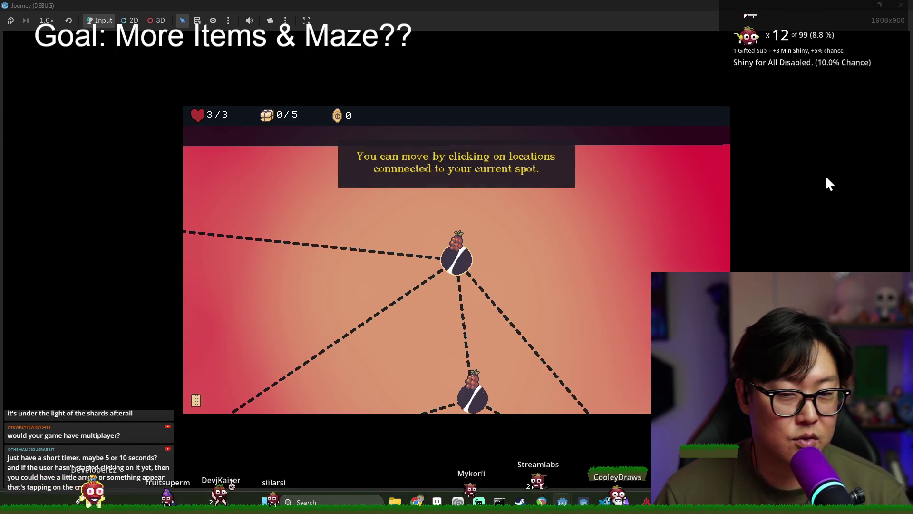
click(455, 264)
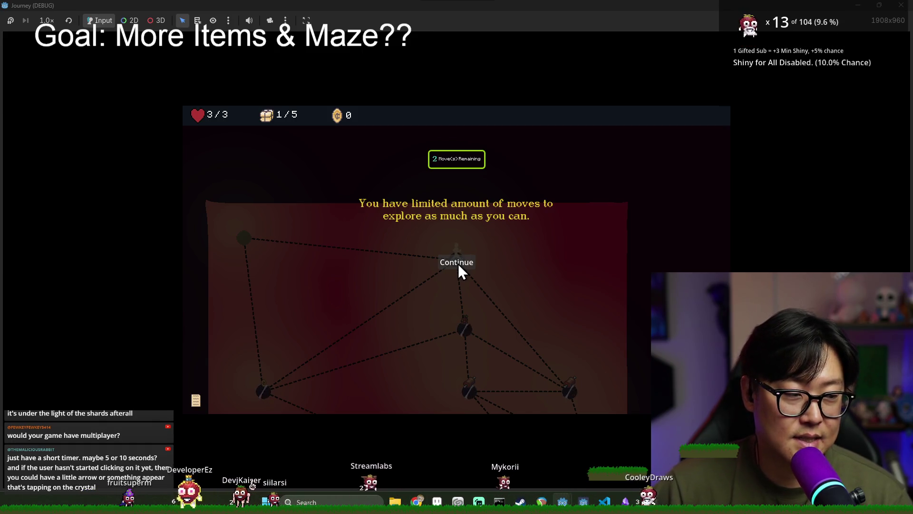
click(458, 264)
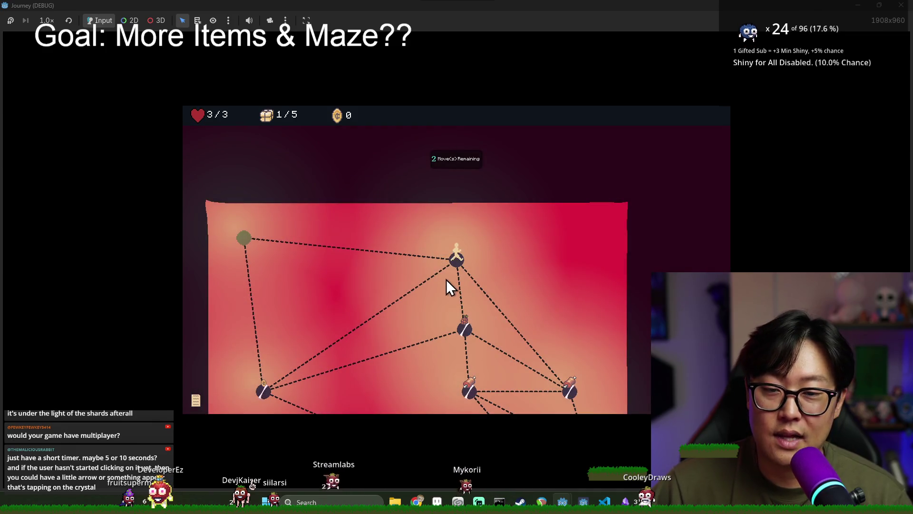
click(464, 332)
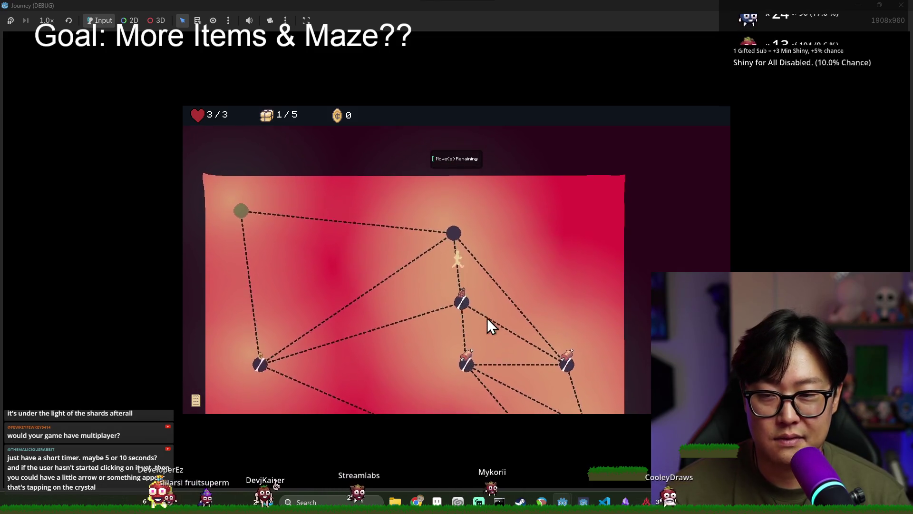
click(562, 323)
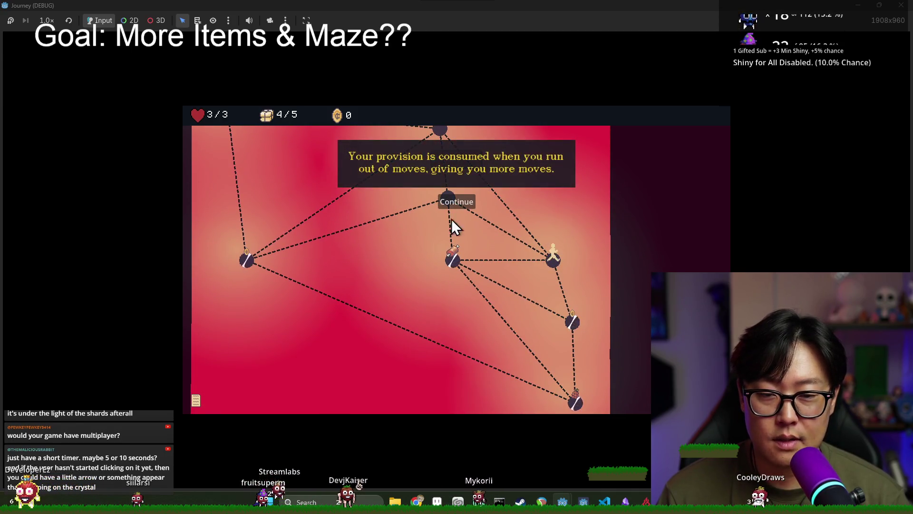
Dismiss the provisions tip and computer popup while walking right, down, left and onward between nodes.
click(451, 257)
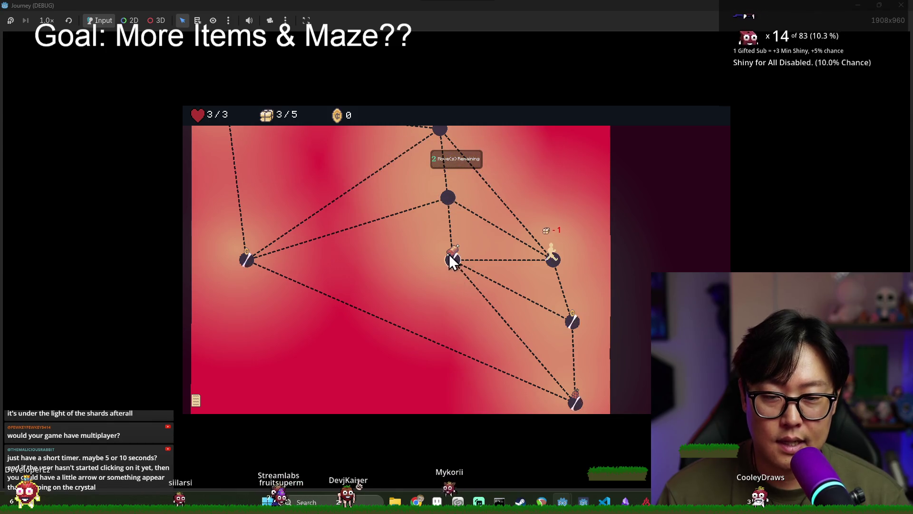
click(564, 322)
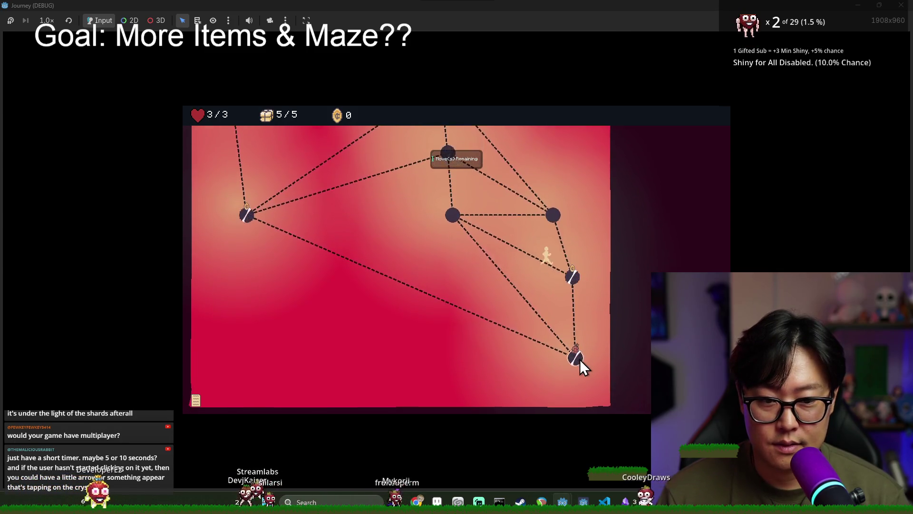
click(576, 351)
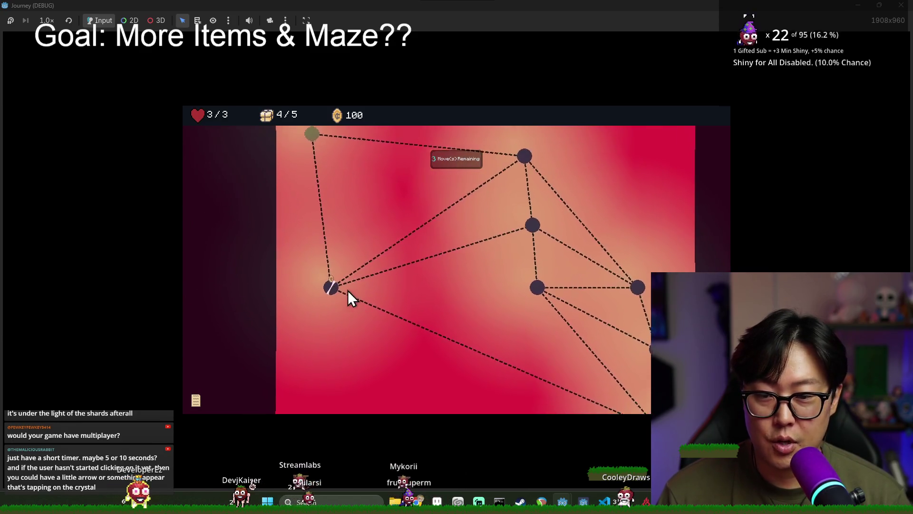
click(336, 296)
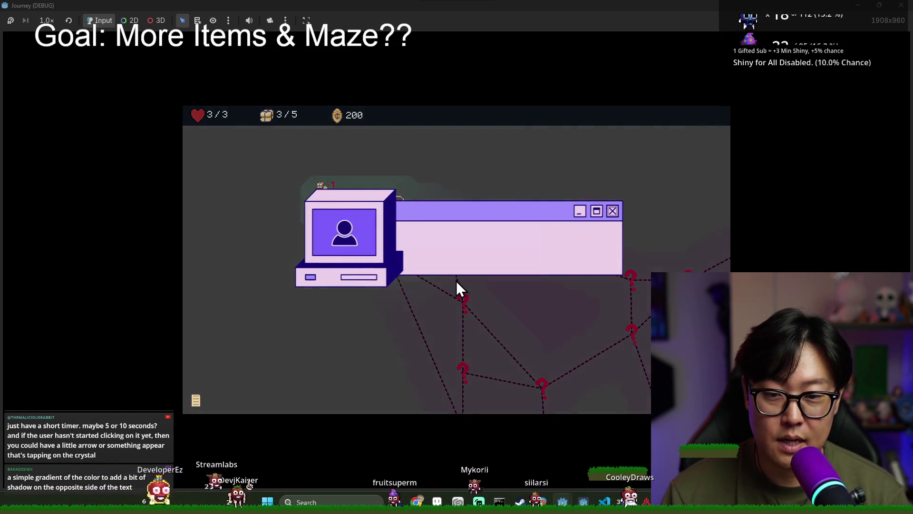
click(449, 307)
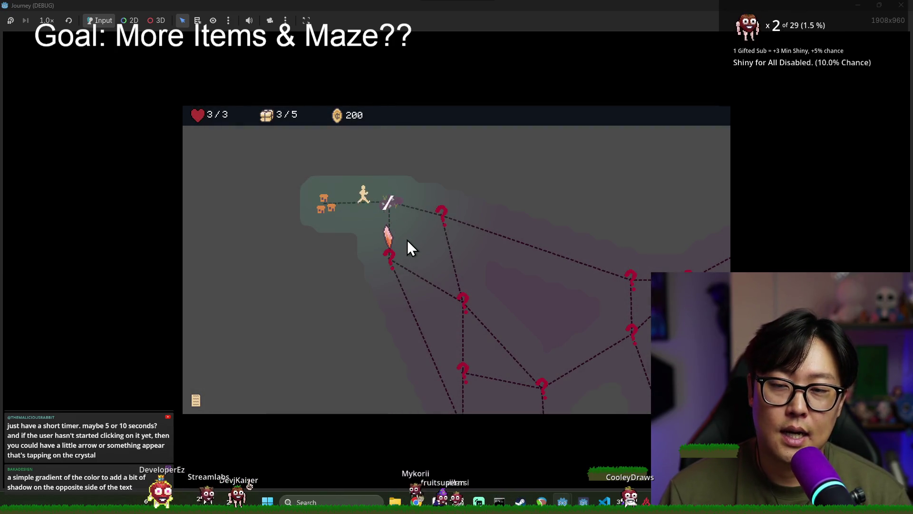
click(407, 241)
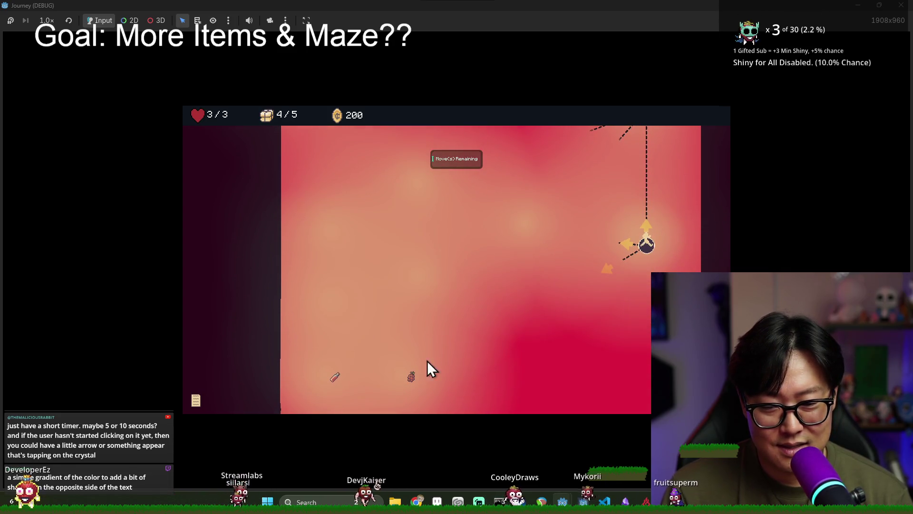
Travel the map paths until moves run out at 4 of 20 locations, then Restart.
click(604, 270)
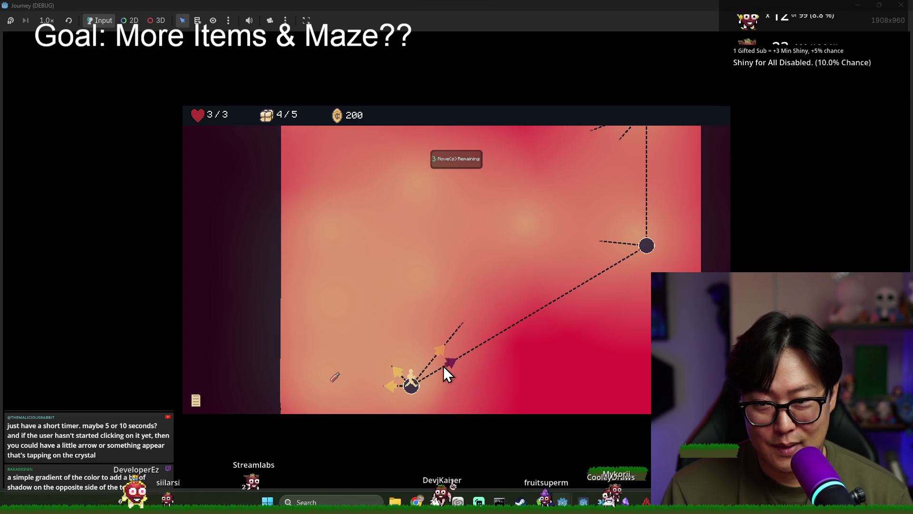
click(402, 373)
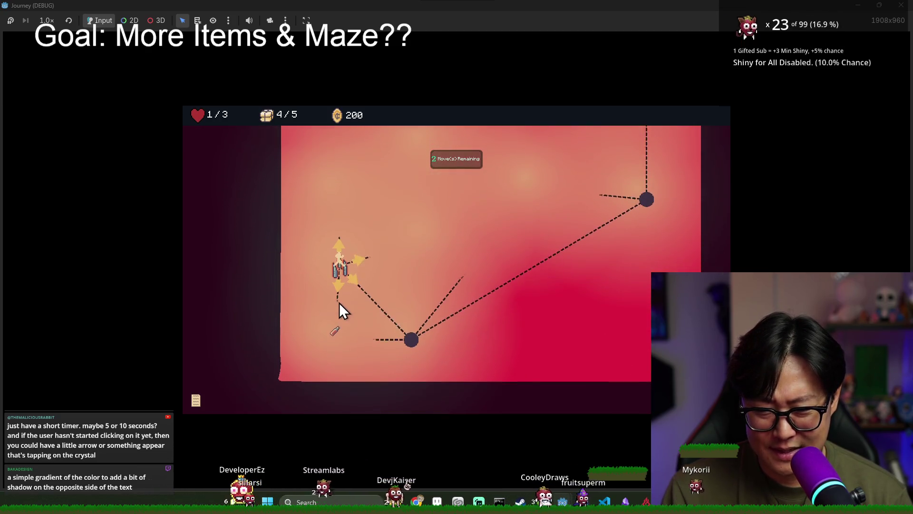
click(336, 284)
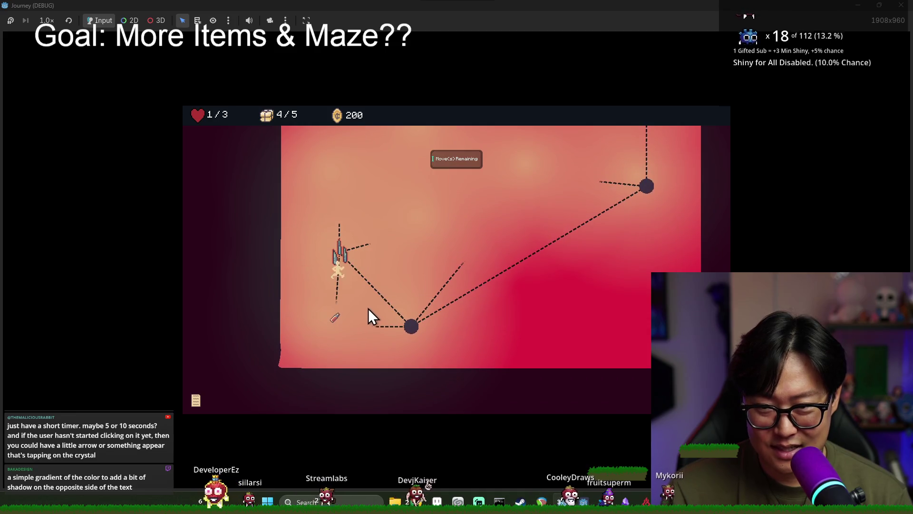
click(415, 325)
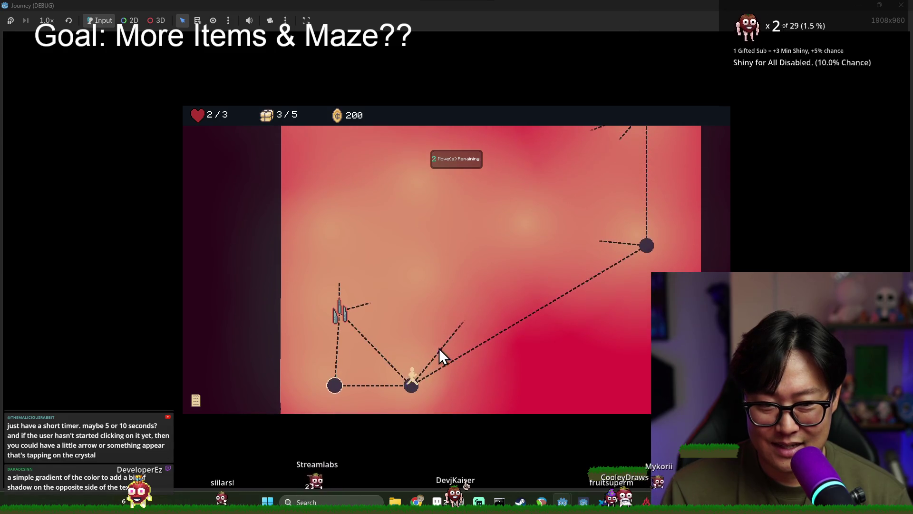
click(439, 350)
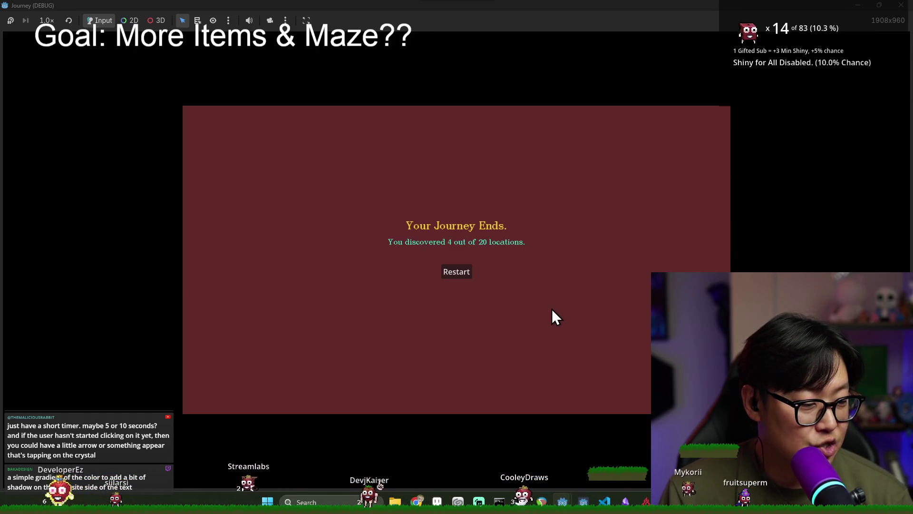
click(452, 273)
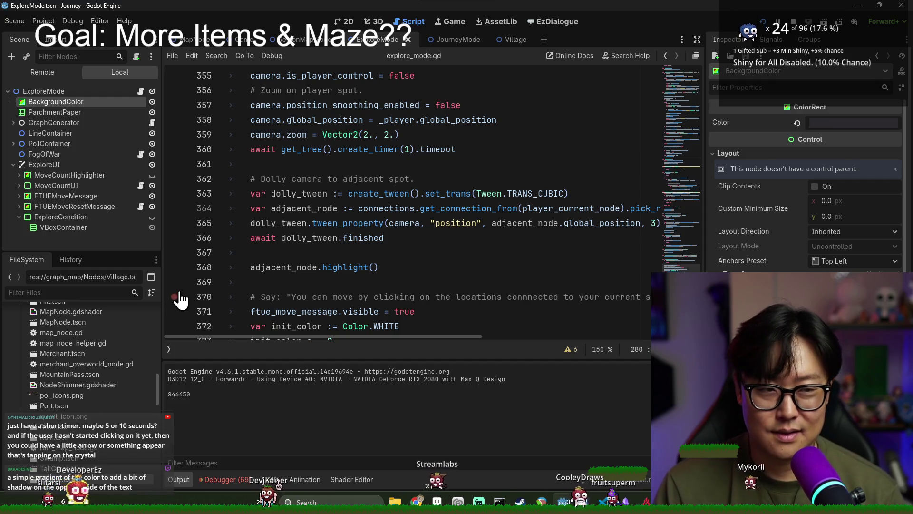
Stop the game with F8, select the ExploreMode root node, and collapse the explore_mode folder.
key(F8)
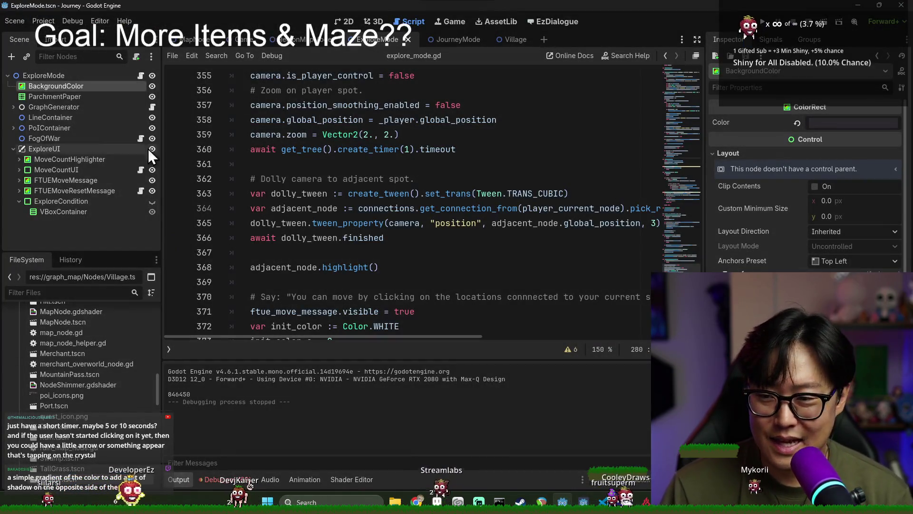
click(98, 78)
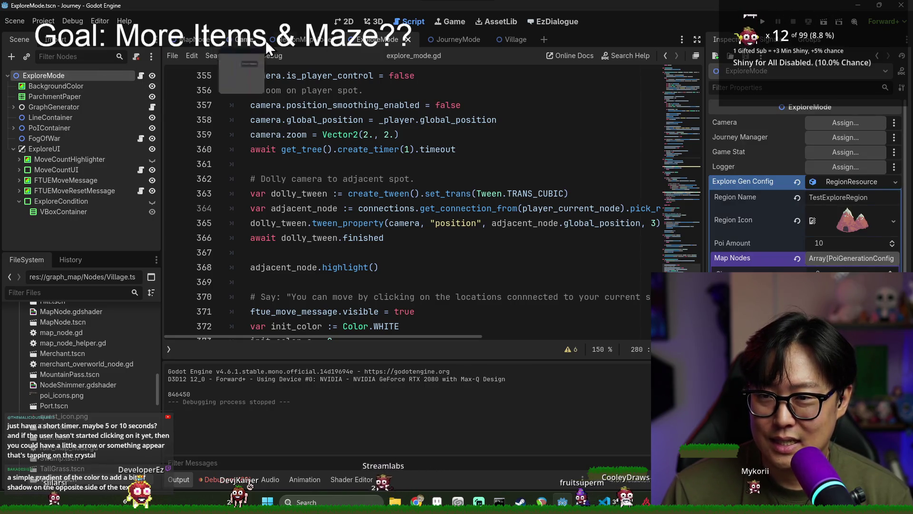
scroll(73, 395, up, 5)
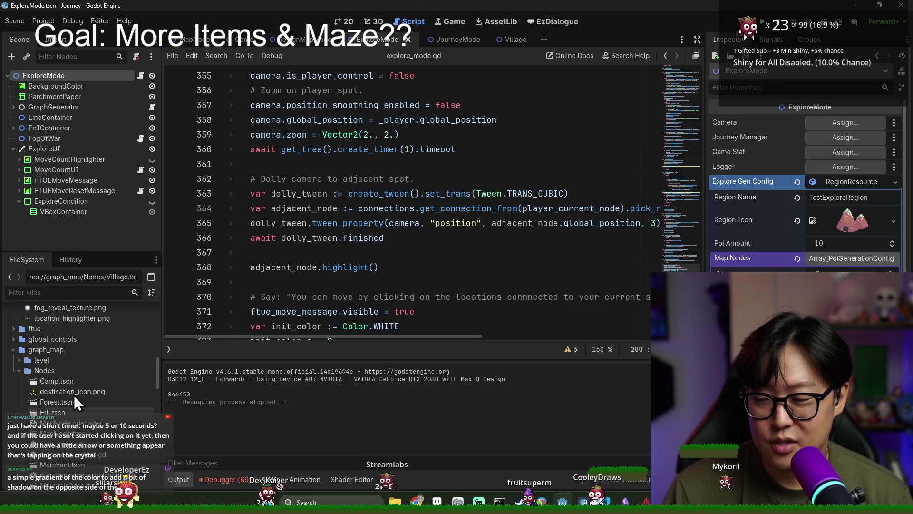
scroll(73, 395, up, 5)
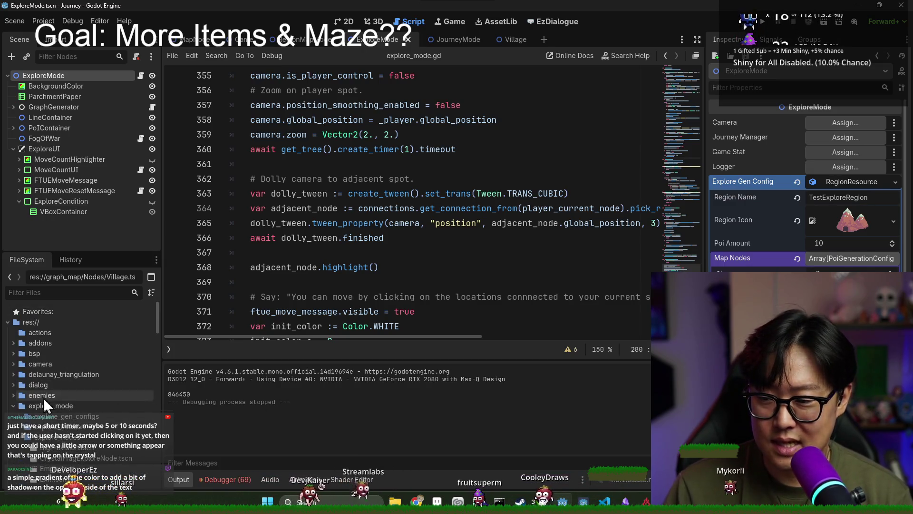
click(13, 407)
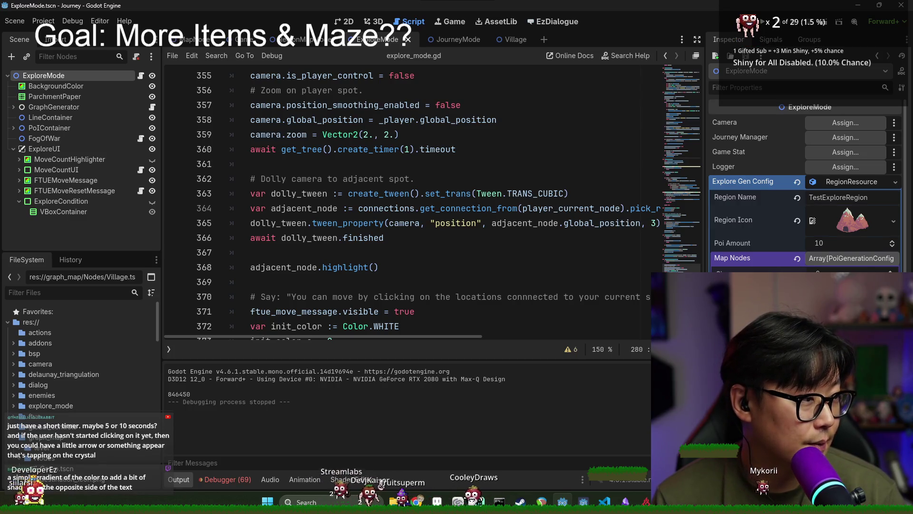
click(478, 183)
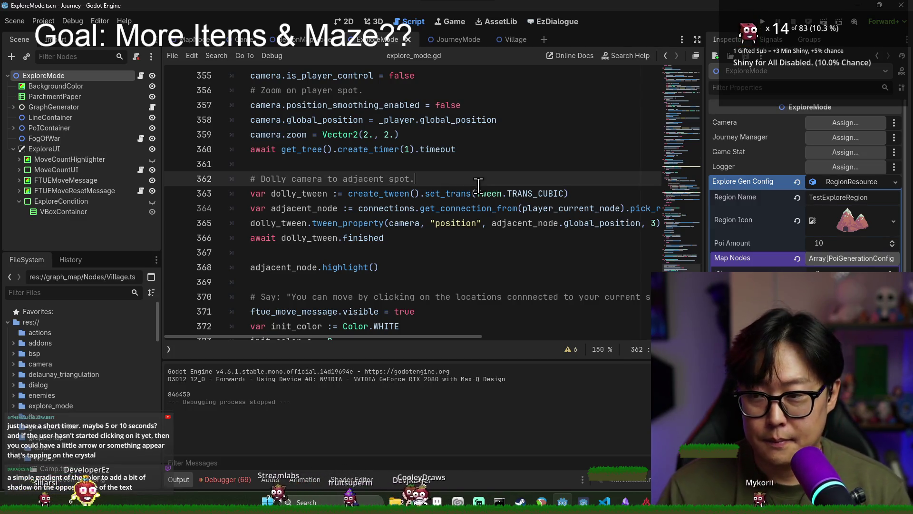
Open the Title scene in the 2D view, glance at its script, and save it.
click(344, 22)
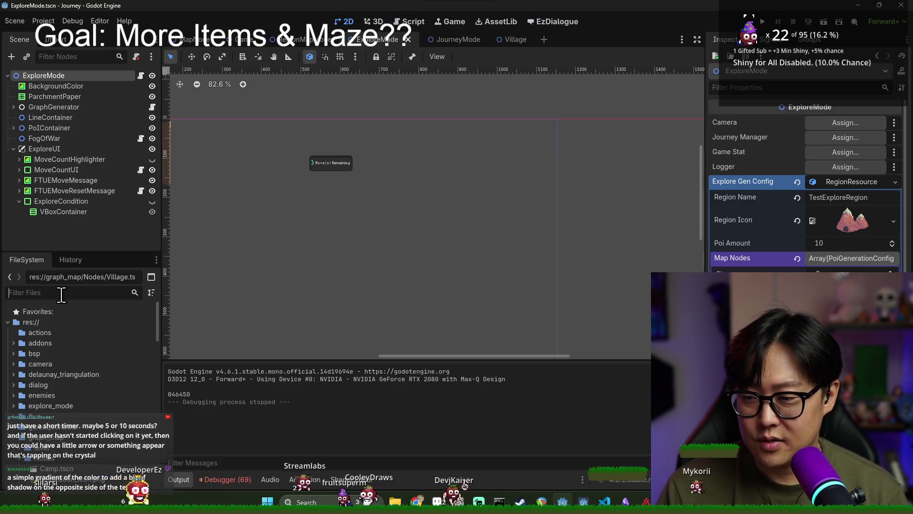
text(title)
double_click(45, 374)
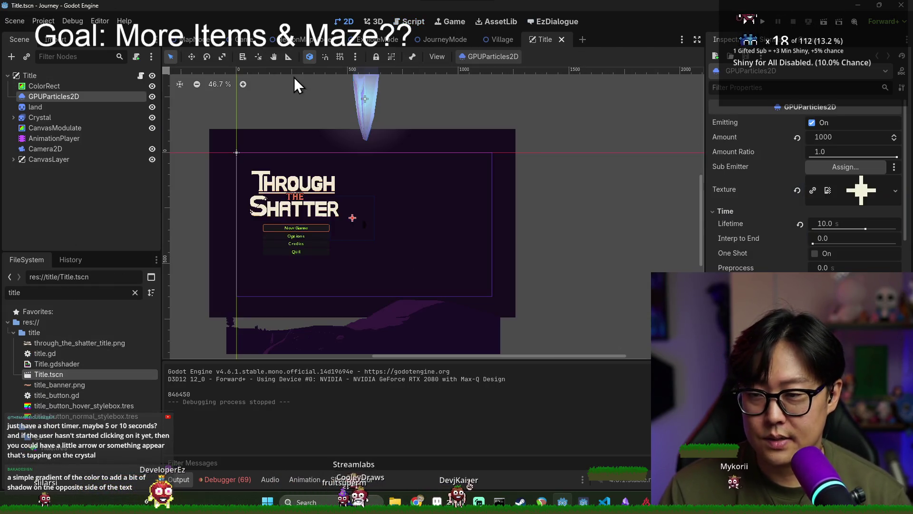
key(ctrl+s)
click(141, 75)
key(ctrl+s)
click(329, 208)
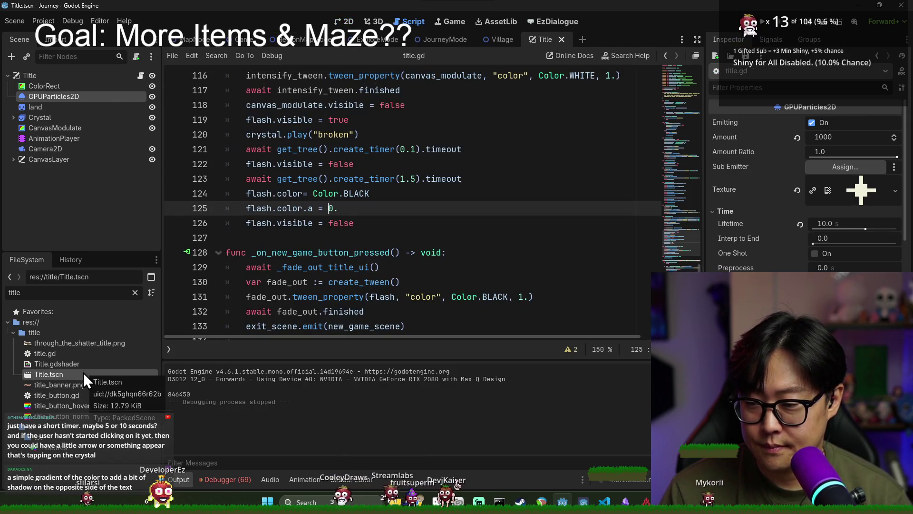
click(344, 22)
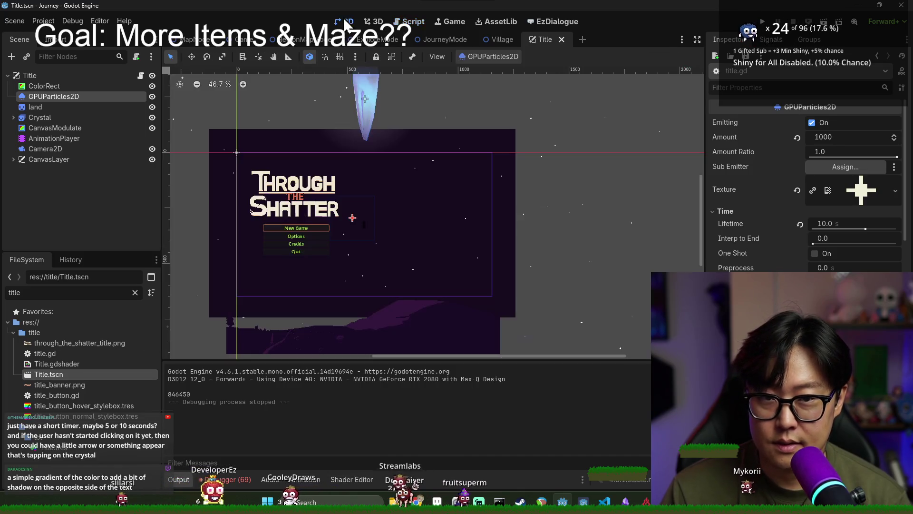
key(ctrl+s)
scroll(296, 212, up, 5)
key(ctrl+s)
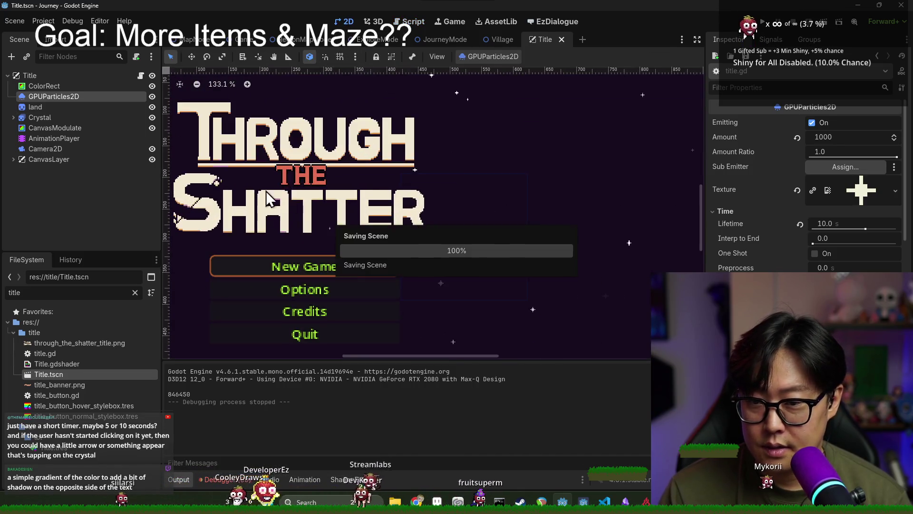
key(ctrl+s)
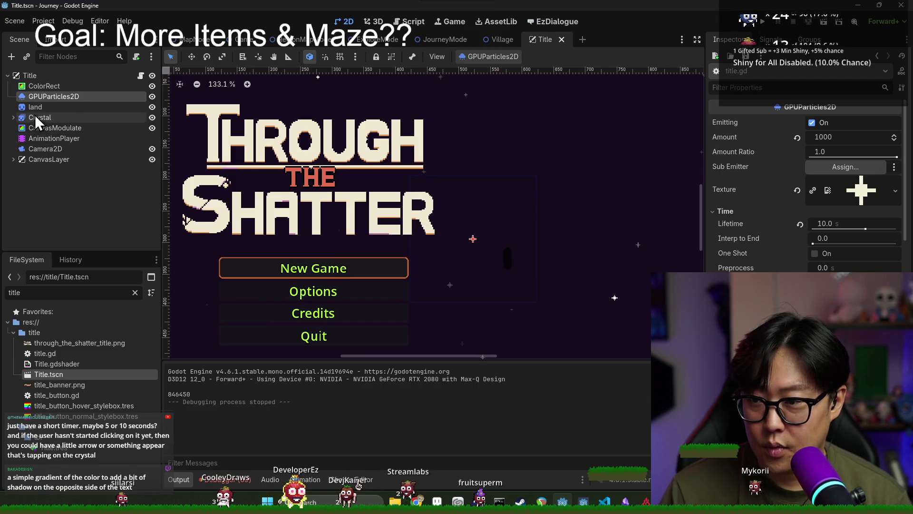
Select TitleBanner under CanvasLayer and give its CanvasItem Material slot a new material.
click(39, 128)
click(12, 158)
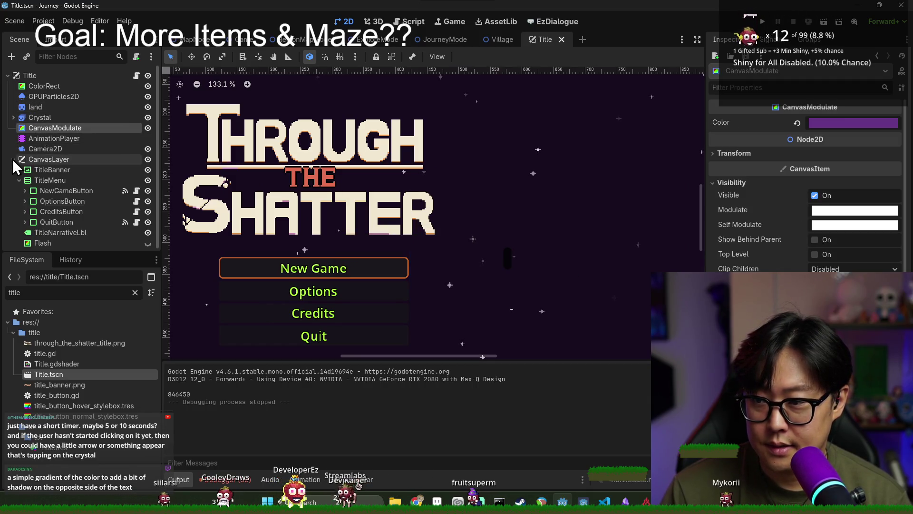
click(44, 169)
drag(275, 187, 352, 213)
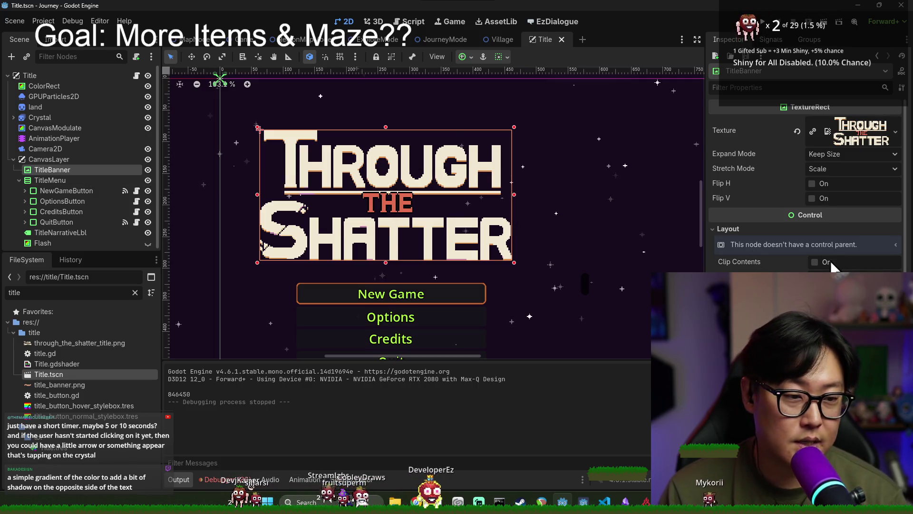
scroll(805, 190, down, 3)
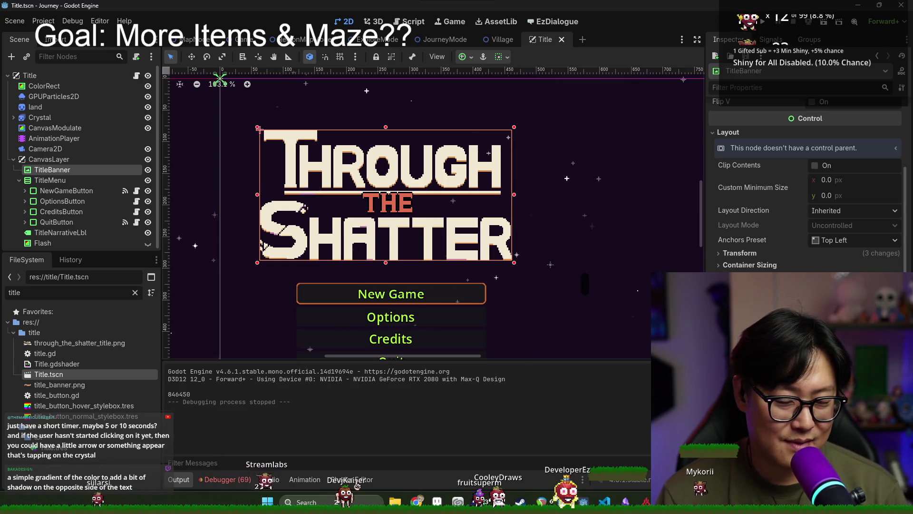
scroll(805, 190, down, 2)
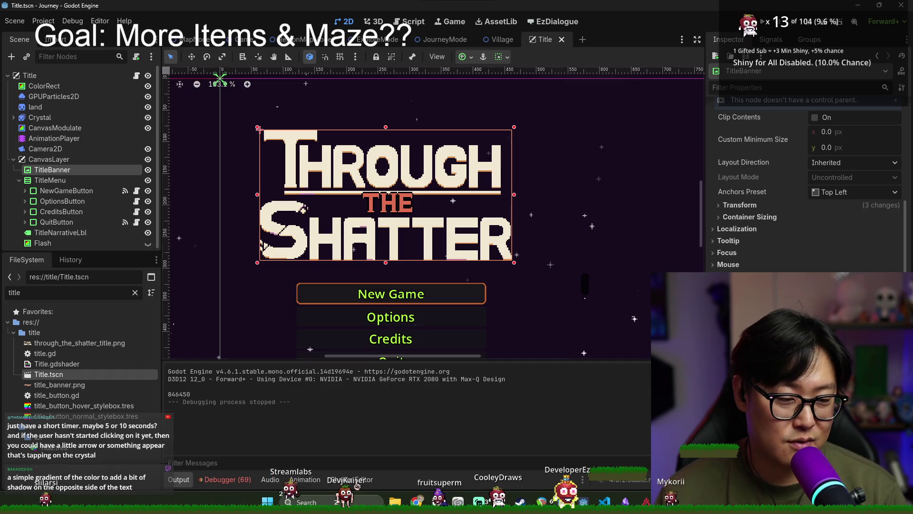
key(shift+alt+o)
key(Escape)
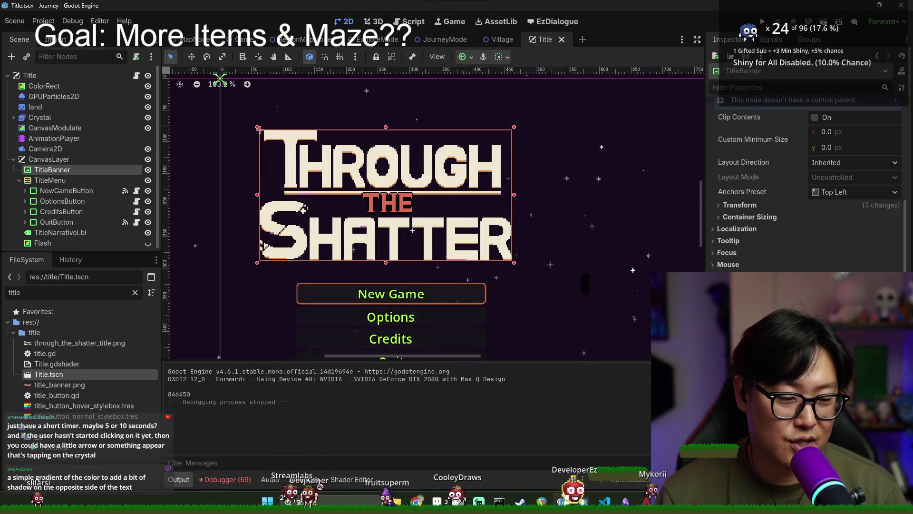
scroll(805, 190, down, 5)
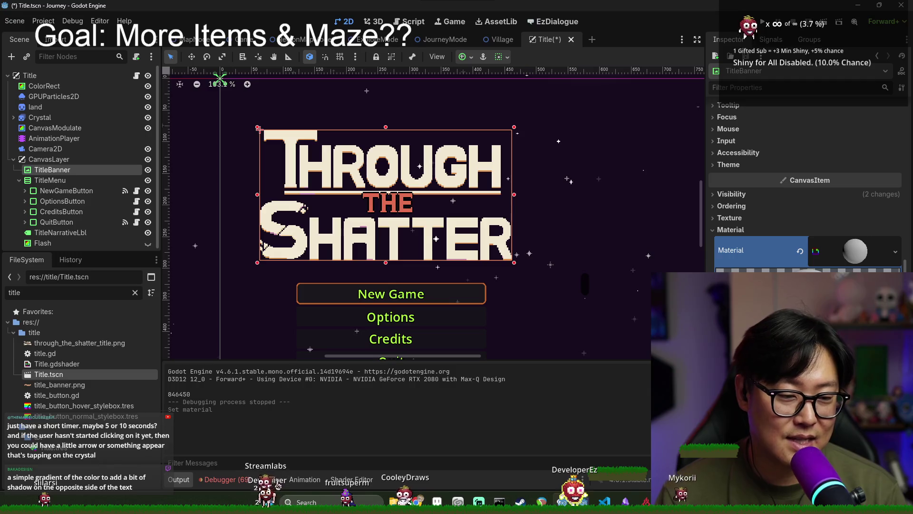
key(shift+alt+o)
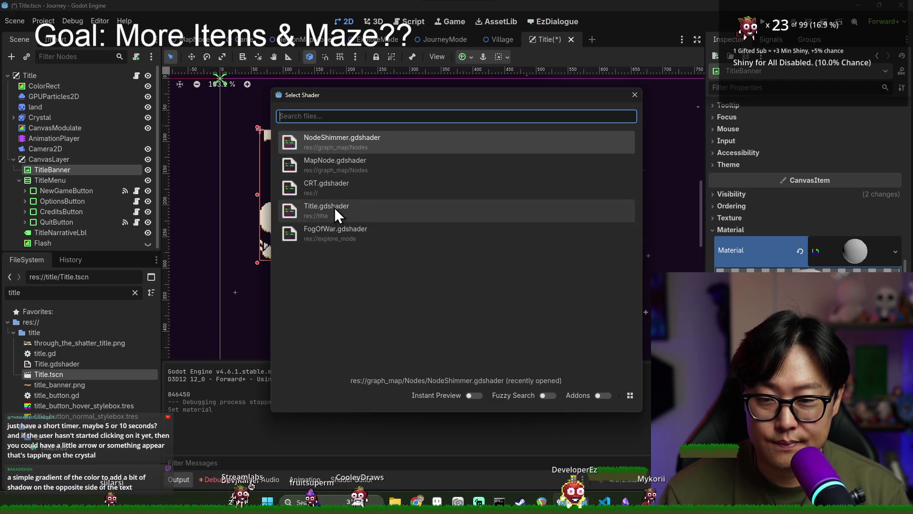
Load Title.gdshader onto TitleBanner's material in place of NodeShimmer and open its parameters.
click(344, 141)
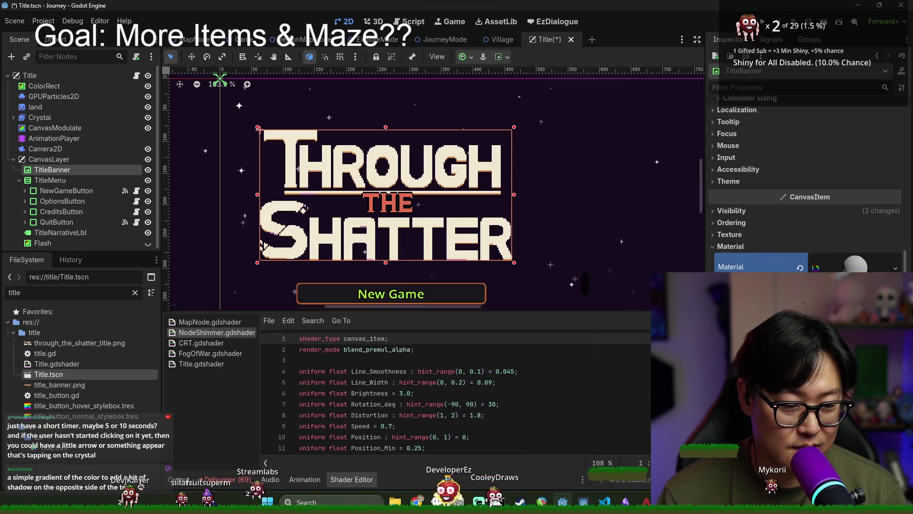
click(554, 309)
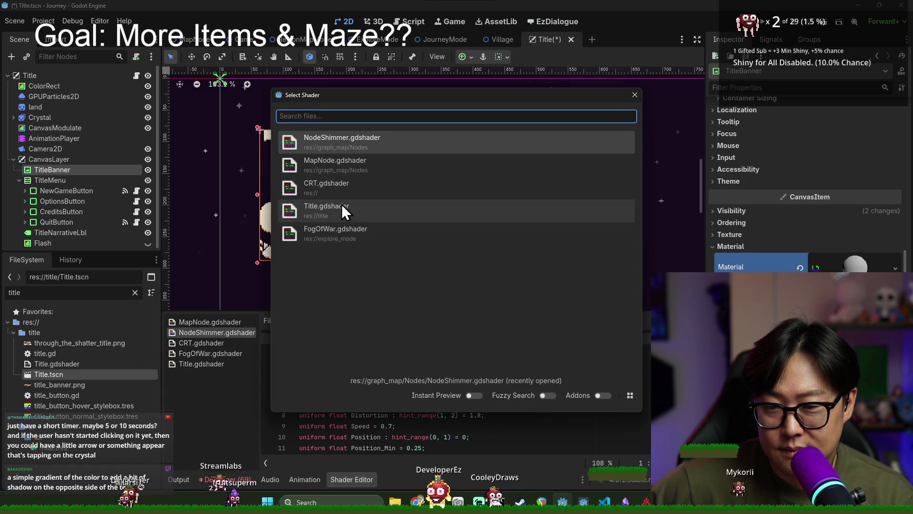
double_click(342, 209)
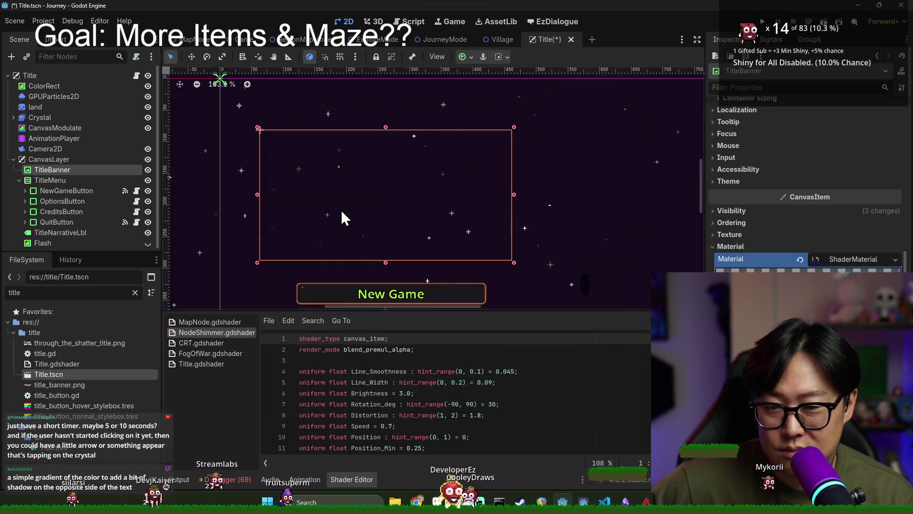
click(826, 261)
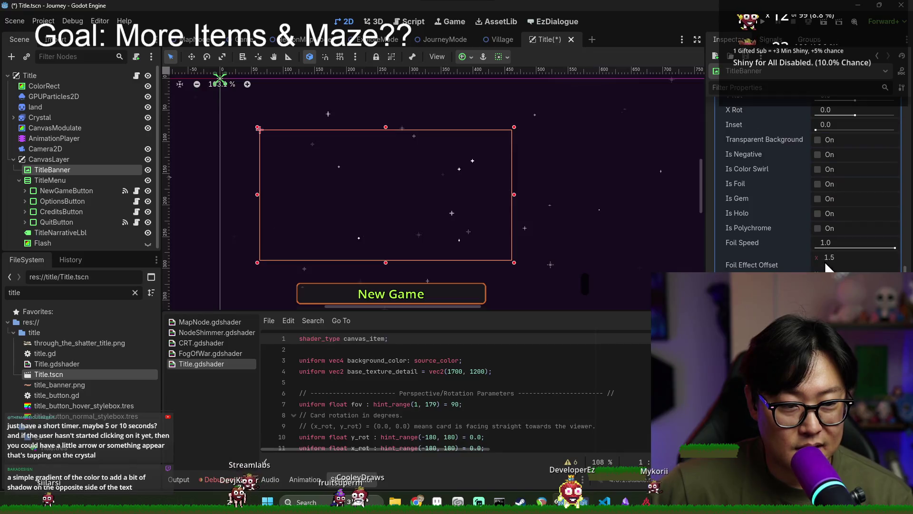
scroll(827, 248, up, 5)
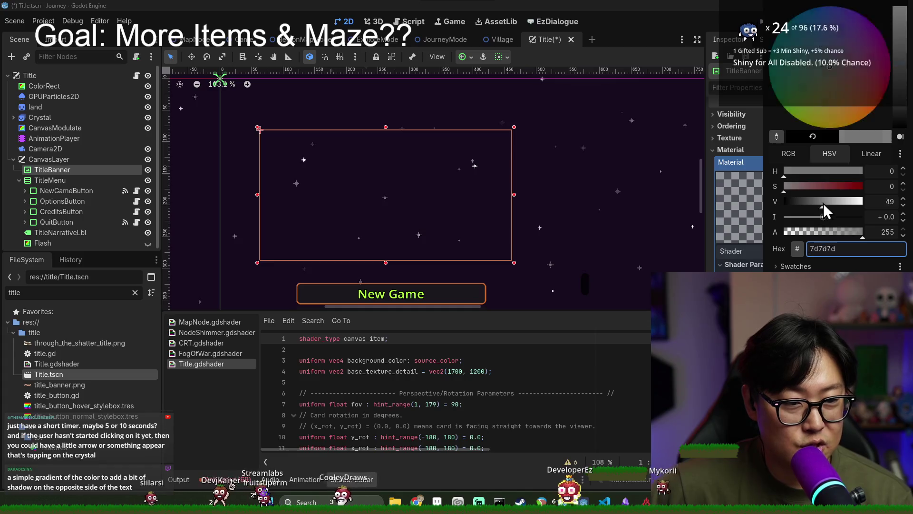
scroll(809, 190, down, 5)
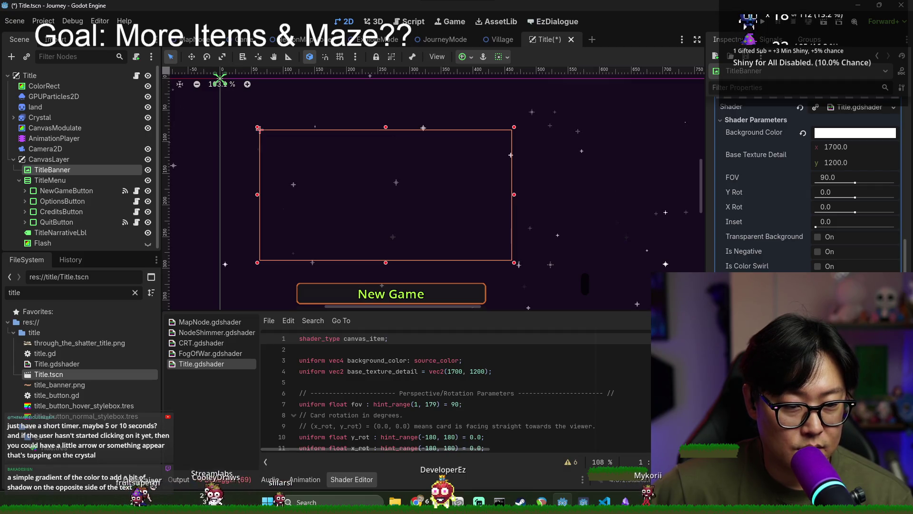
scroll(817, 270, down, 5)
scroll(808, 188, down, 5)
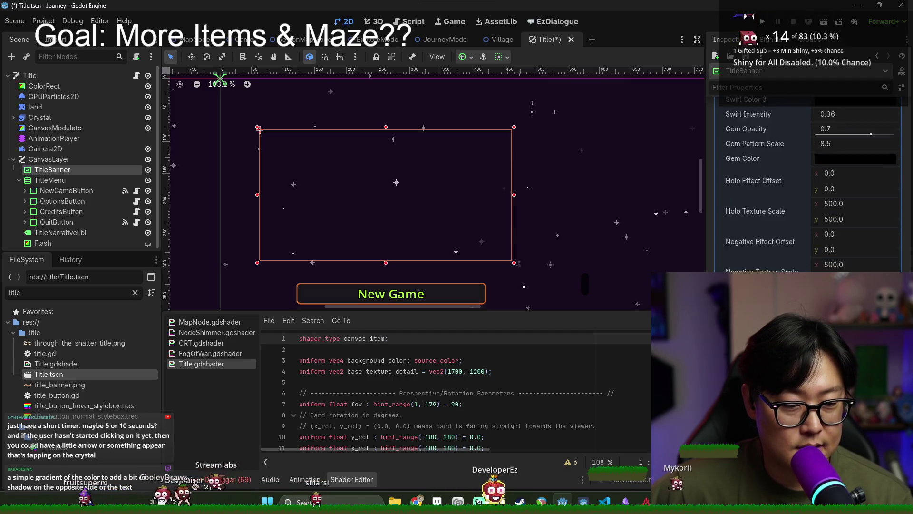
scroll(808, 185, up, 6)
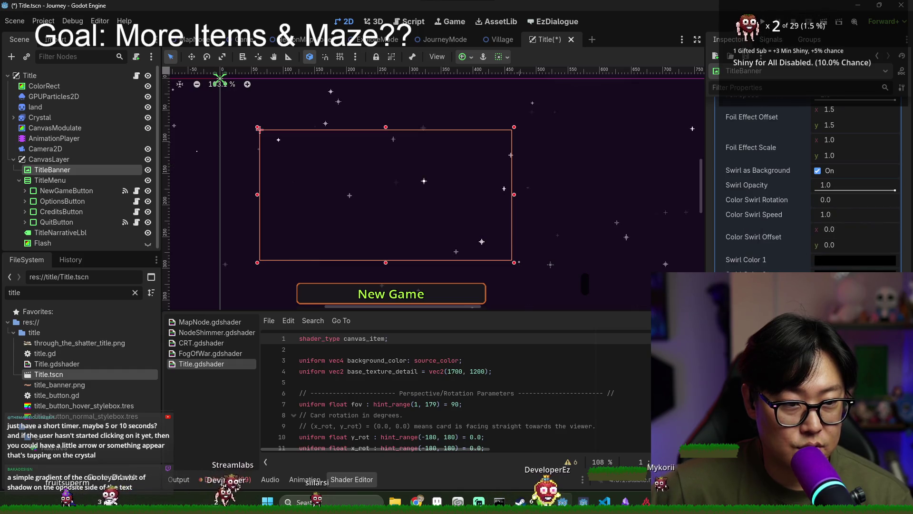
scroll(808, 185, down, 3)
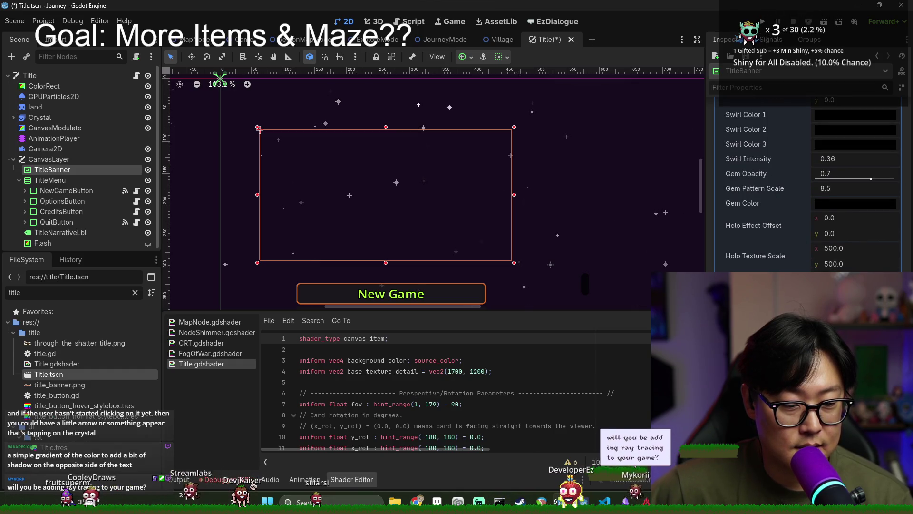
Give the Dissolve Texture a 512×512 NoiseTexture using FastNoiseLite.
click(851, 281)
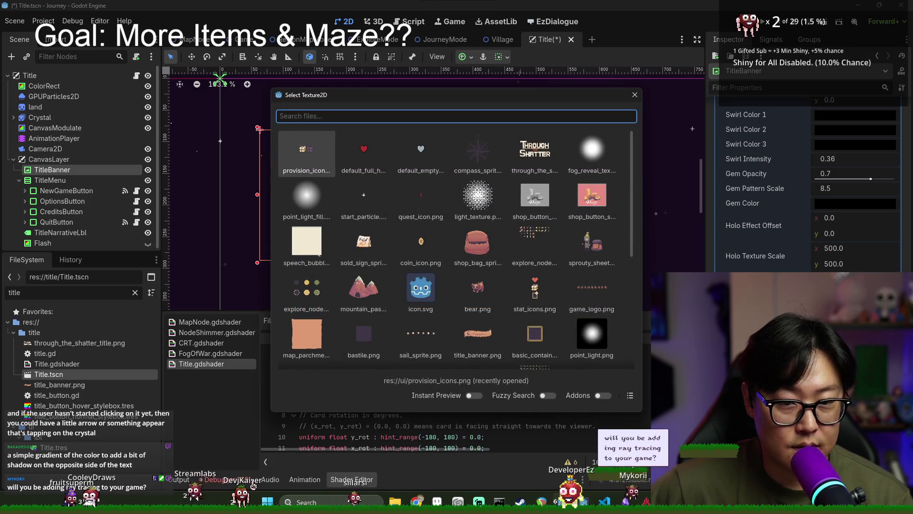
click(635, 95)
click(852, 281)
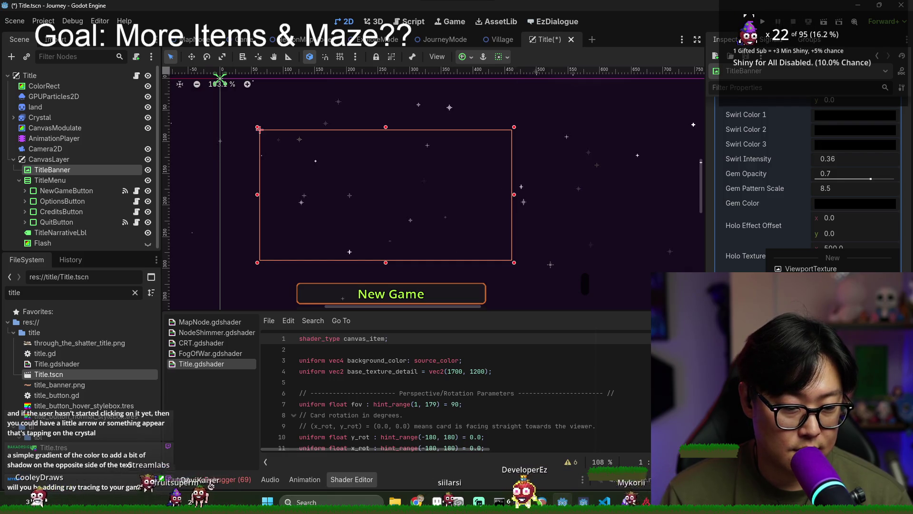
key(Escape)
scroll(809, 190, down, 3)
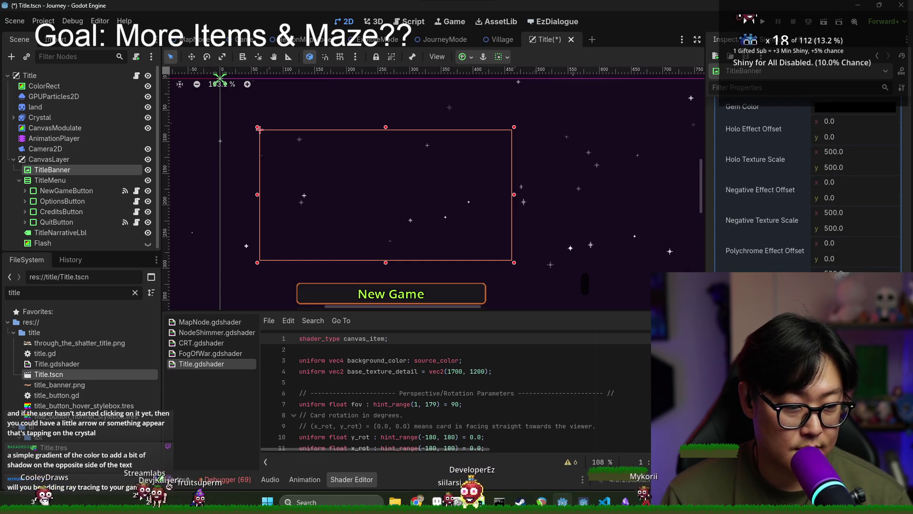
click(856, 294)
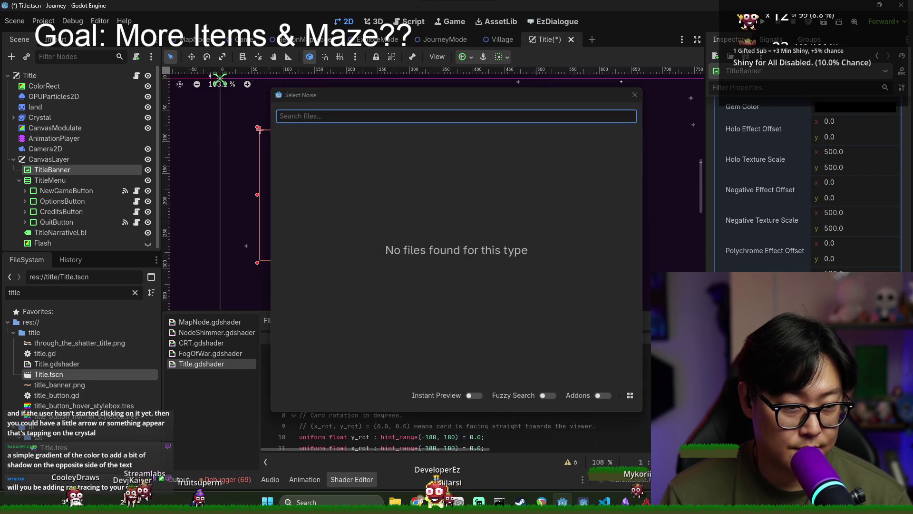
click(635, 95)
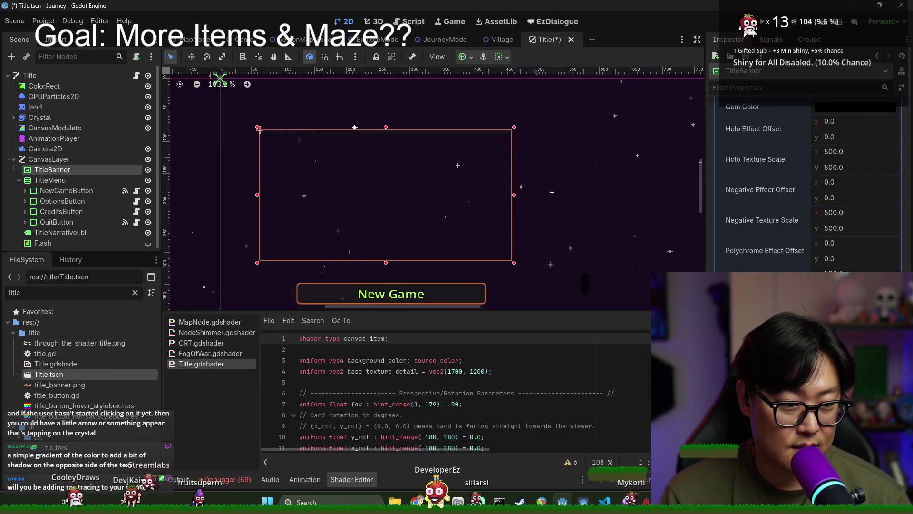
scroll(808, 190, down, 3)
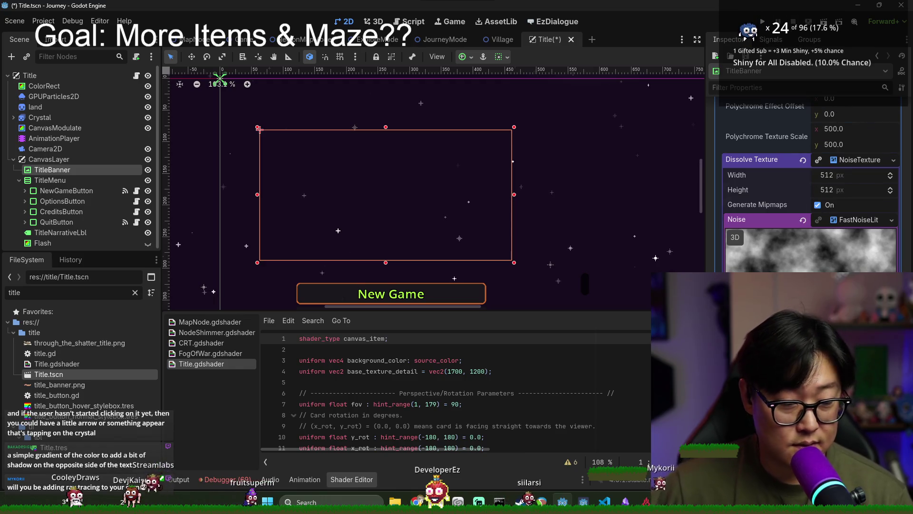
click(850, 217)
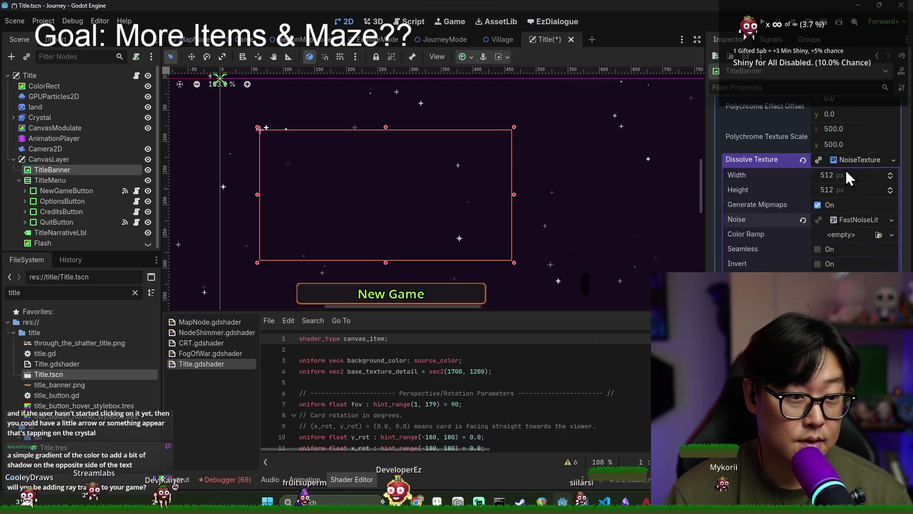
scroll(846, 170, up, 3)
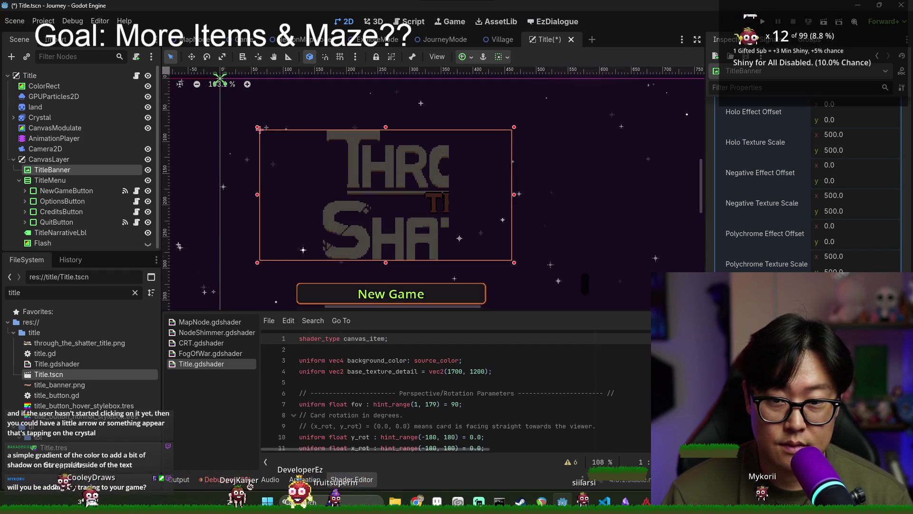
Enable the foil effect and set Foil Effect Scale to 1000.
scroll(809, 186, up, 5)
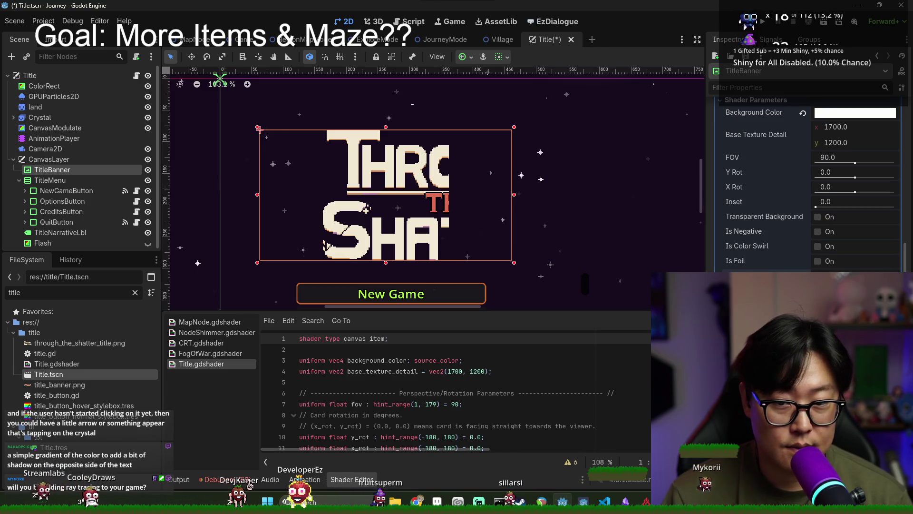
click(818, 261)
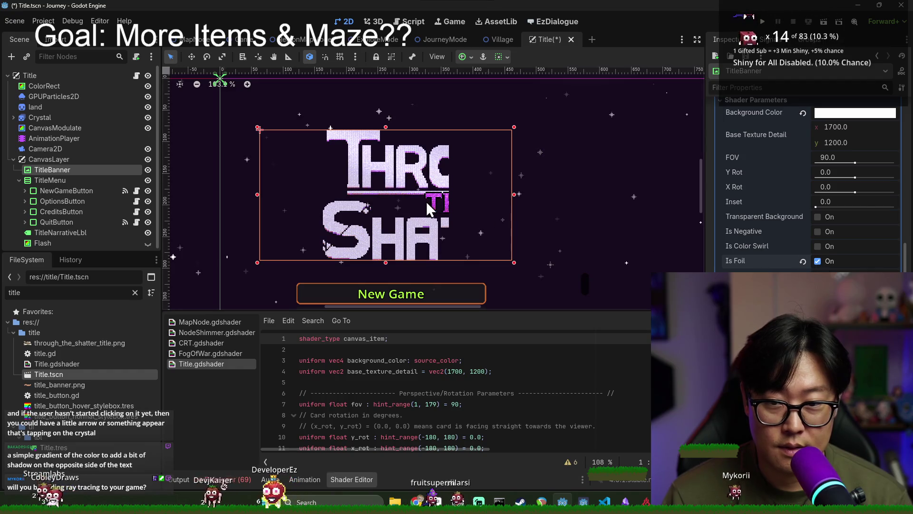
scroll(809, 190, down, 4)
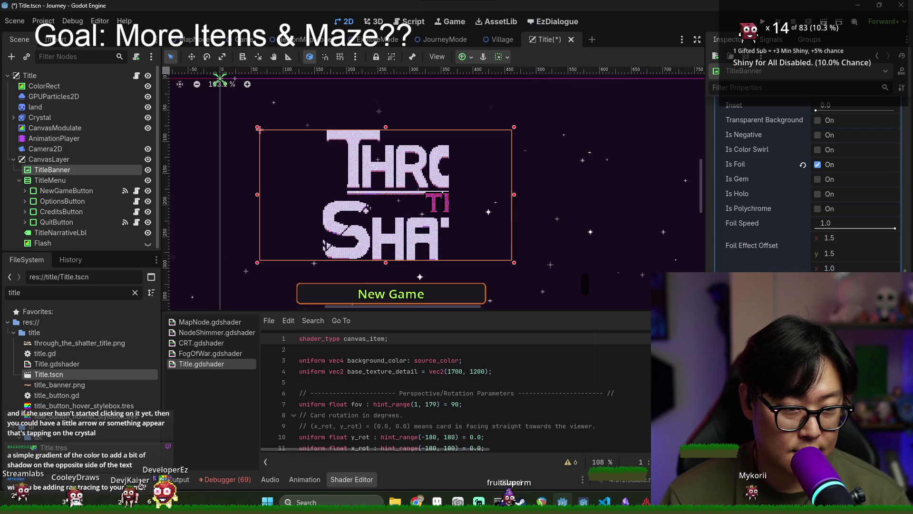
drag(823, 268, 841, 267)
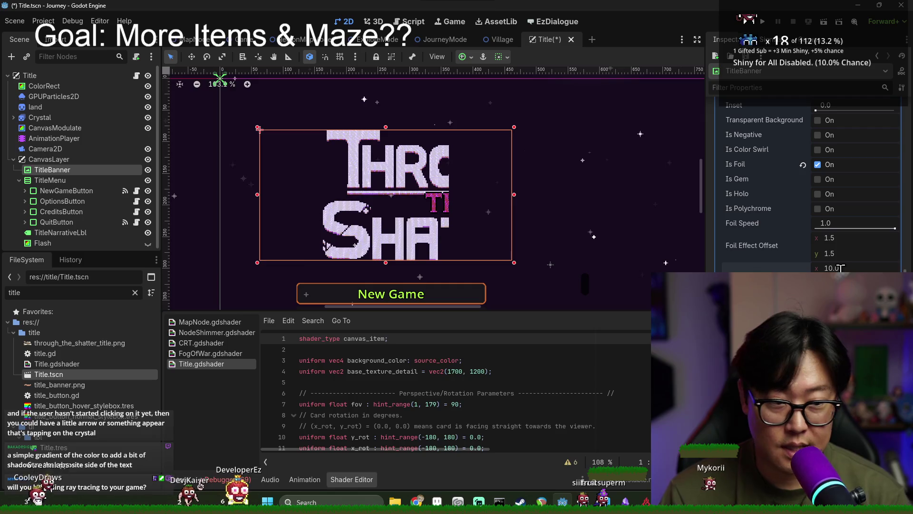
text(1000)
key(Return)
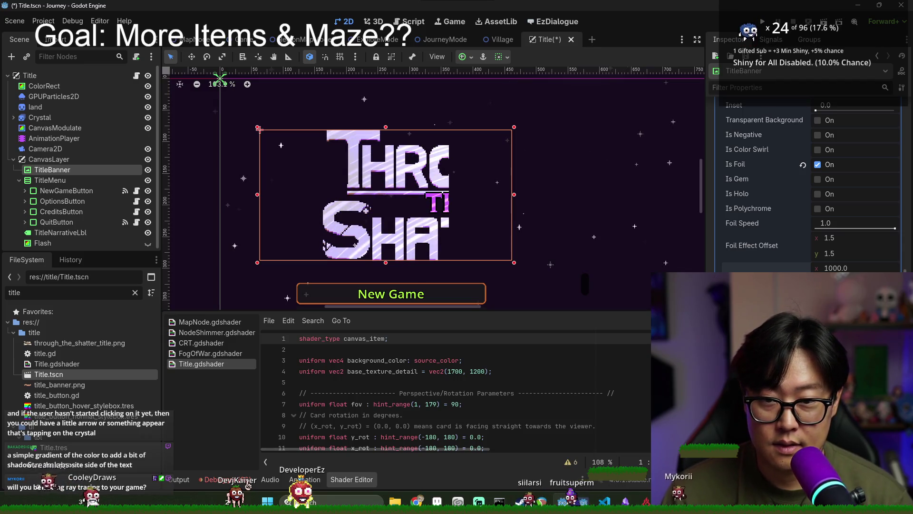
Test tilting the banner, reset X Rot and Y Rot to 0.0, and inspect a shader colour.
scroll(473, 215, down, 2)
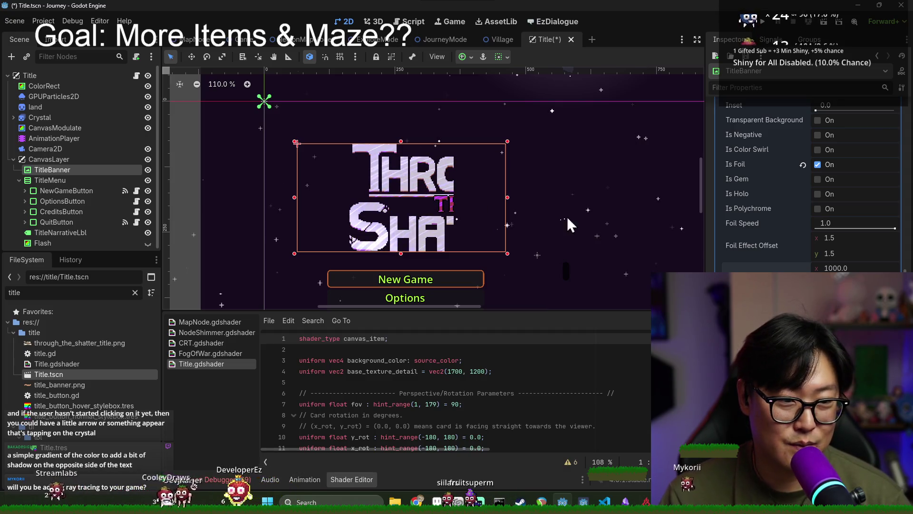
scroll(778, 258, up, 3)
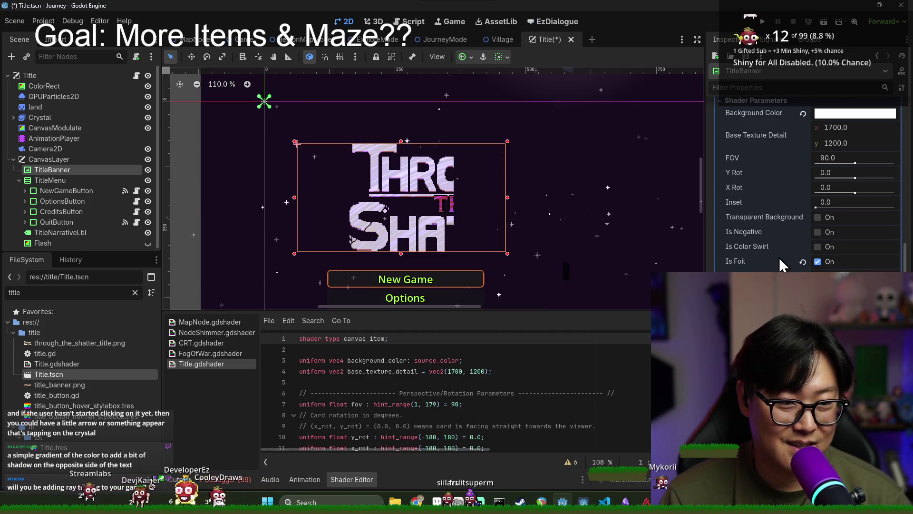
scroll(779, 257, down, 3)
scroll(786, 224, up, 5)
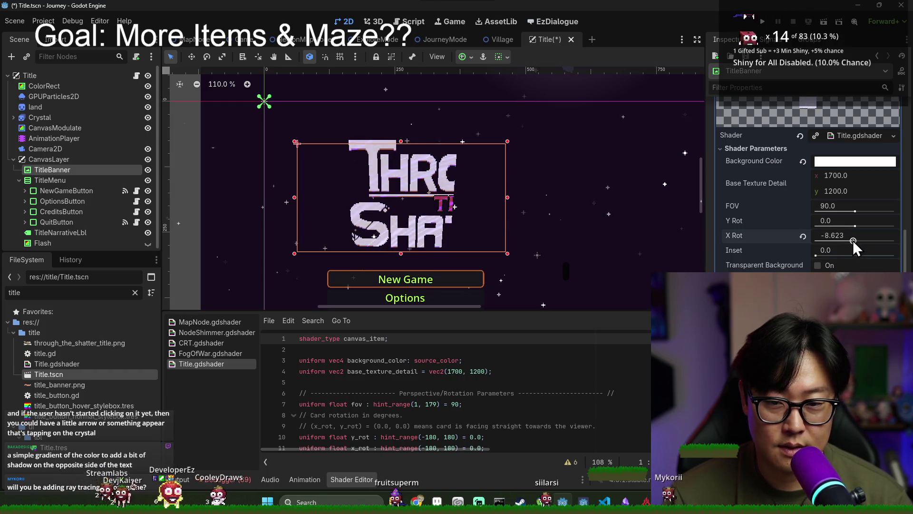
drag(854, 241, 854, 227)
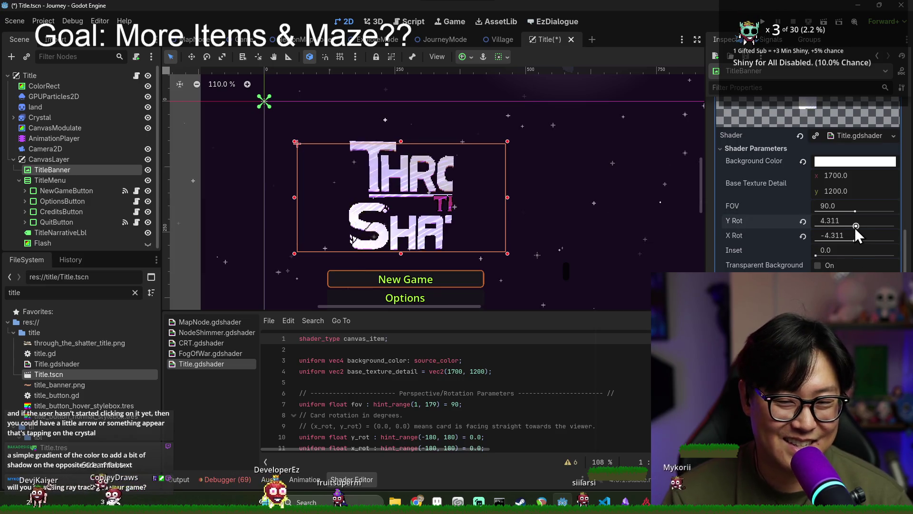
click(803, 221)
click(802, 236)
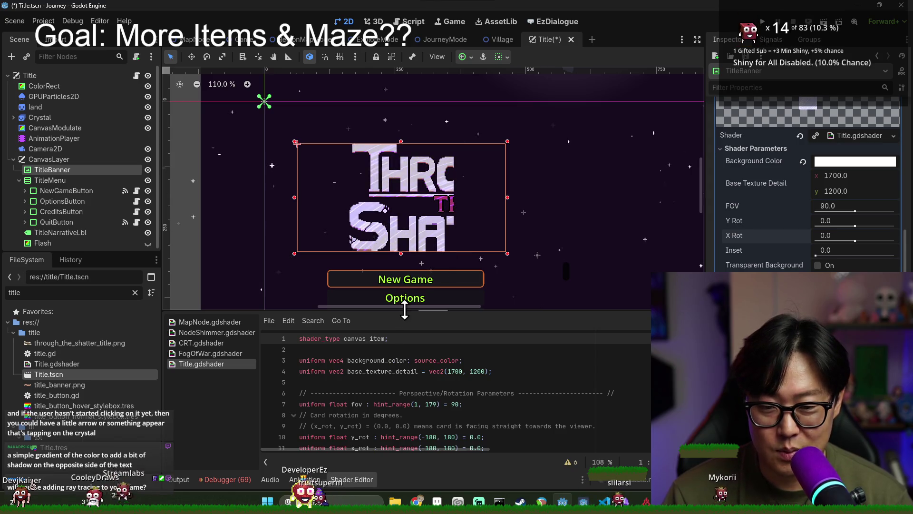
drag(404, 310, 402, 286)
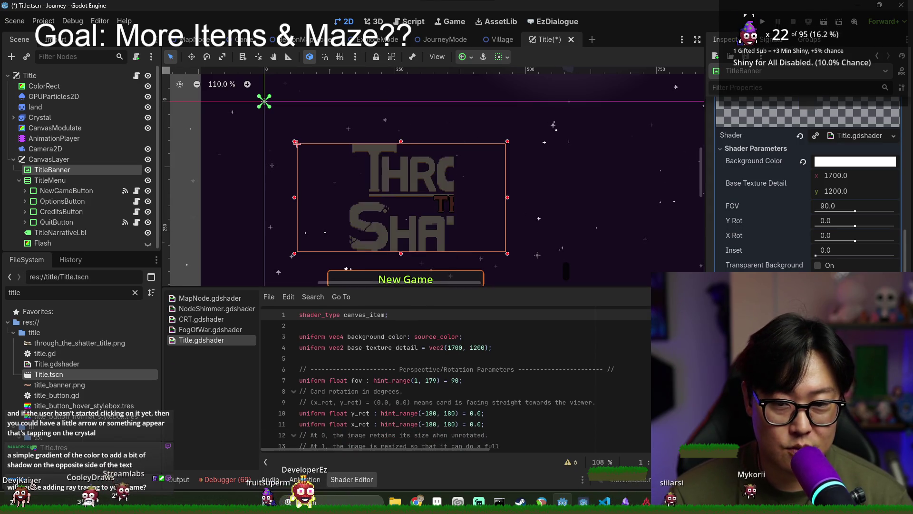
scroll(761, 190, down, 5)
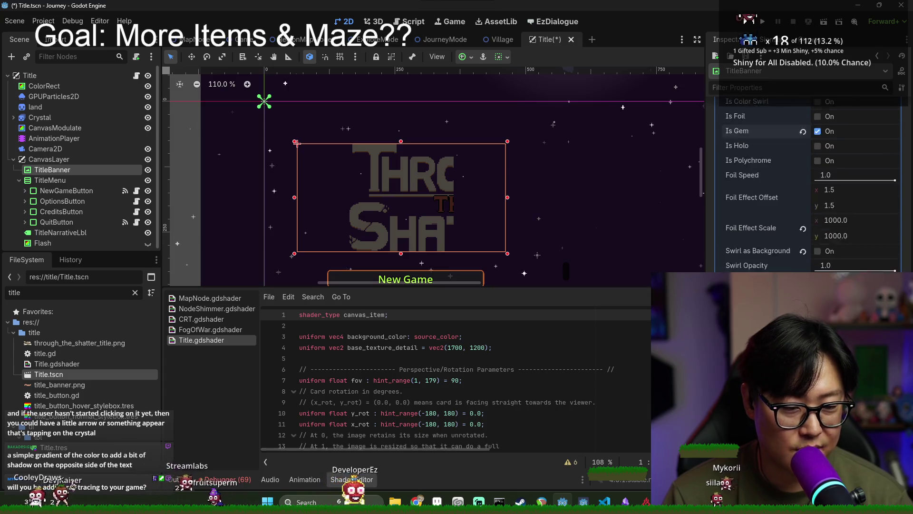
scroll(761, 190, down, 2)
click(852, 283)
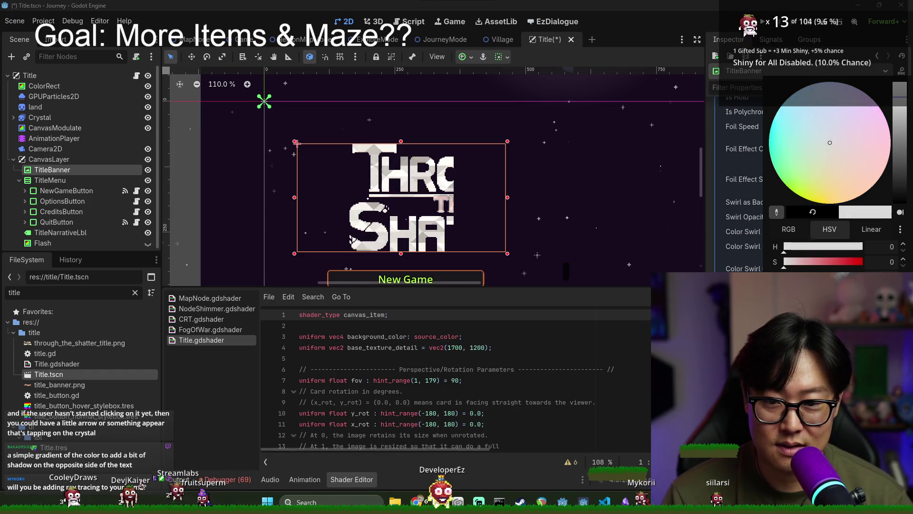
key(Escape)
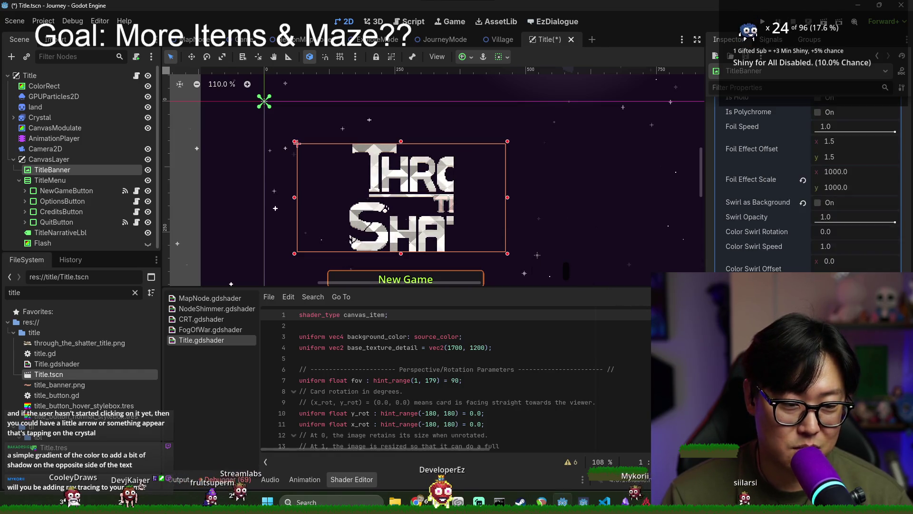
Swap Is Negative for Is Color Swirl and set Swirl Color 1 to magenta.
scroll(808, 191, up, 4)
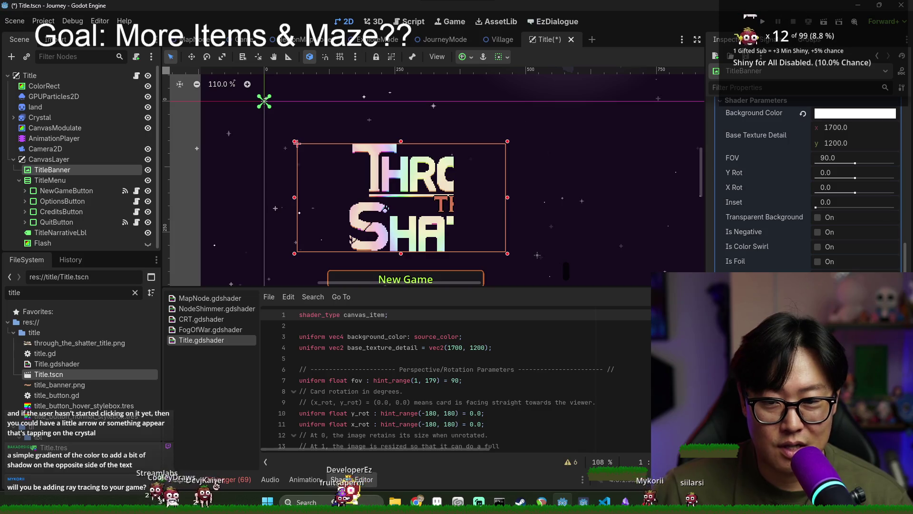
click(818, 232)
click(817, 233)
click(817, 246)
scroll(818, 246, down, 5)
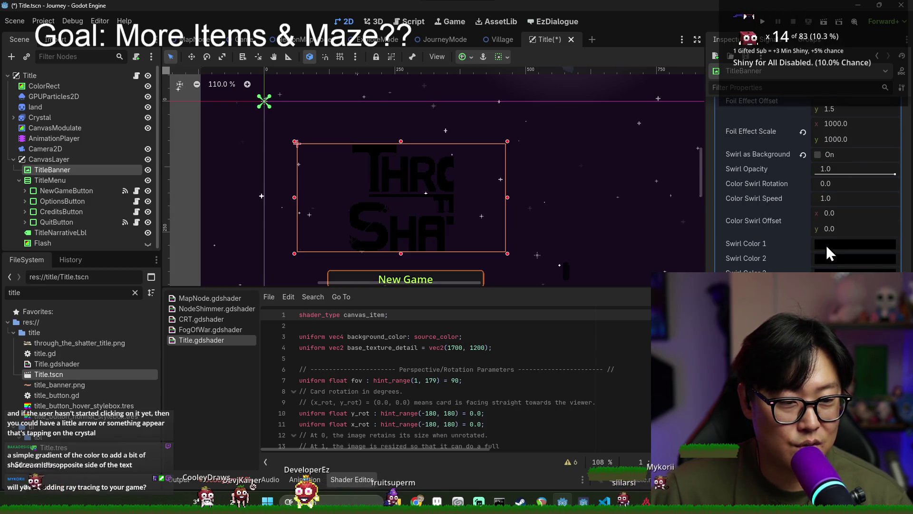
click(827, 247)
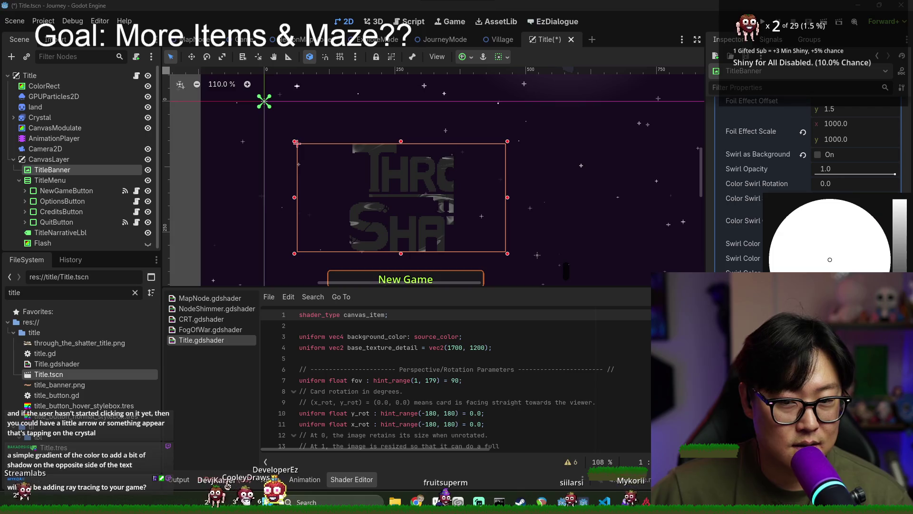
drag(899, 202, 899, 265)
click(851, 203)
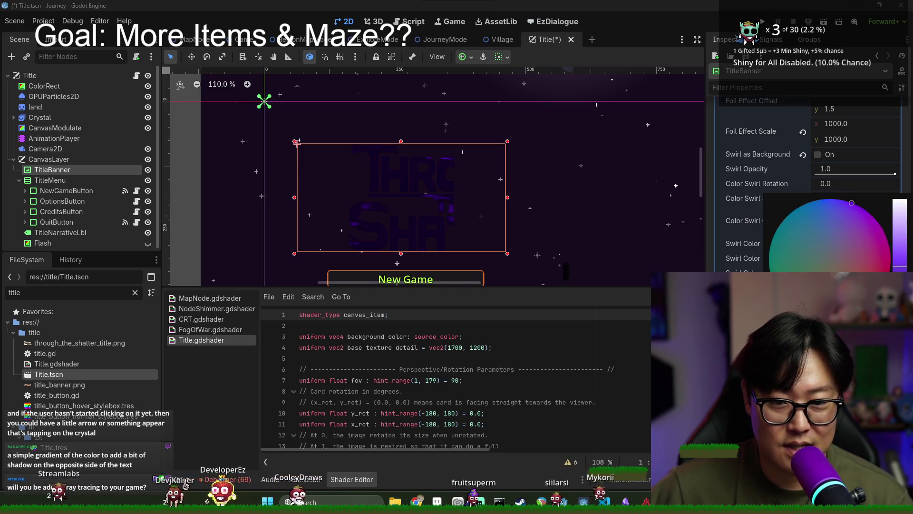
Set Swirl Color 2 to red and Swirl Color 3 to cyan.
click(837, 257)
click(837, 258)
click(857, 201)
click(851, 186)
click(749, 250)
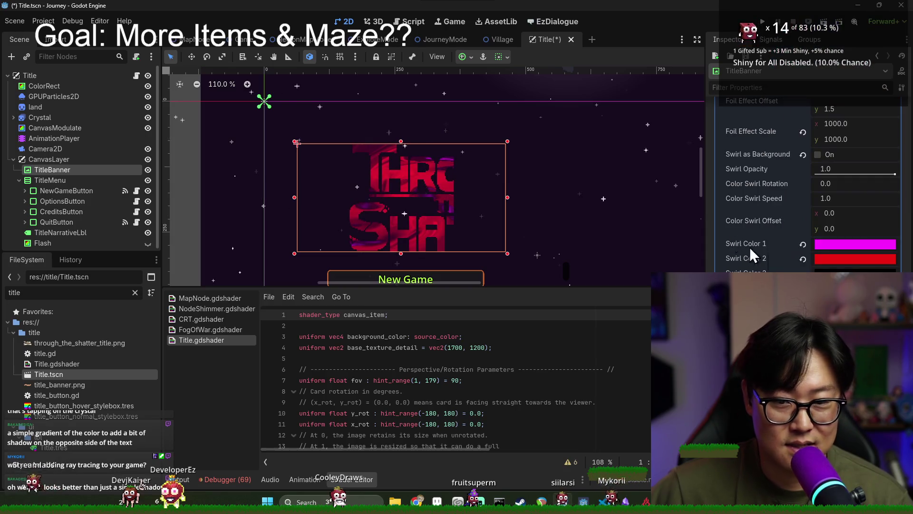
click(816, 270)
click(847, 186)
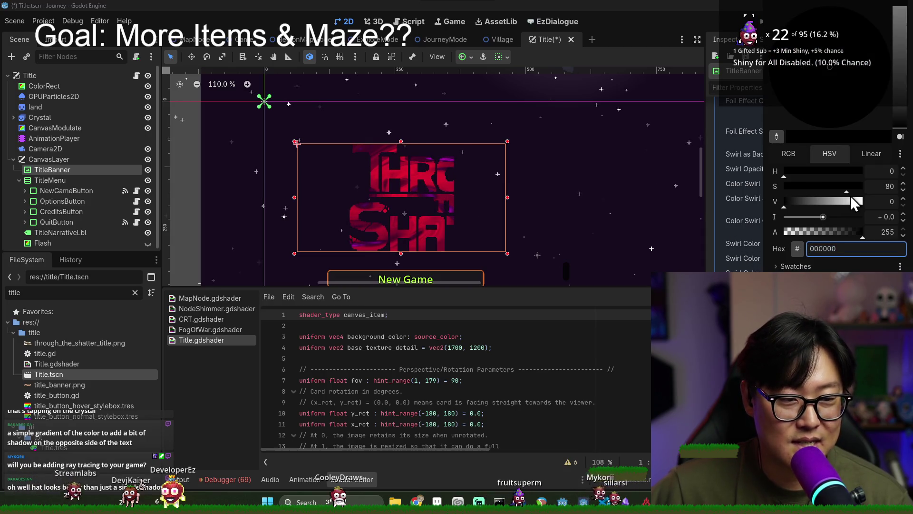
click(859, 202)
mouse_move(829, 172)
mouse_down()
mouse_move(837, 171)
mouse_move(824, 170)
mouse_up()
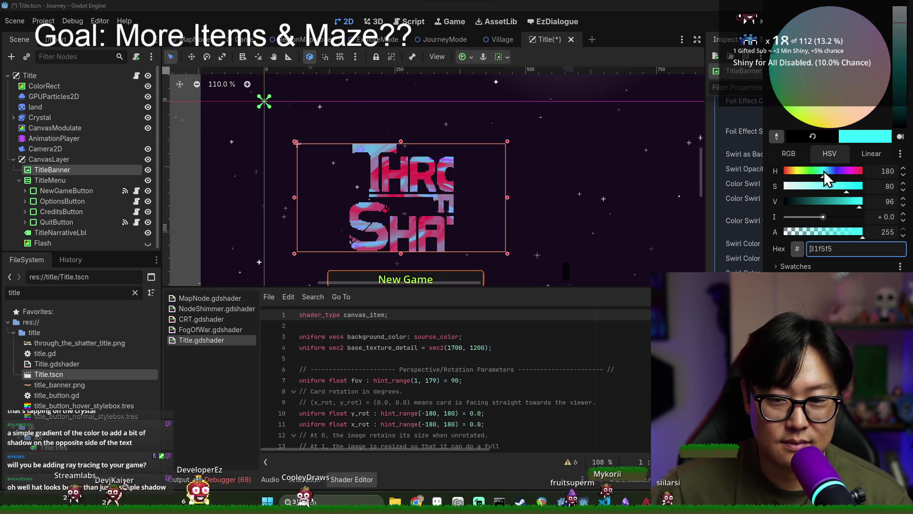
click(744, 189)
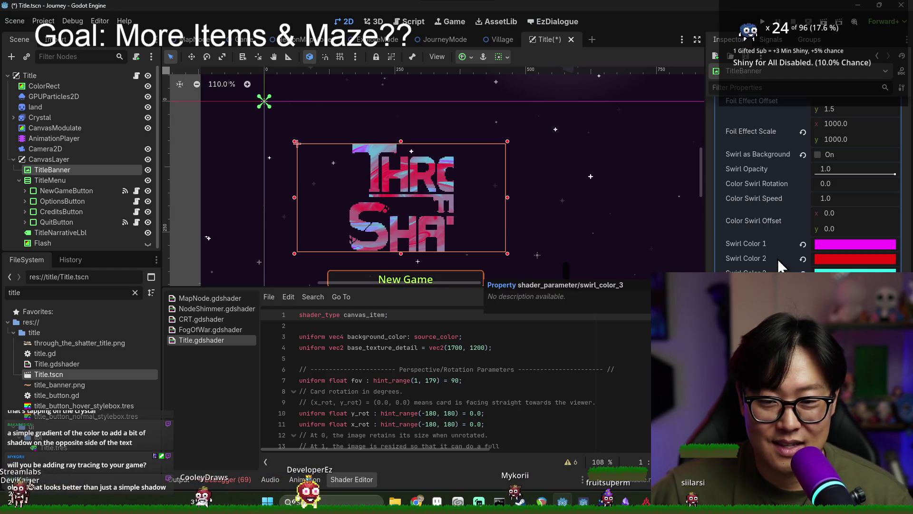
Turn the banner's colour swirl effect back off.
scroll(797, 229, up, 2)
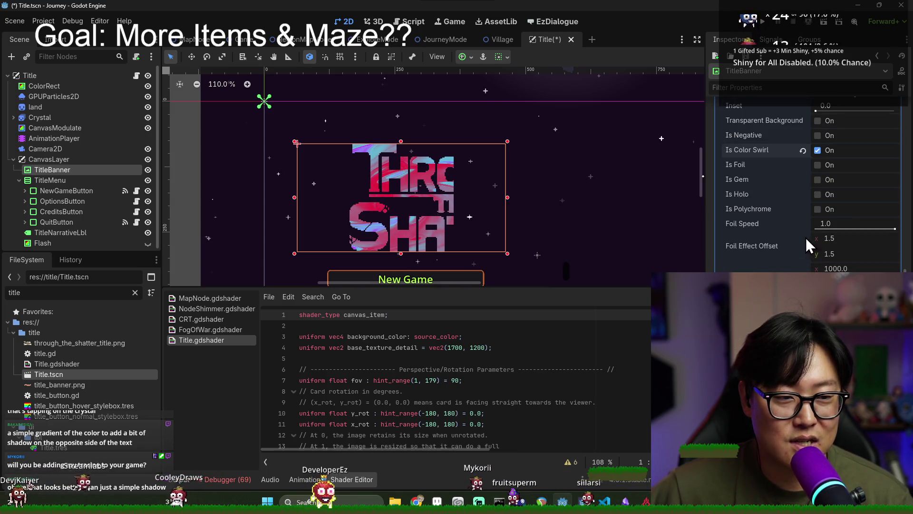
scroll(814, 145, up, 1)
click(818, 150)
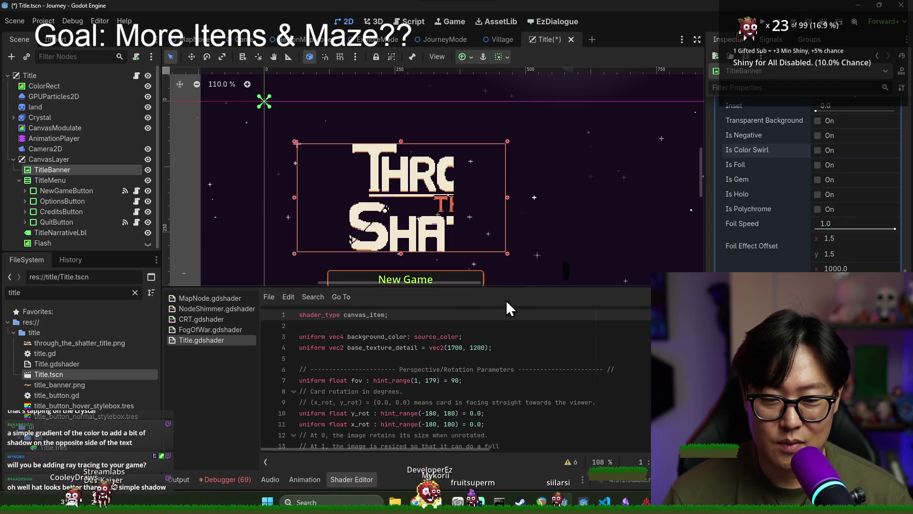
drag(512, 288, 510, 216)
click(470, 308)
scroll(473, 314, down, 2)
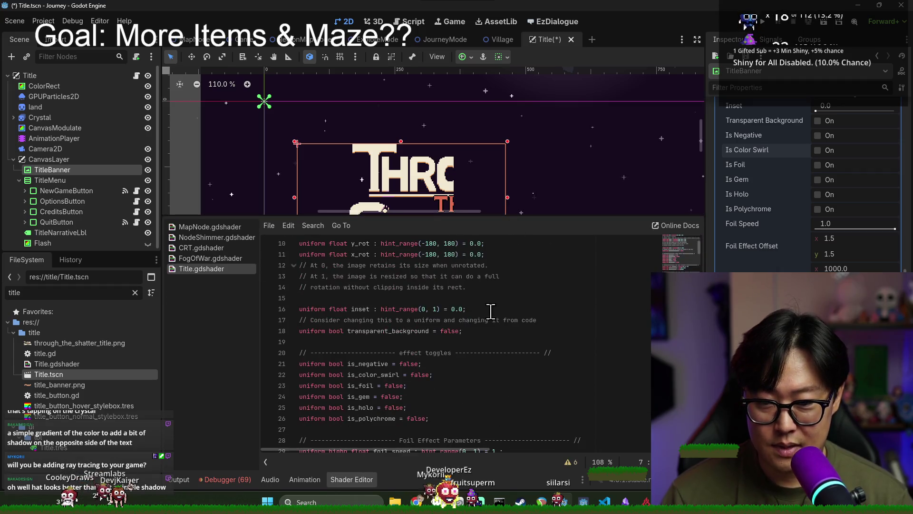
scroll(473, 314, up, 2)
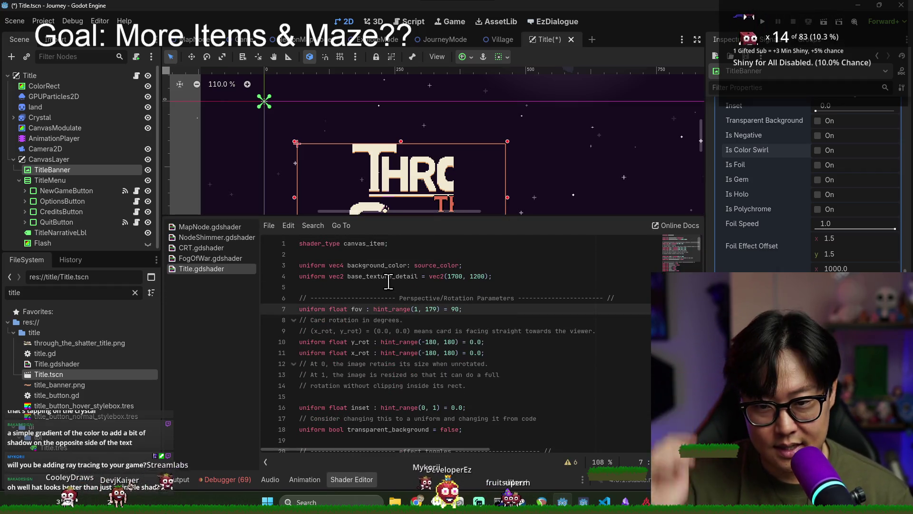
scroll(377, 270, down, 9)
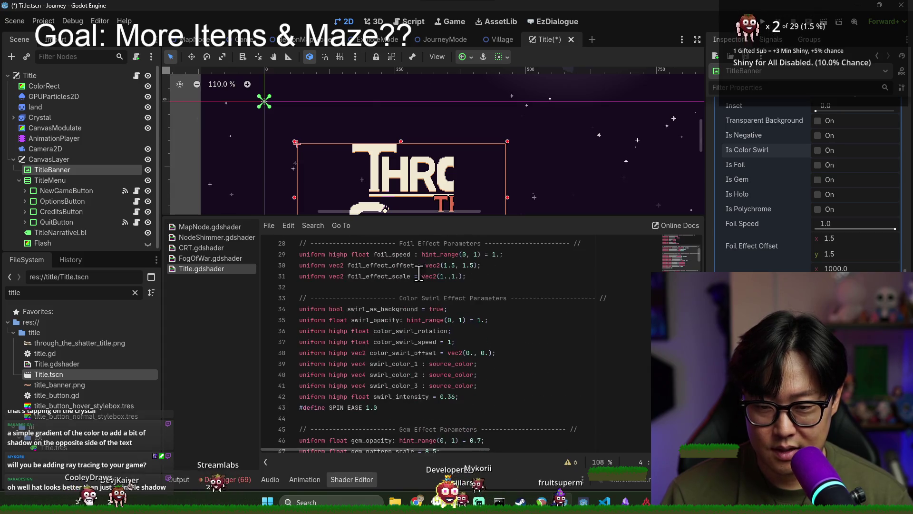
drag(422, 220, 421, 97)
ctrl+scroll(415, 298, up, 2)
scroll(414, 297, down, 6)
scroll(415, 297, down, 10)
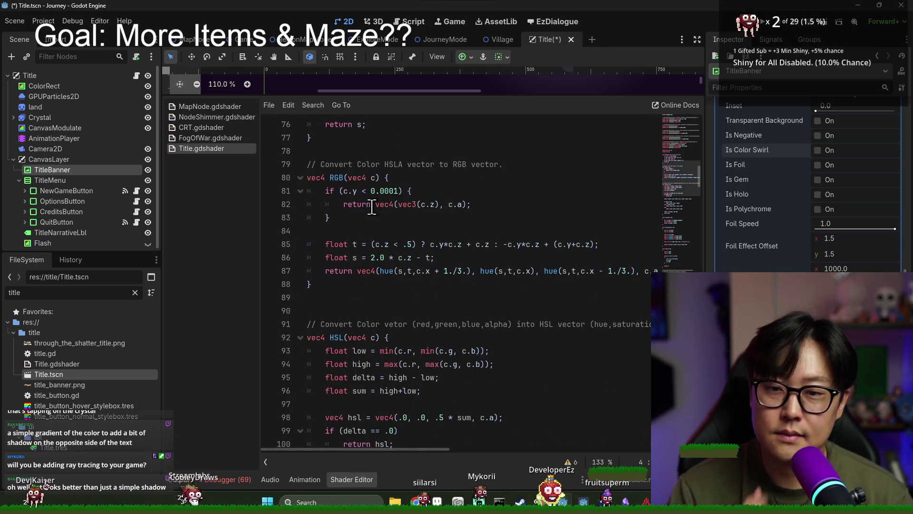
scroll(382, 271, up, 4)
double_click(341, 217)
scroll(352, 271, down, 9)
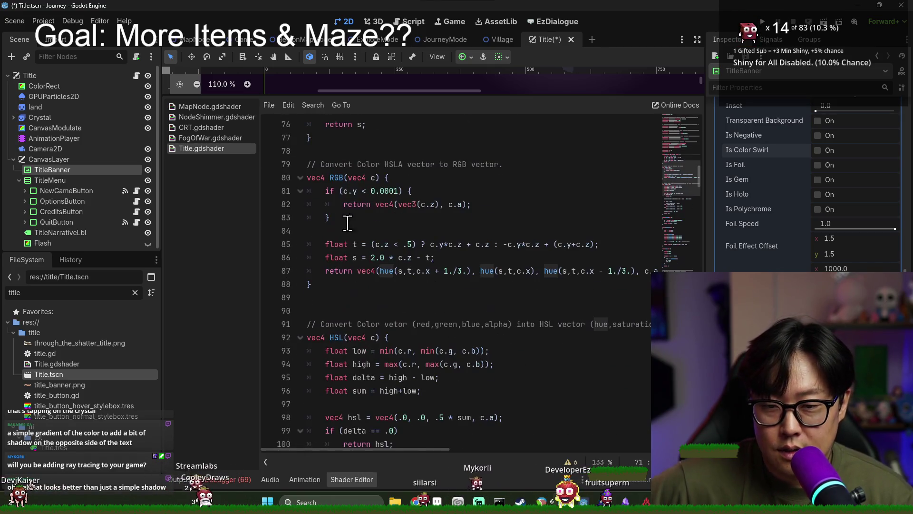
scroll(352, 276, down, 6)
scroll(363, 232, down, 5)
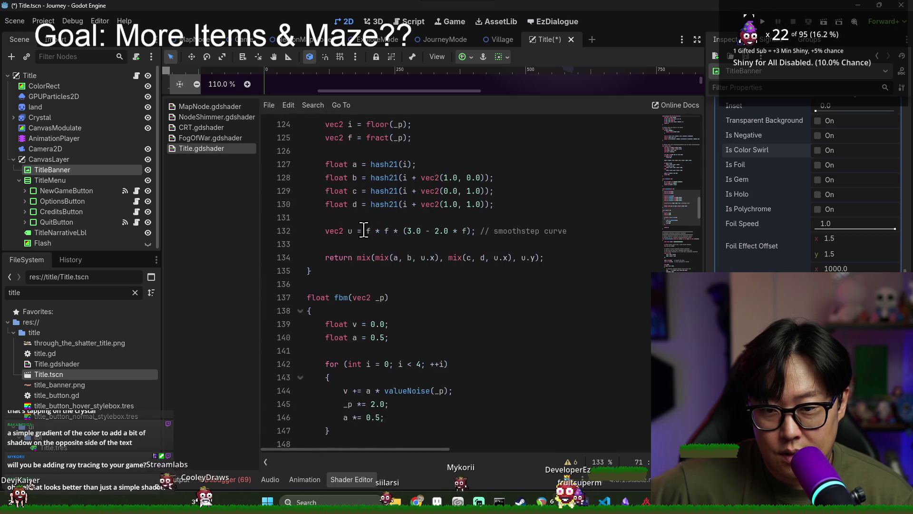
scroll(366, 226, up, 2)
scroll(370, 221, down, 5)
scroll(370, 218, down, 10)
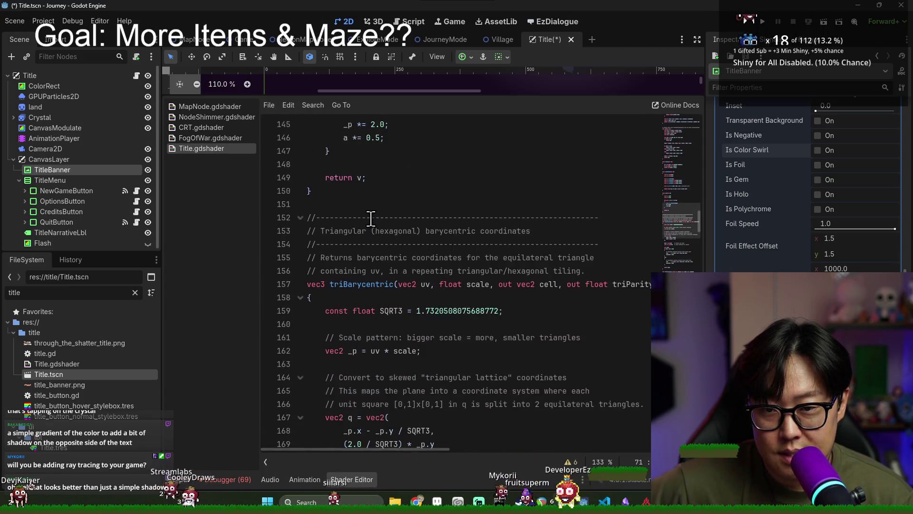
scroll(428, 228, up, 2)
scroll(523, 243, down, 7)
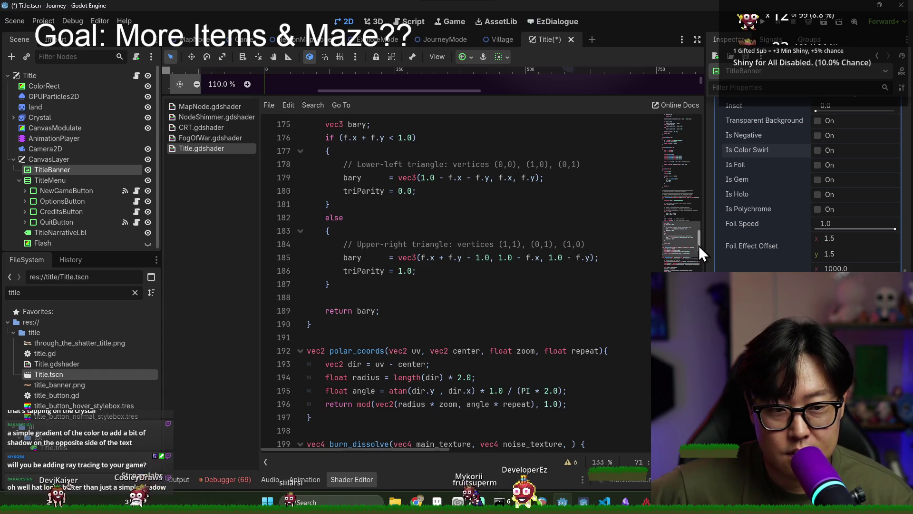
scroll(538, 295, down, 20)
scroll(475, 323, up, 12)
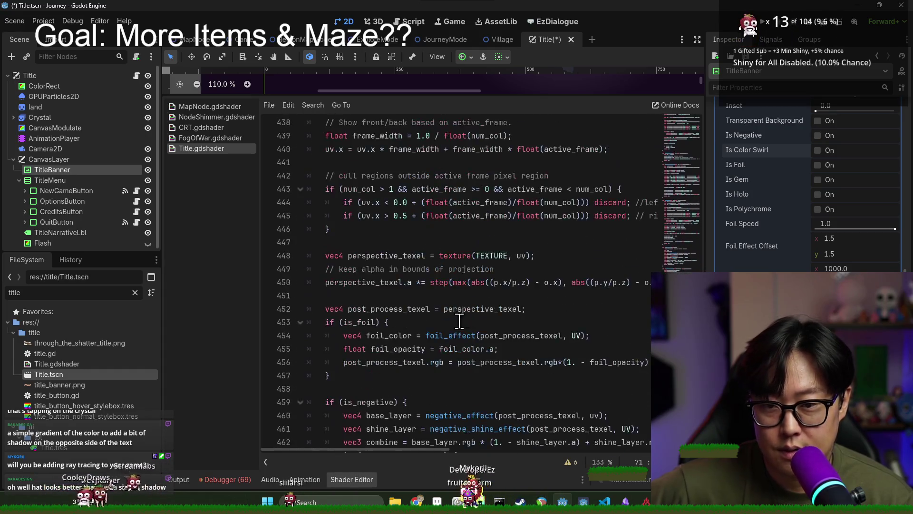
scroll(356, 269, down, 2)
double_click(357, 269)
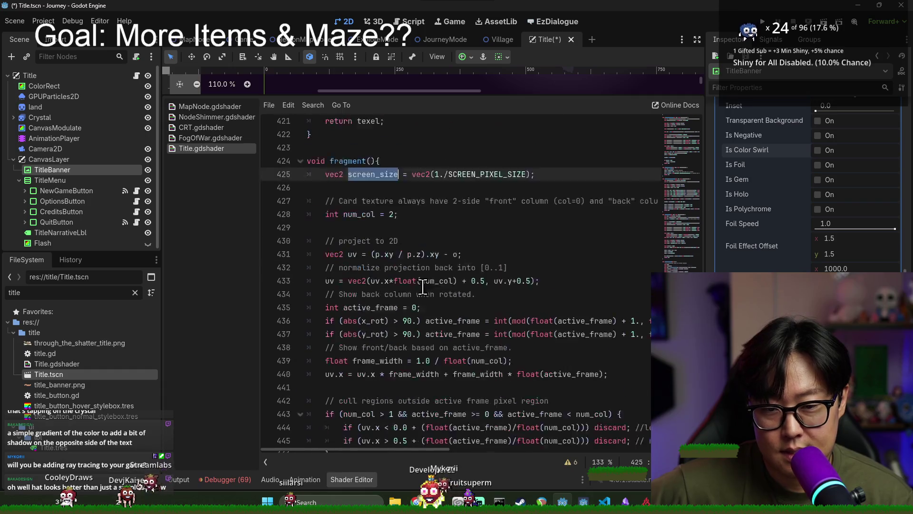
scroll(357, 269, down, 3)
double_click(359, 188)
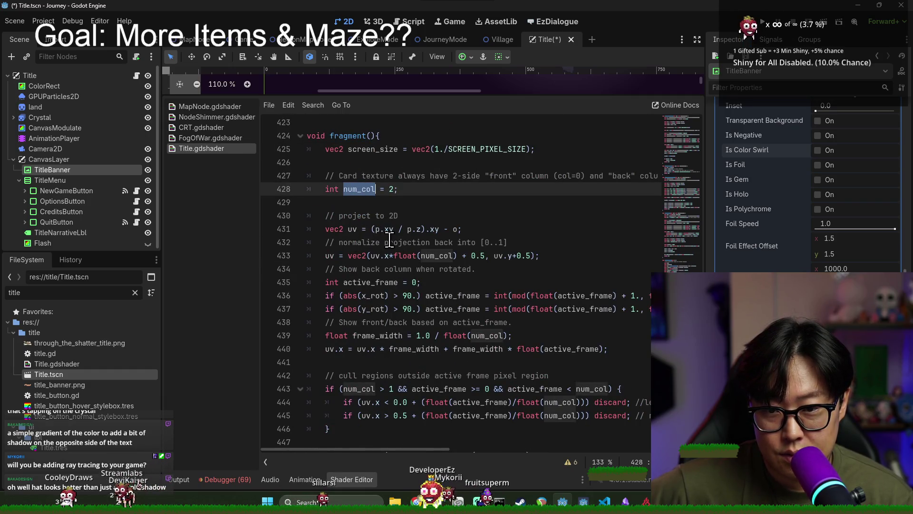
scroll(389, 239, down, 1)
scroll(766, 233, up, 3)
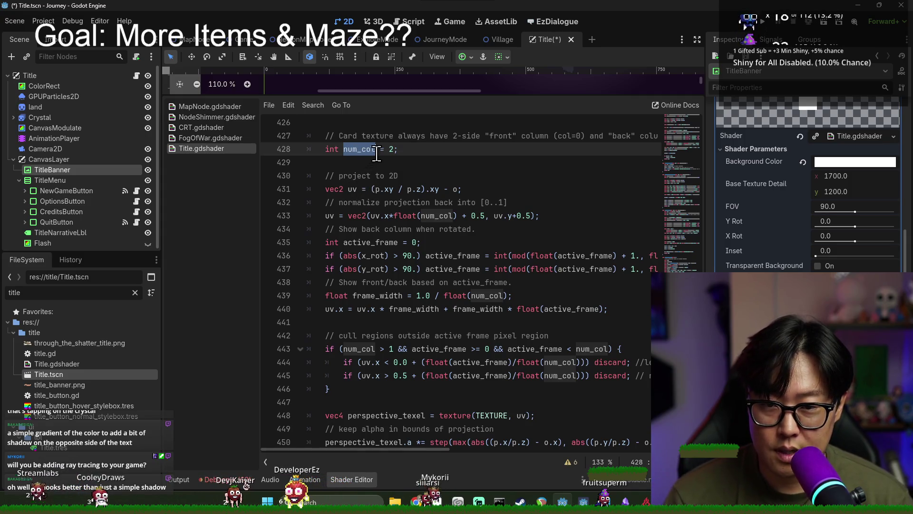
Change num_col from 2 to 1 in Title.gdshader, save, and collapse the Shader Editor.
click(395, 150)
text(1)
key(ctrl+s)
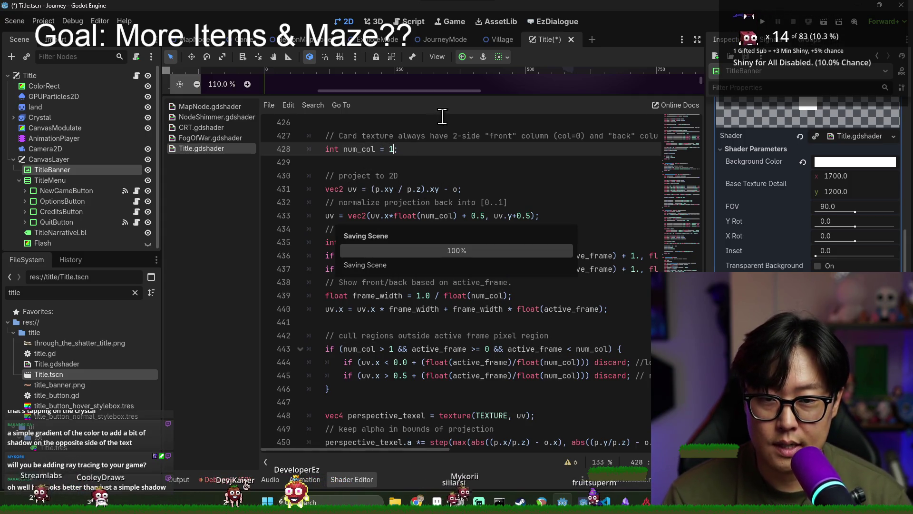
drag(467, 95, 471, 324)
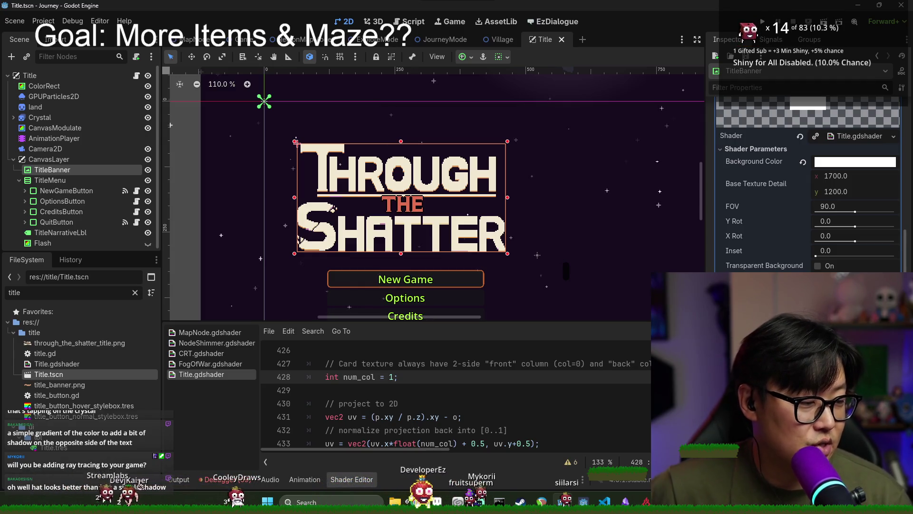
scroll(630, 273, down, 1)
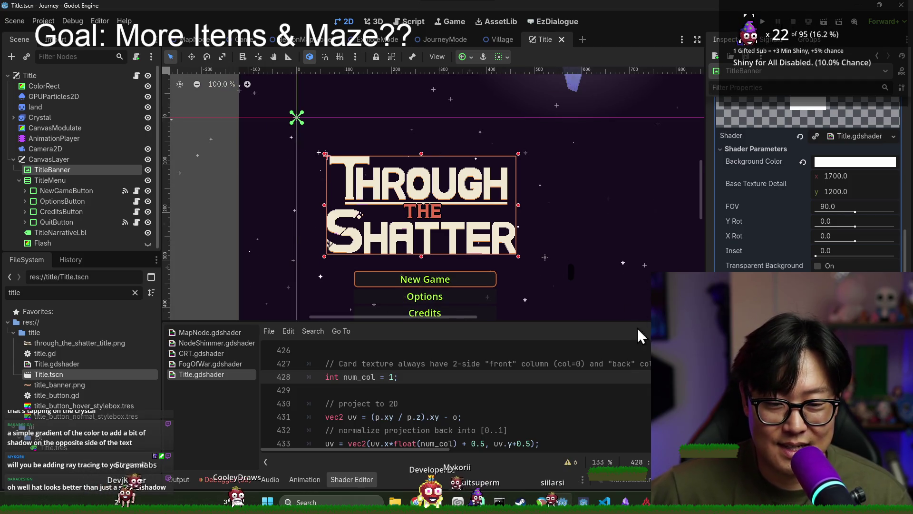
drag(626, 323, 616, 359)
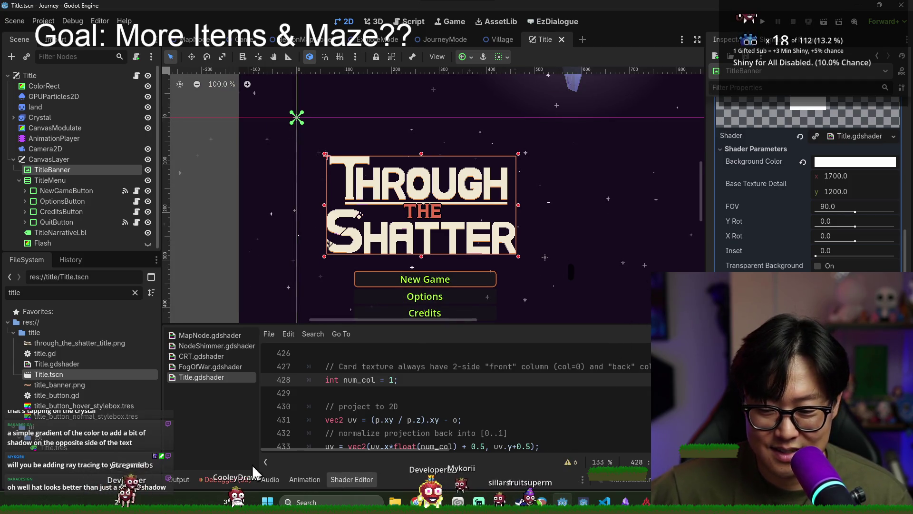
click(340, 481)
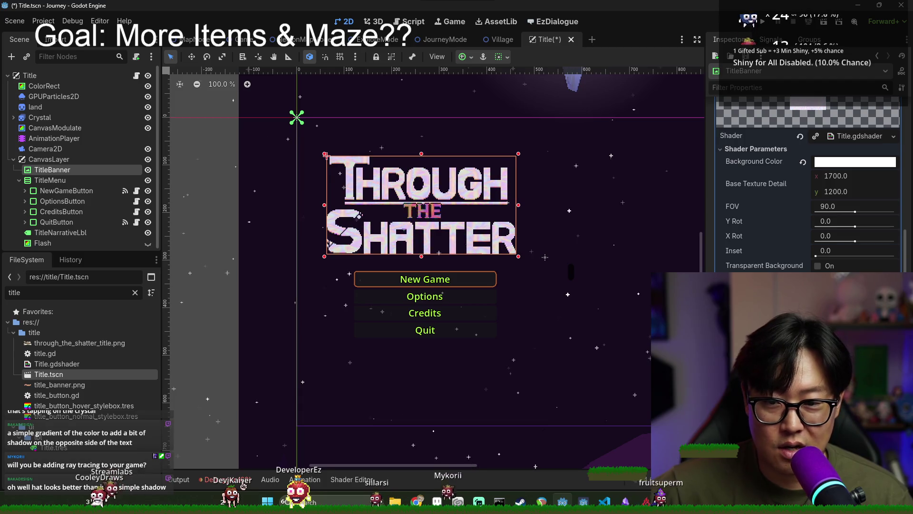
Review TitleBanner's Shader Parameters (Is Foil on, Foil Effect Offset 1.475, 1.49) and save Title.tscn.
scroll(506, 273, down, 2)
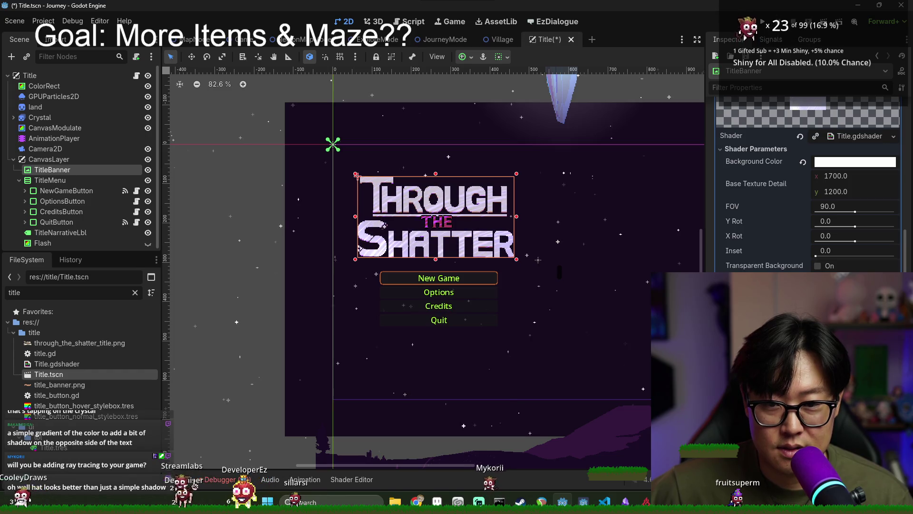
scroll(761, 214, down, 3)
scroll(761, 213, down, 2)
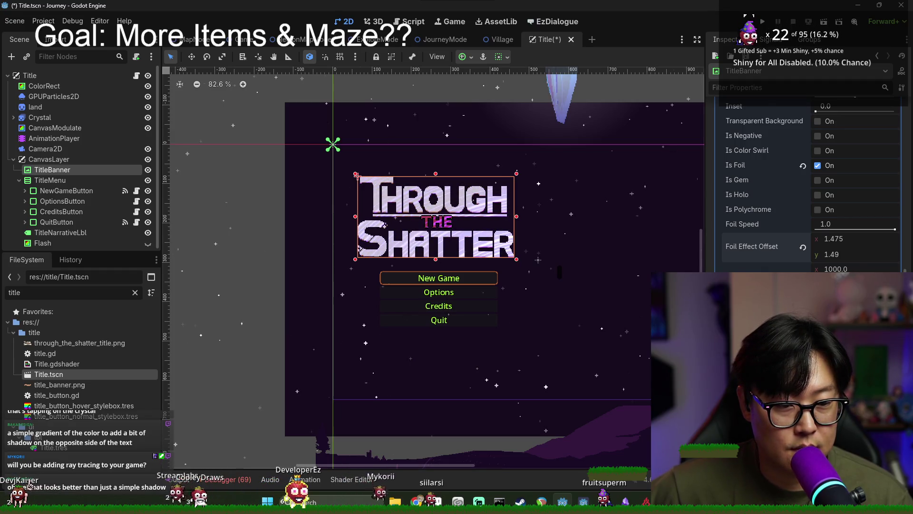
scroll(832, 243, down, 2)
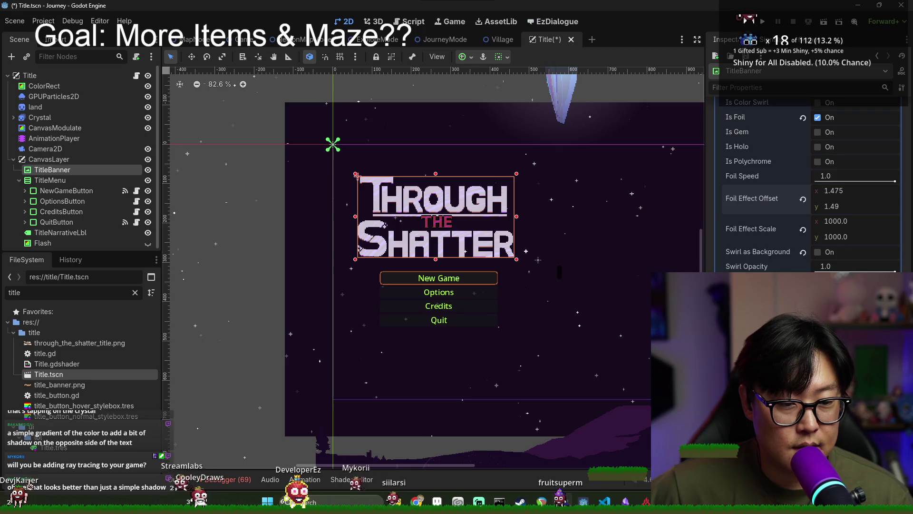
scroll(809, 185, up, 5)
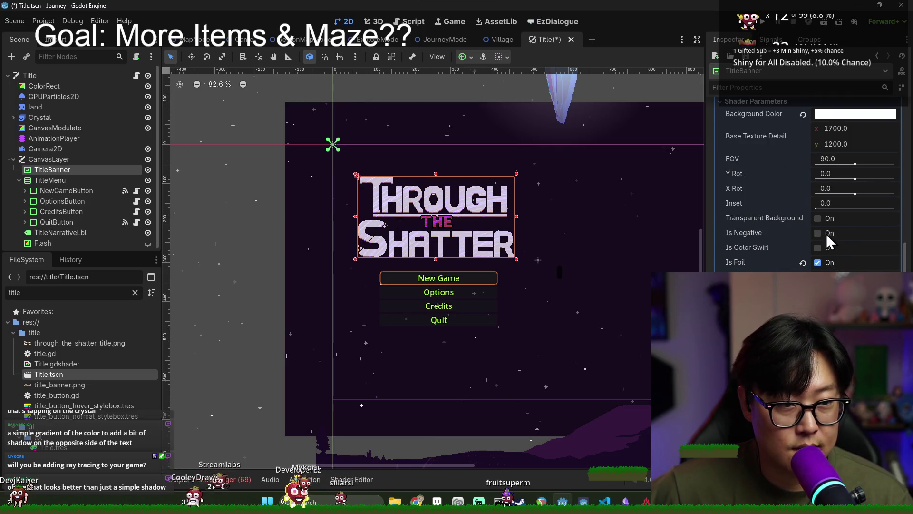
scroll(826, 230, down, 3)
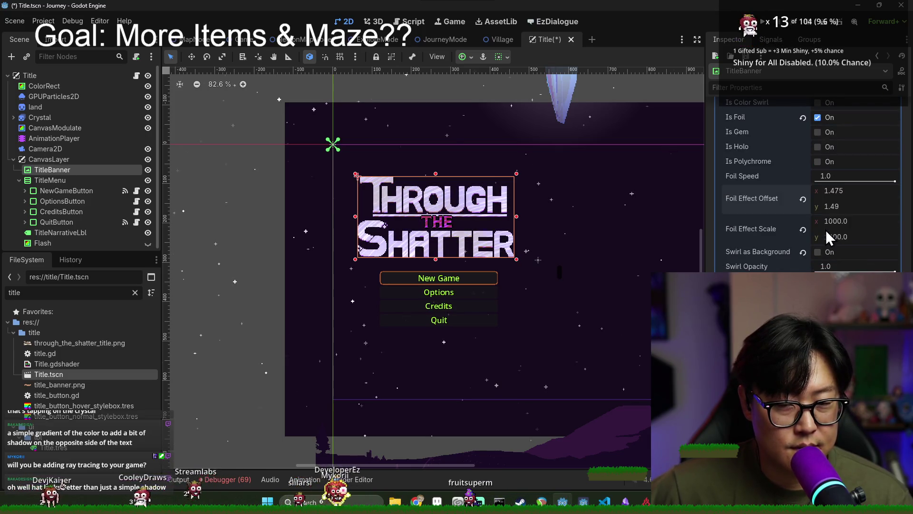
scroll(830, 242, down, 3)
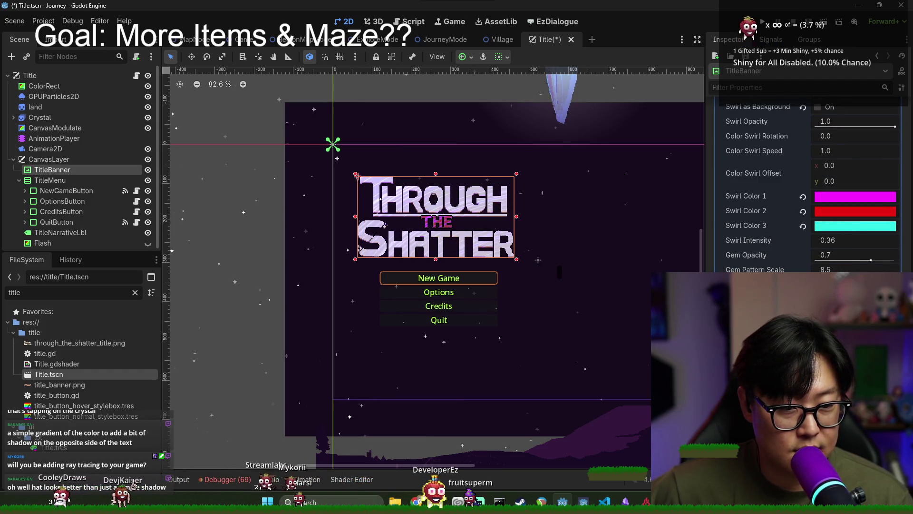
scroll(830, 200, down, 2)
scroll(830, 199, down, 3)
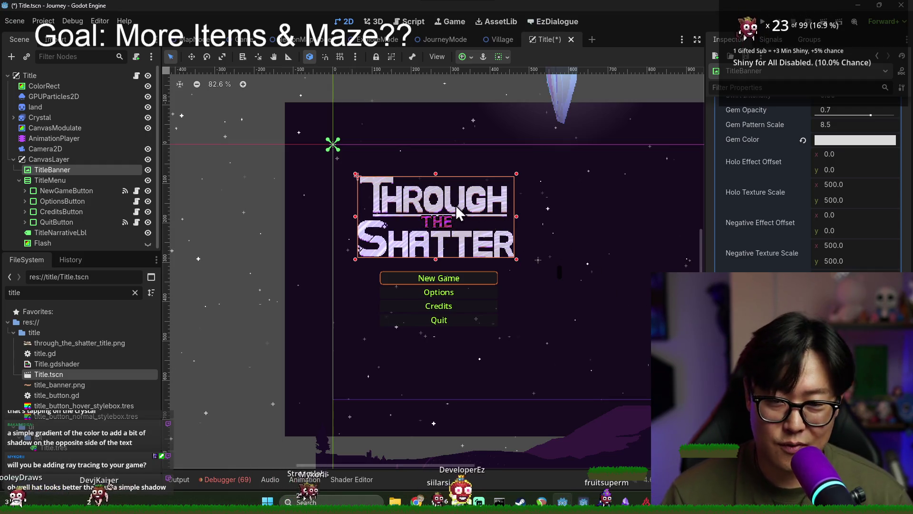
scroll(738, 258, up, 5)
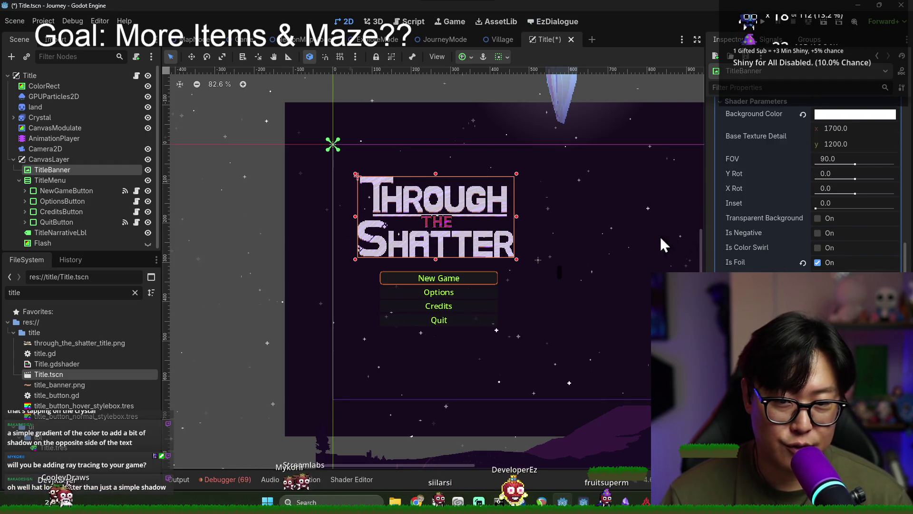
scroll(769, 237, up, 3)
key(ctrl+s)
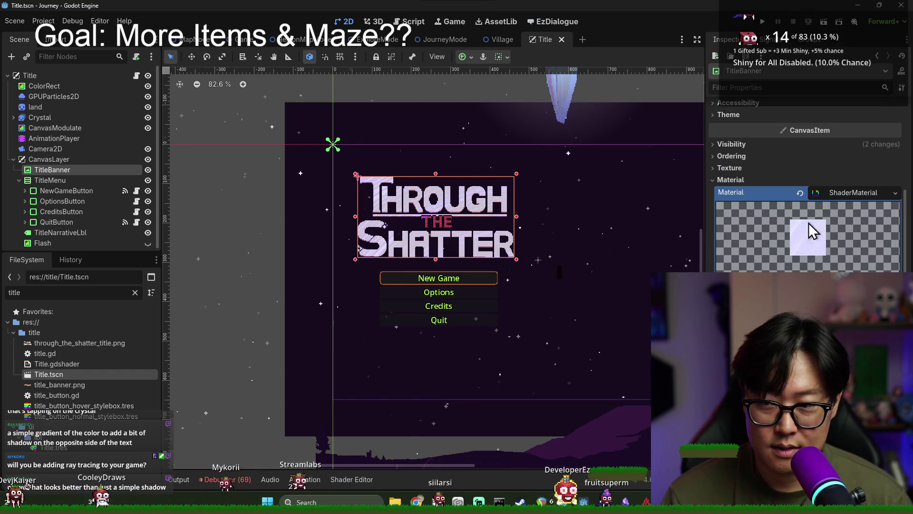
Bring back and enlarge the Shader Editor, save Title.tscn, then run the project.
key(alt+s)
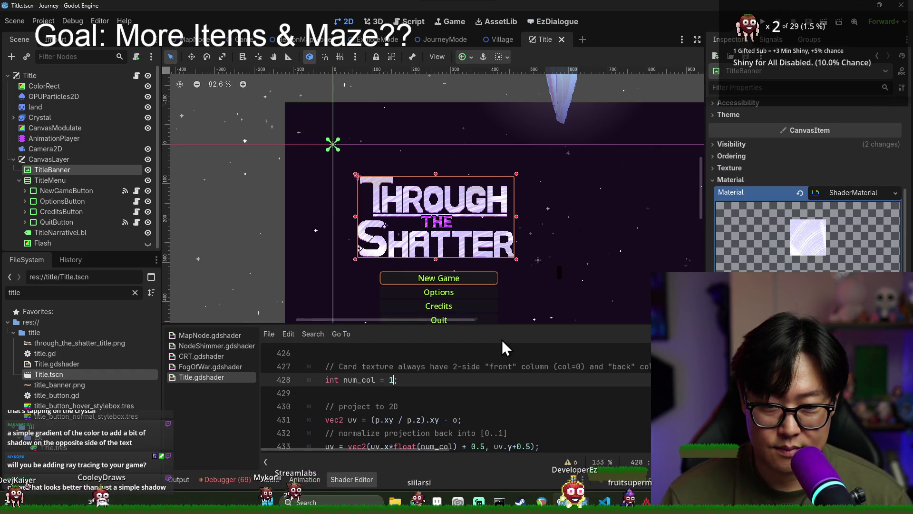
mouse_move(501, 323)
mouse_down()
mouse_move(457, 184)
mouse_move(495, 312)
mouse_up()
scroll(457, 267, down, 7)
scroll(455, 287, up, 3)
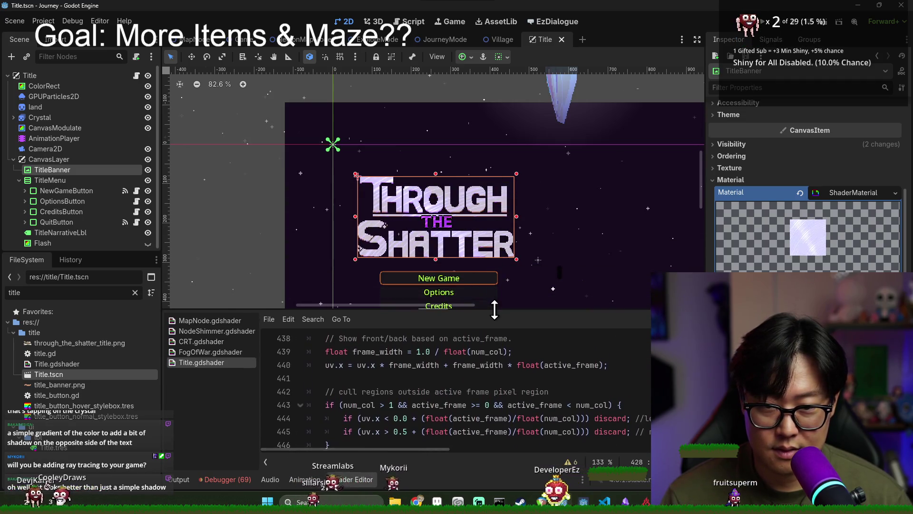
scroll(808, 190, down, 3)
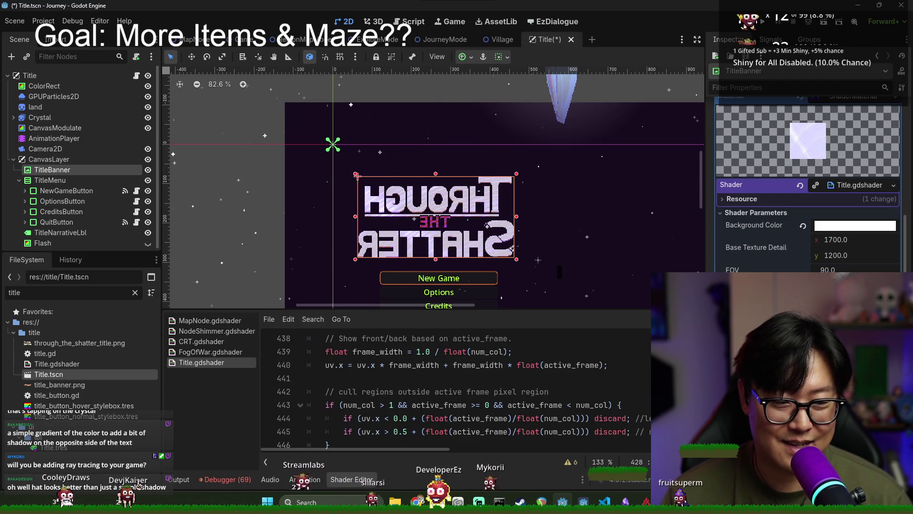
key(ctrl+s)
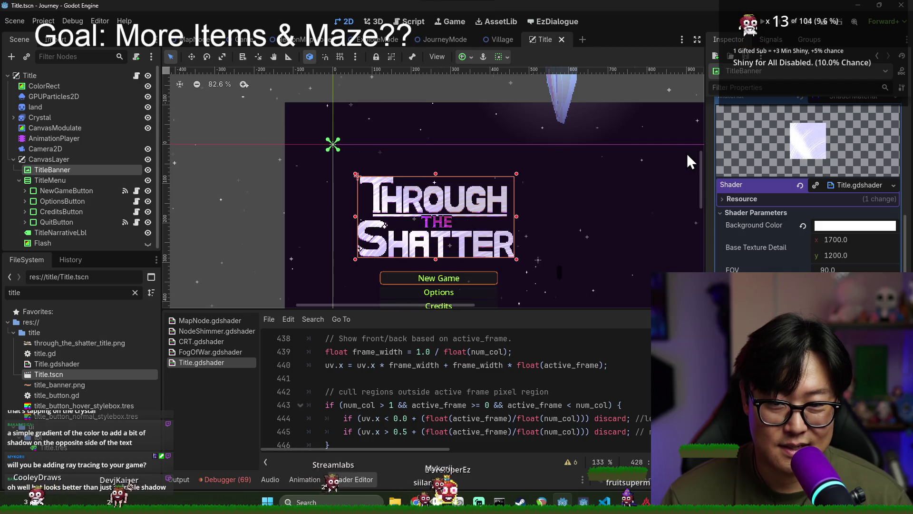
click(761, 21)
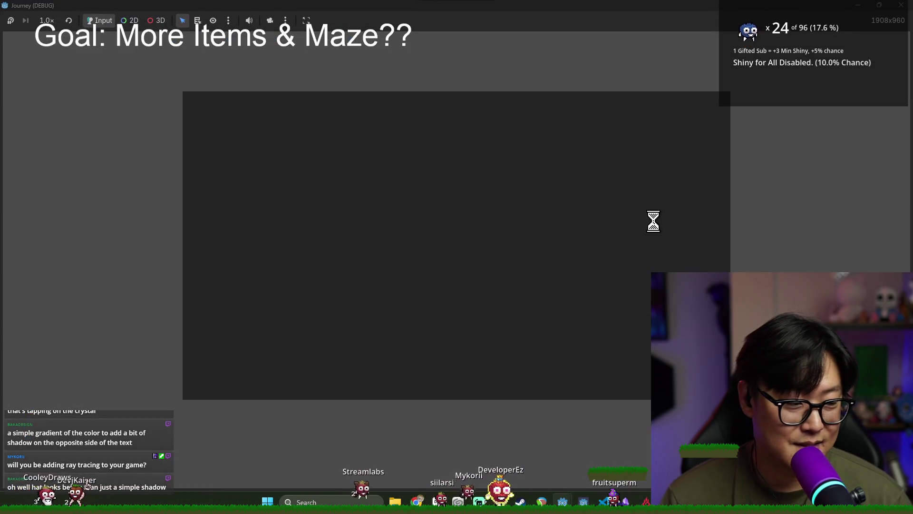
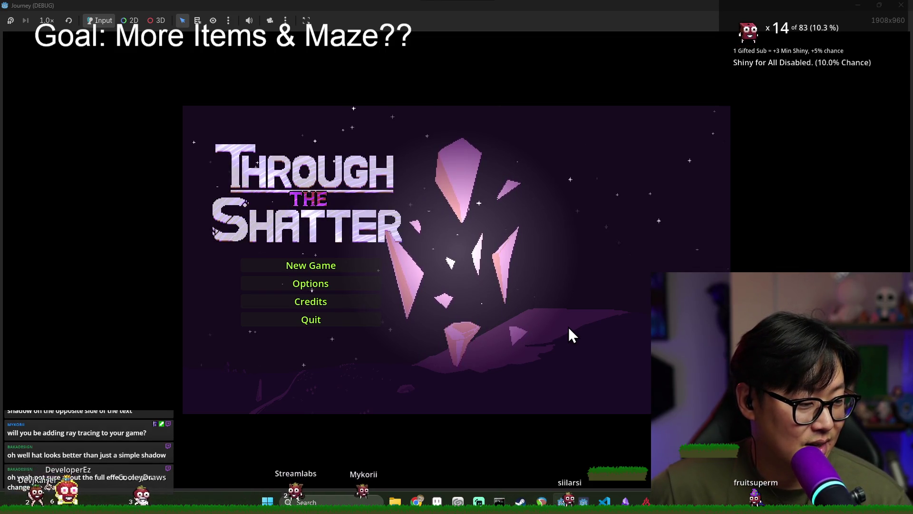
Stop the game, open Title.gdshader and search its code for is_foil.
key(F8)
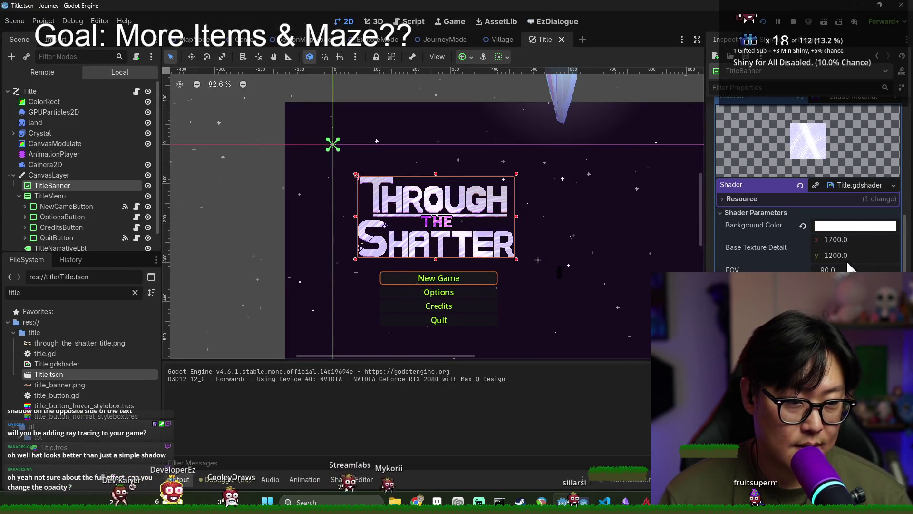
click(858, 186)
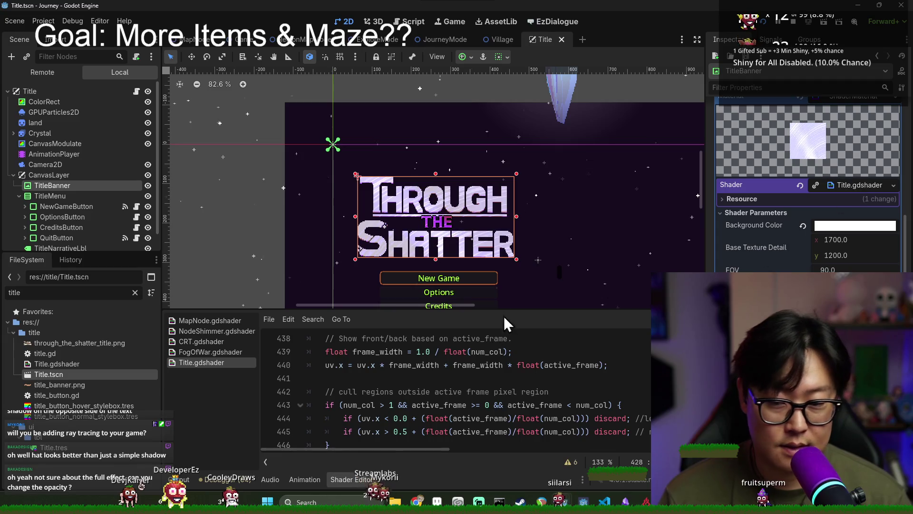
drag(505, 312, 505, 156)
scroll(459, 306, down, 8)
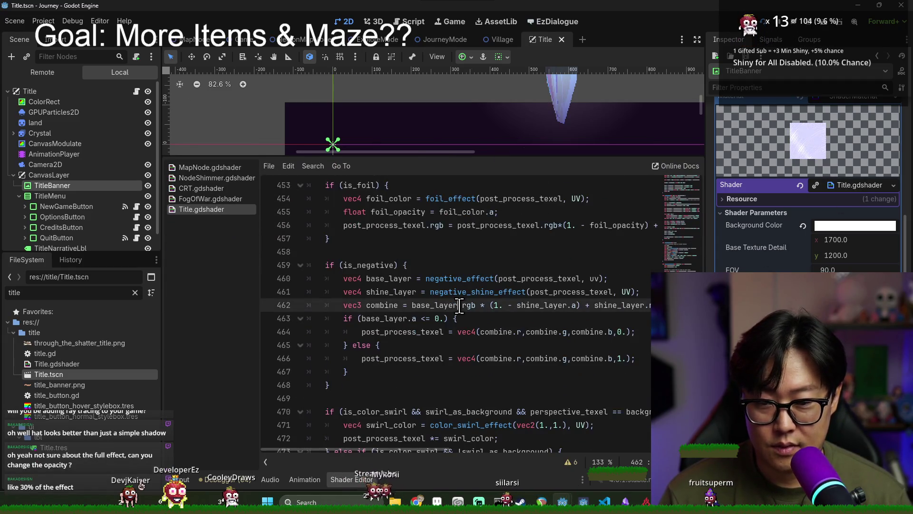
key(ctrl+f)
text(foil)
key(ctrl+a)
text(is_foil)
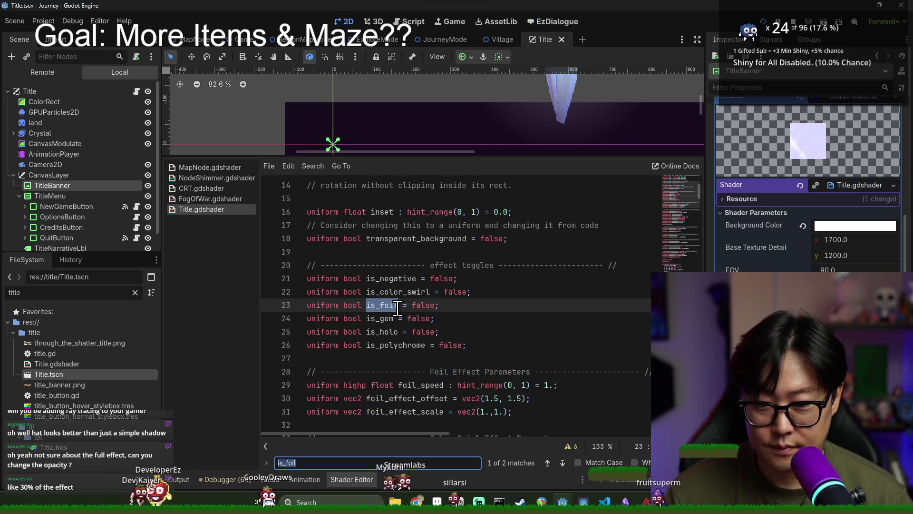
key(Return)
scroll(398, 307, down, 3)
scroll(418, 285, up, 2)
Make foil_opacity foil_color.a - 0.5, save, and preview the title screen in the game.
double_click(398, 291)
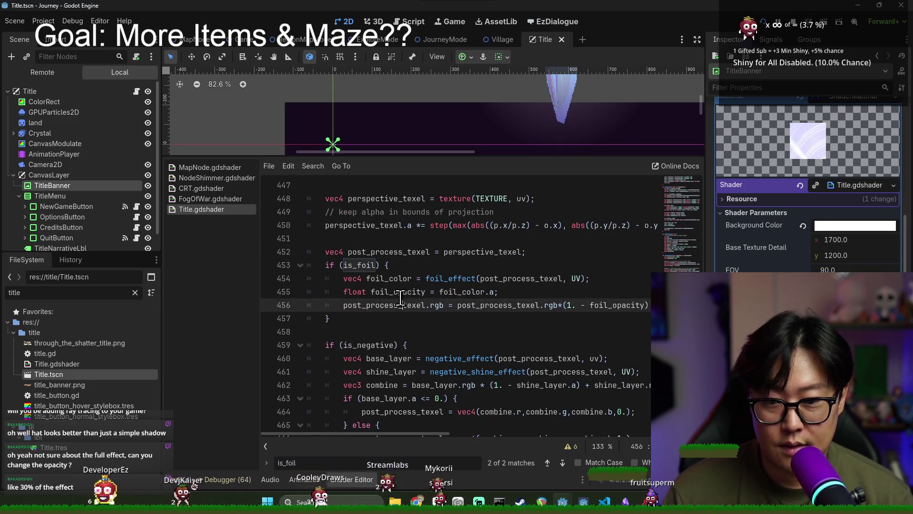
double_click(471, 291)
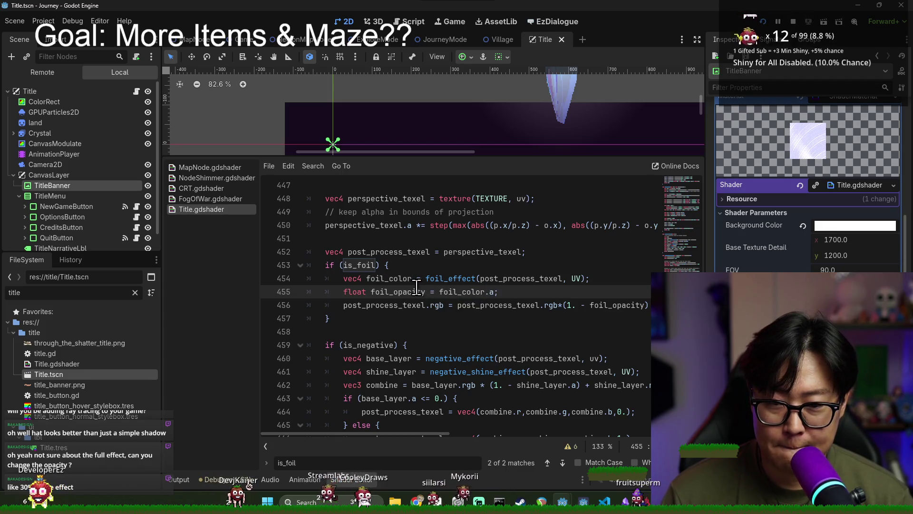
mouse_move(442, 432)
mouse_down()
mouse_move(478, 433)
mouse_move(464, 435)
mouse_up()
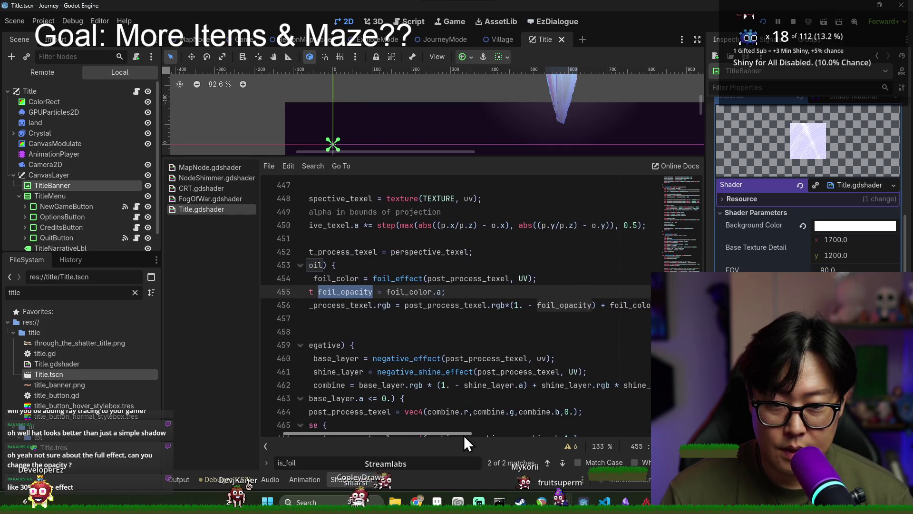
click(445, 291)
text(- 0.5)
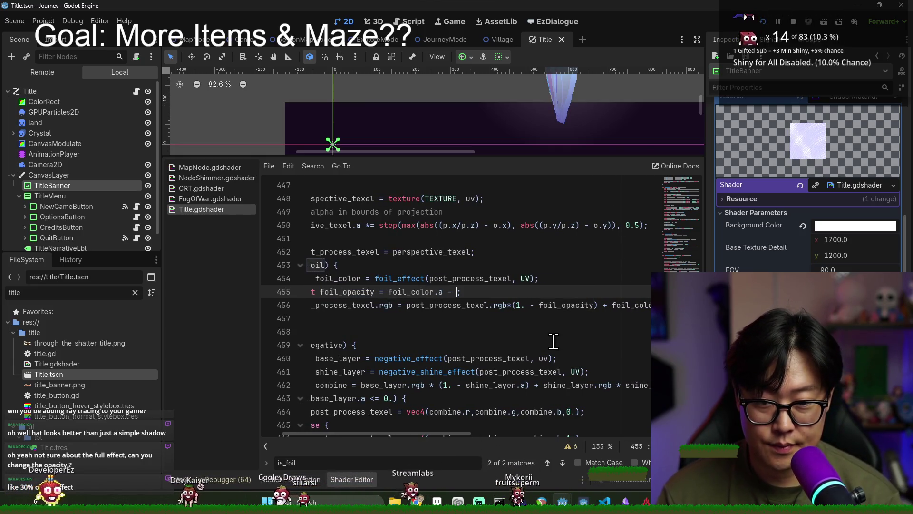
key(ctrl+s)
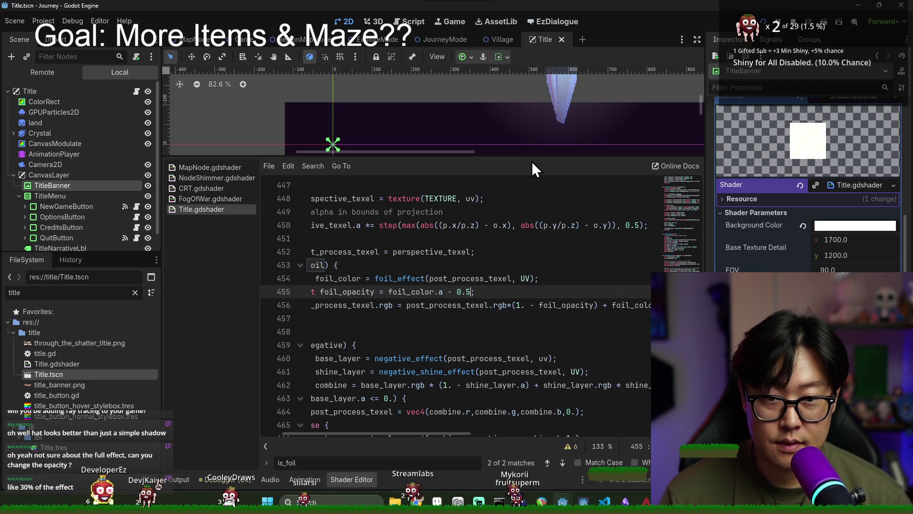
drag(518, 156, 514, 320)
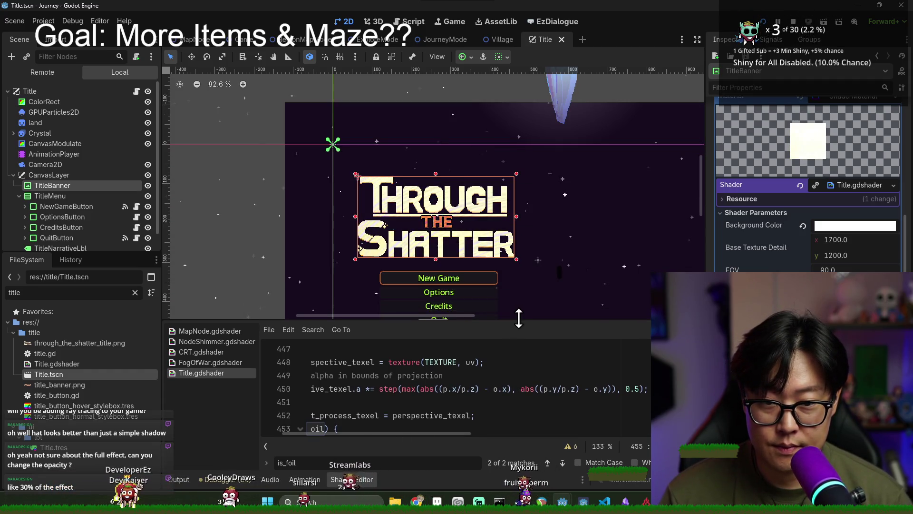
key(F5)
key(alt+F4)
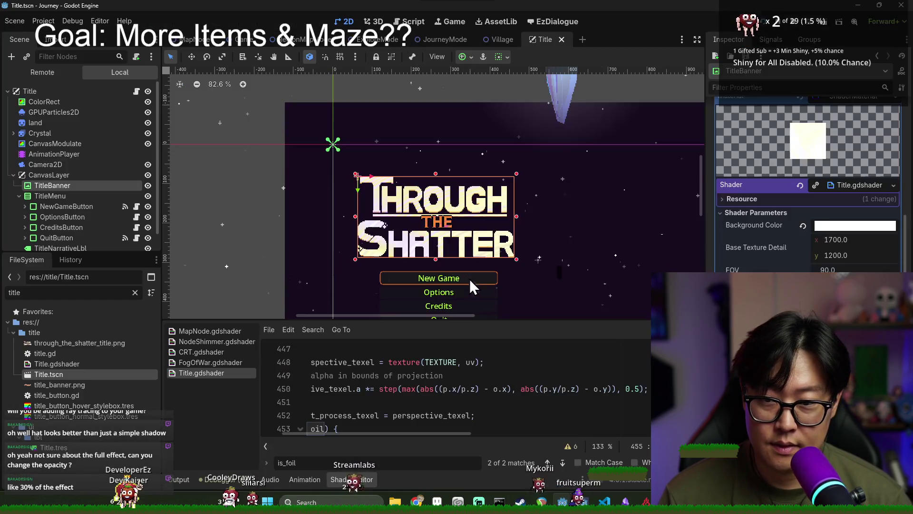
Try subtracting 0.2 and 0.9, then settle on foil_color.a - 0.4 and save.
scroll(481, 239, up, 3)
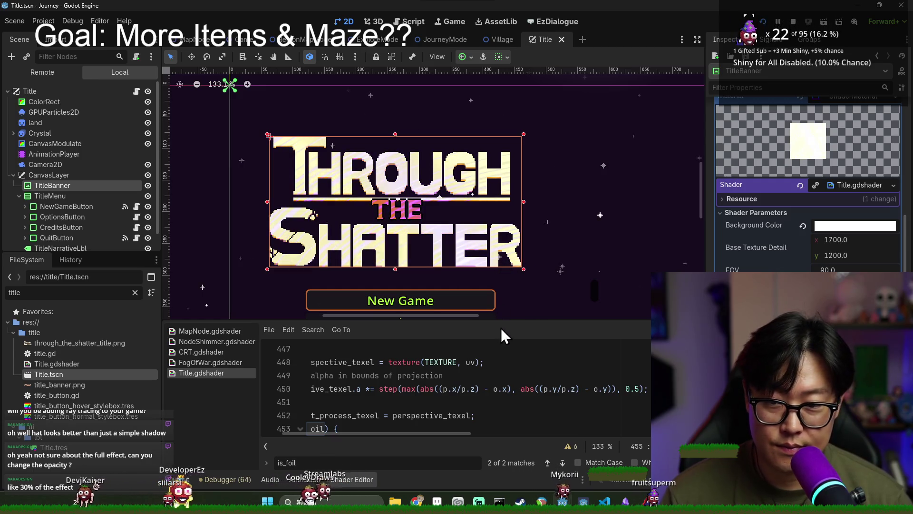
drag(501, 322, 501, 268)
key(BackSpace)
text(2)
key(ctrl+s)
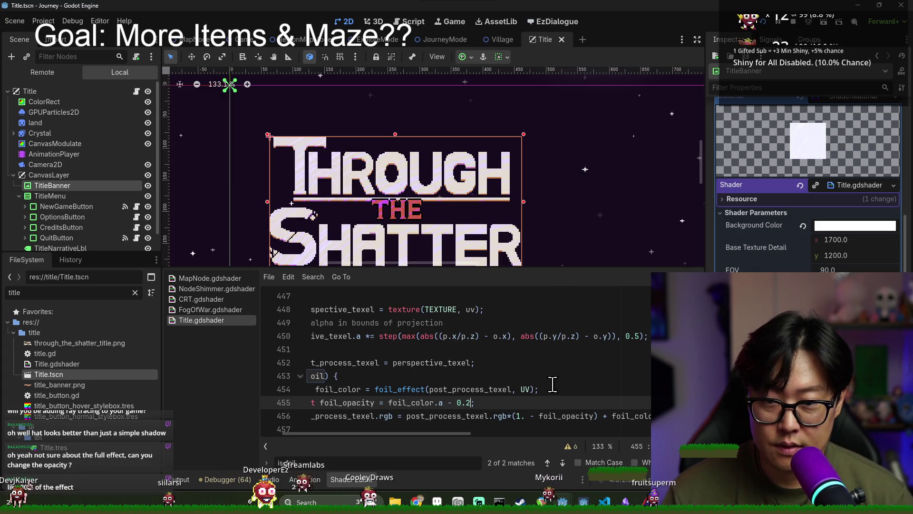
key(BackSpace)
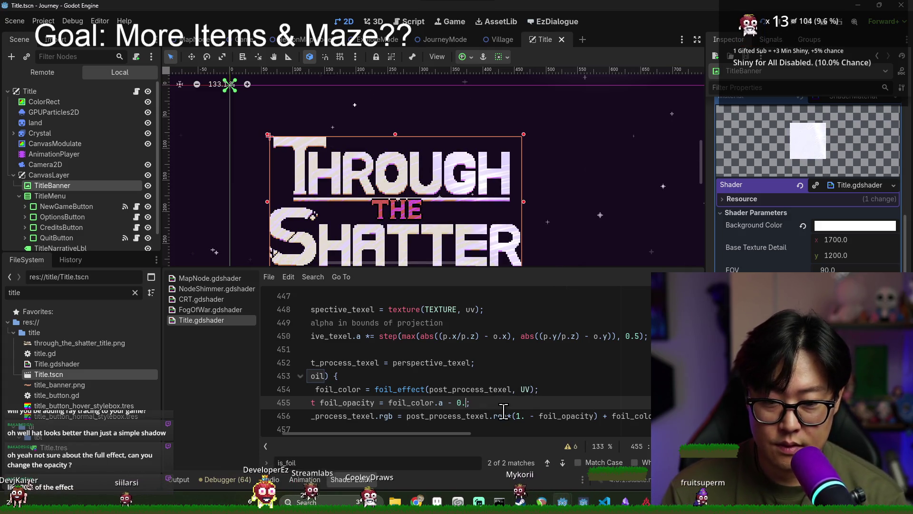
key(ctrl+s)
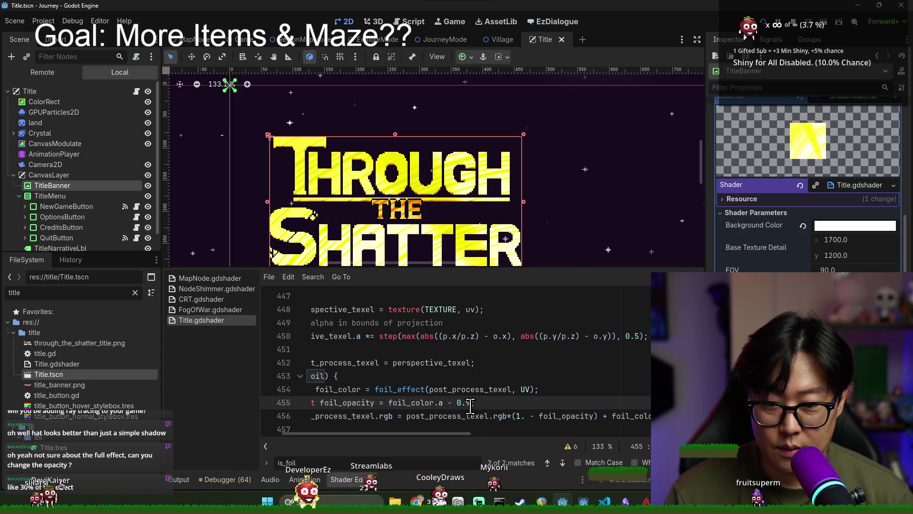
key(BackSpace)
text(4)
key(ctrl+s)
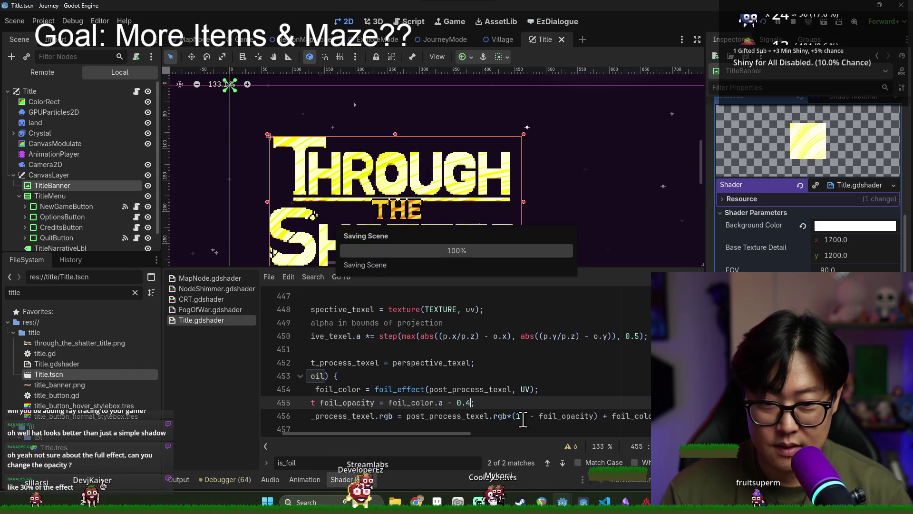
scroll(487, 409, down, 3)
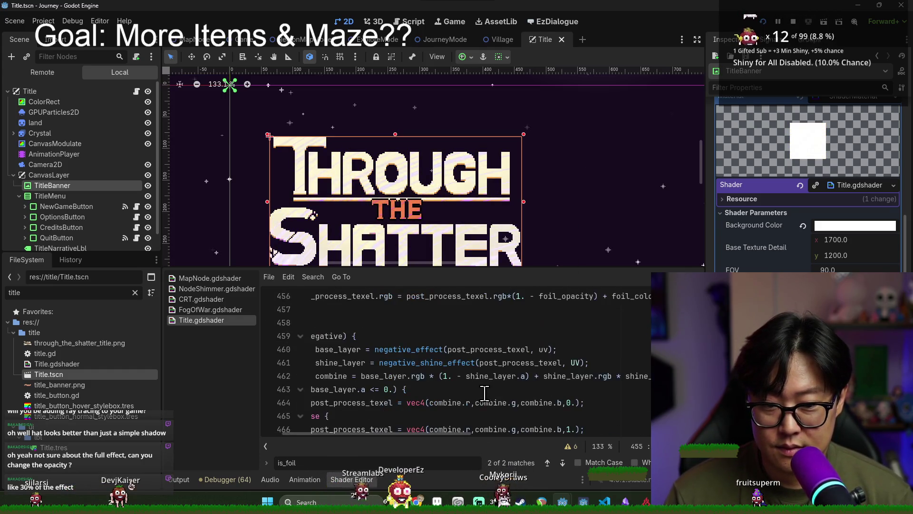
scroll(486, 395, up, 2)
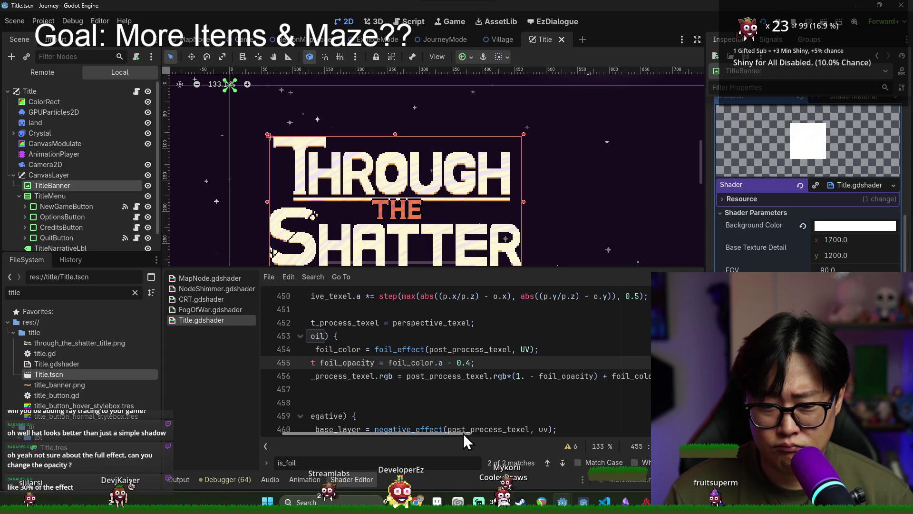
mouse_move(463, 433)
mouse_down()
mouse_move(530, 434)
mouse_move(467, 432)
mouse_up()
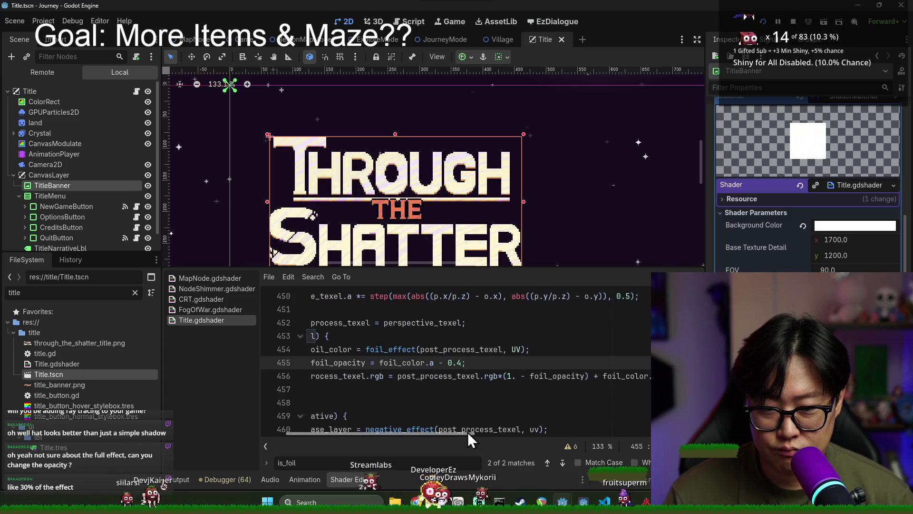
Replace the foil opacity expression with a fixed 0.3, then 0.1, saving each value.
drag(462, 362, 384, 363)
text(0.3)
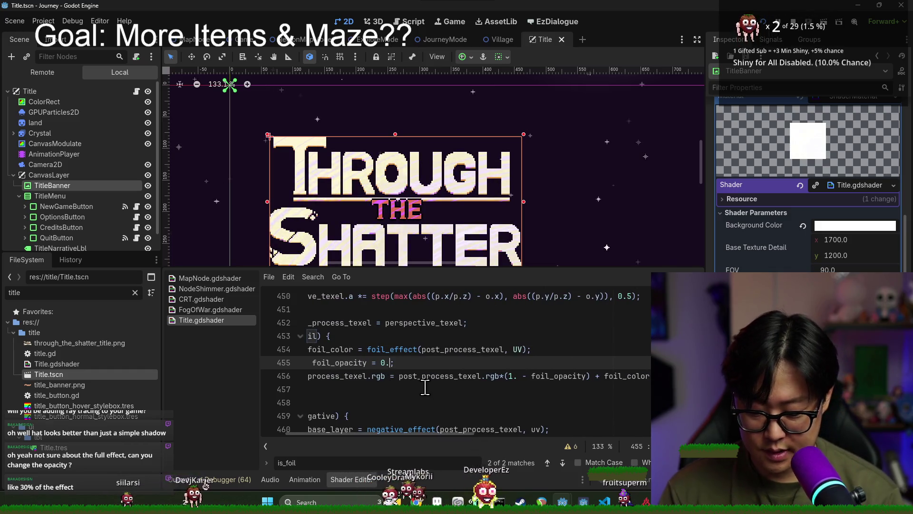
key(ctrl+s)
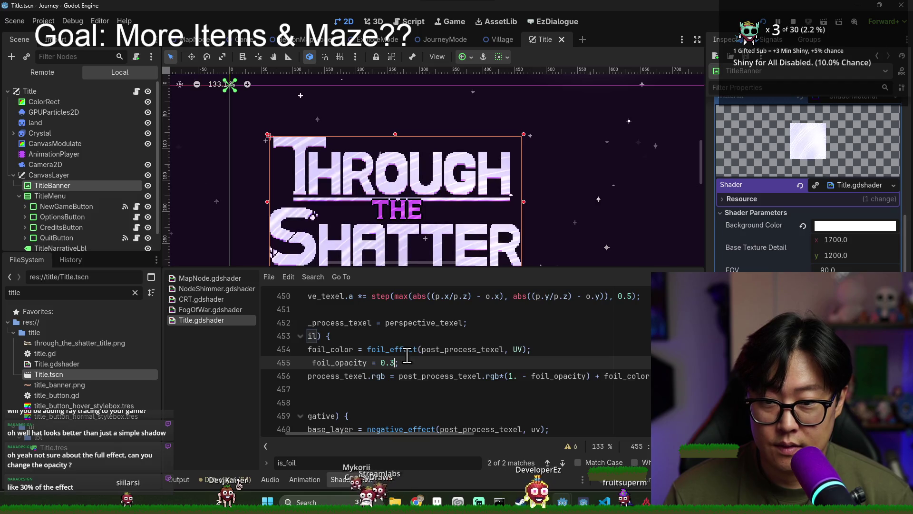
key(BackSpace)
text(1)
key(ctrl+s)
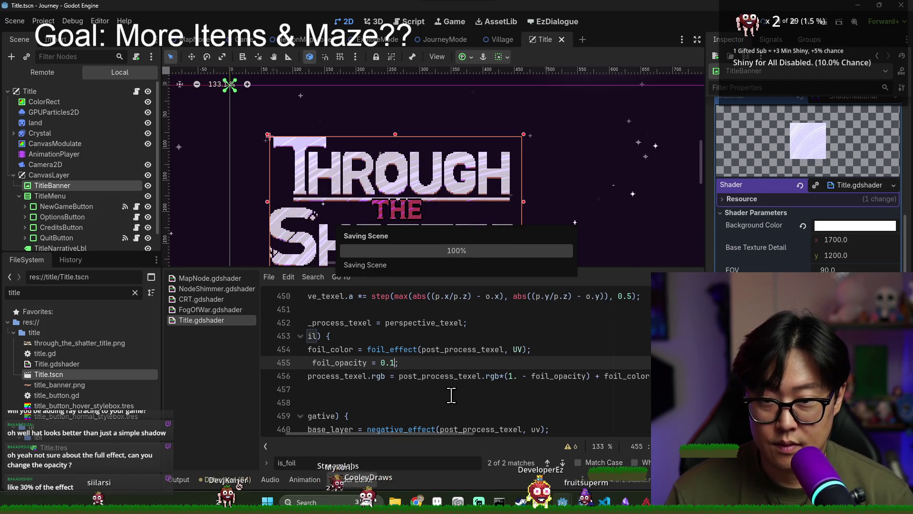
Try 0.03 and 0.05, settle on 0.03, save, and launch the game.
scroll(461, 222, down, 3)
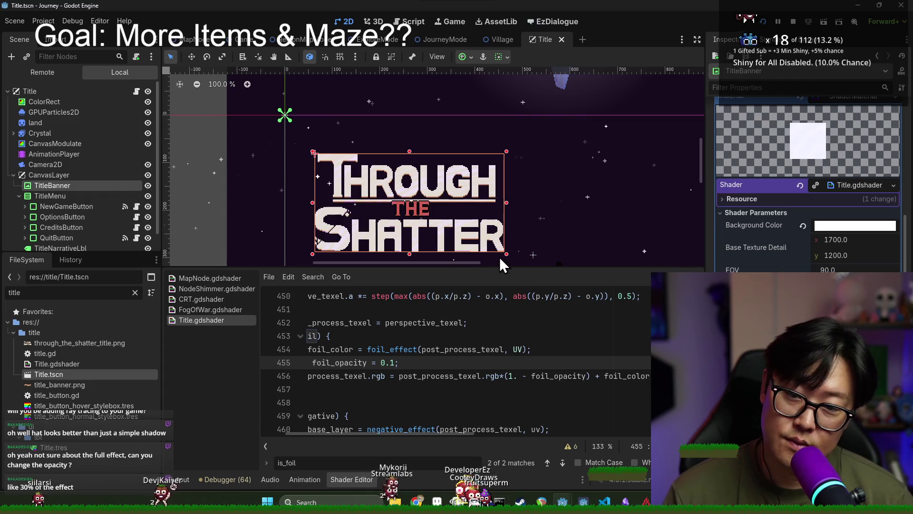
drag(498, 240, 481, 210)
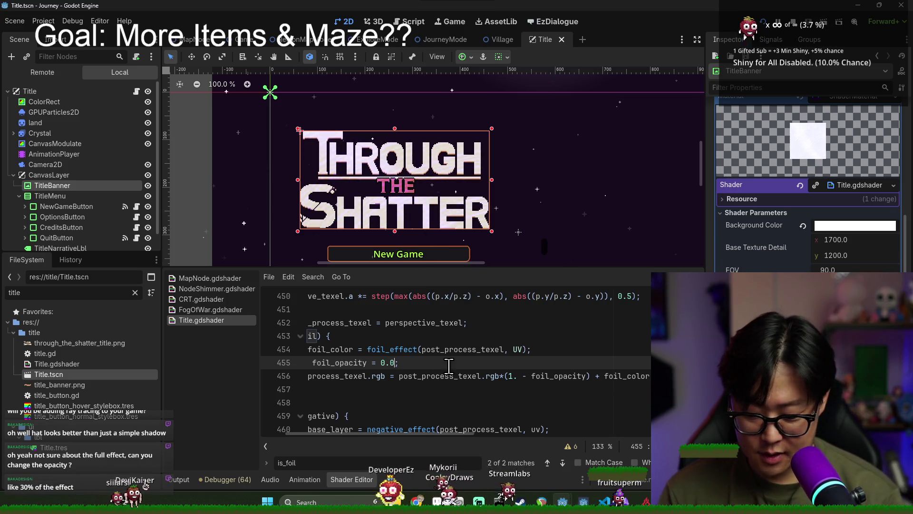
text(3)
key(ctrl+s)
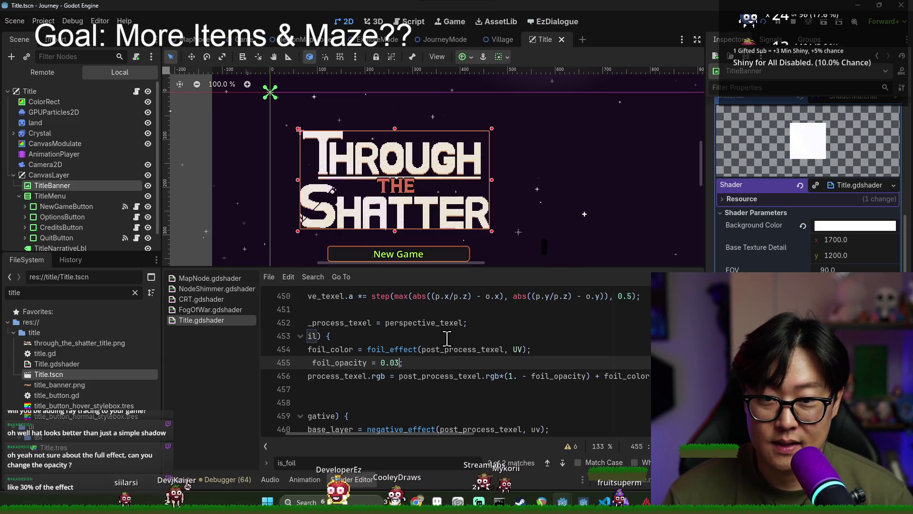
scroll(401, 226, up, 8)
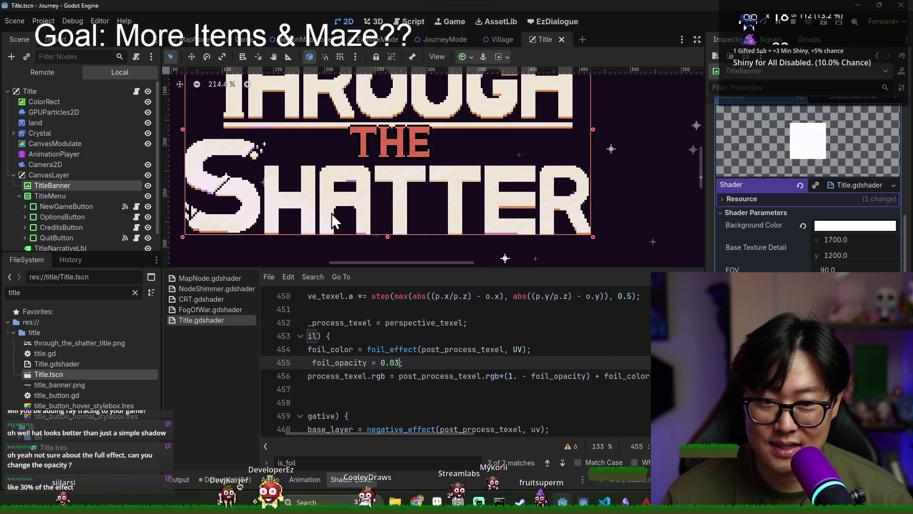
scroll(333, 214, down, 5)
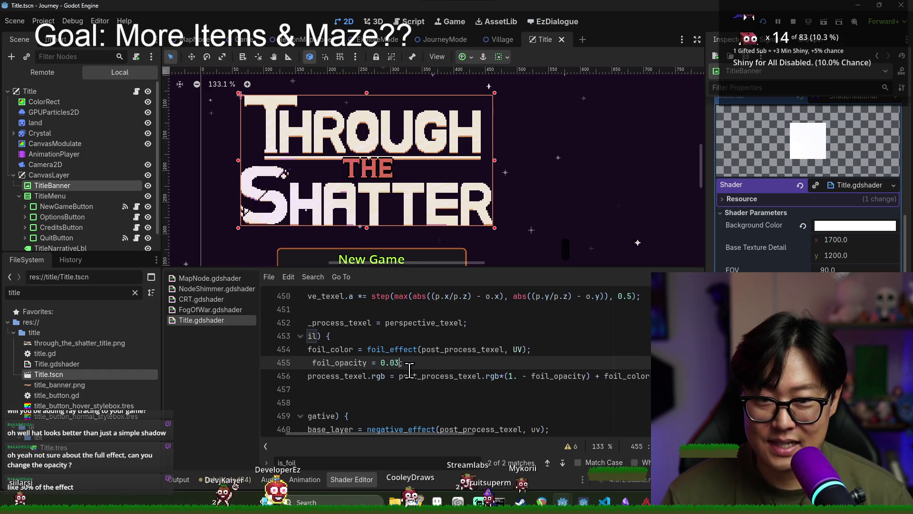
key(BackSpace)
text(5)
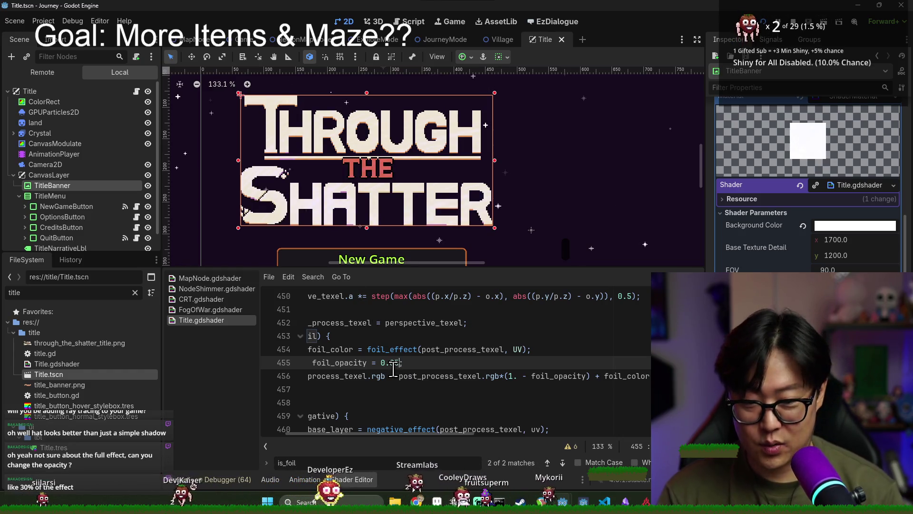
key(ctrl+s)
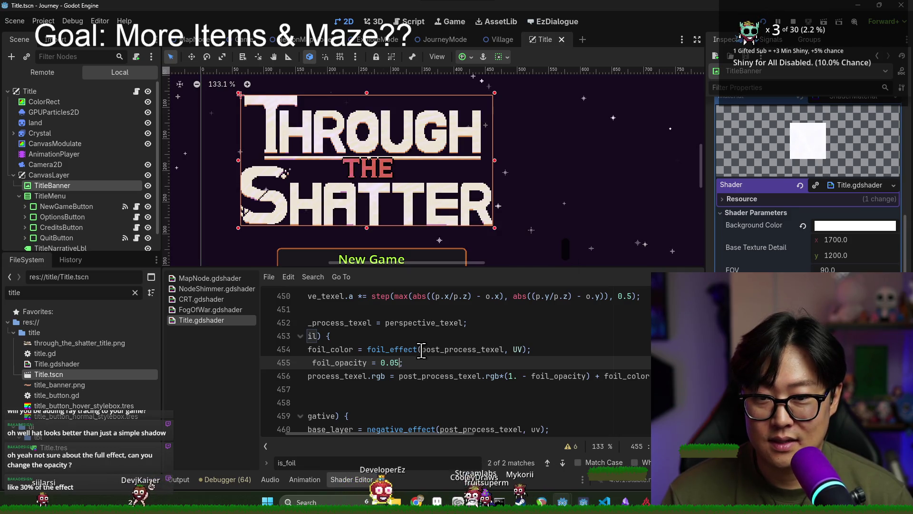
text(3)
key(ctrl+s)
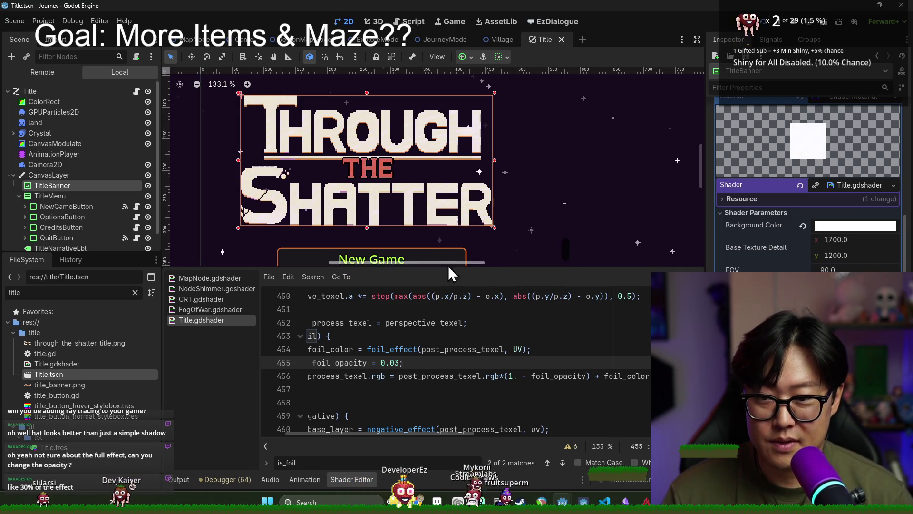
click(789, 25)
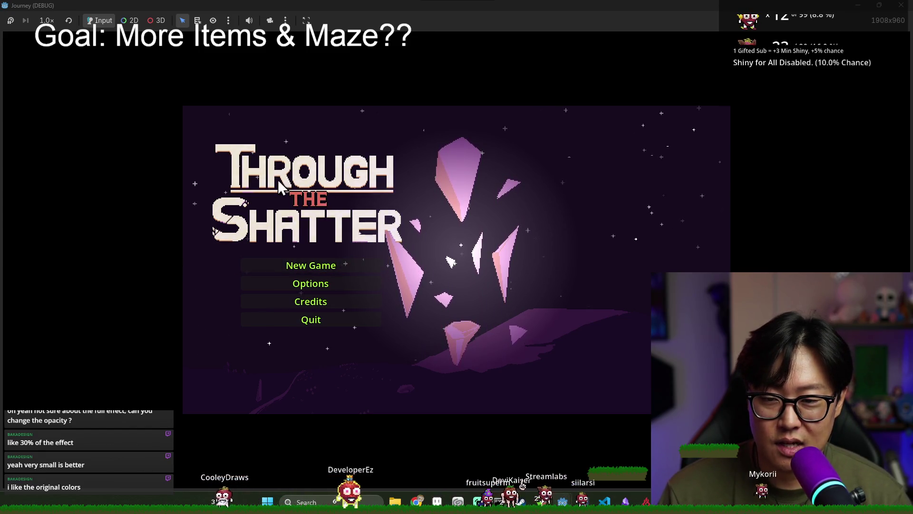
Stop the game, change Title.gdshader's foil opacity from 0.03 to 0.04, save, and rerun with F5.
key(F8)
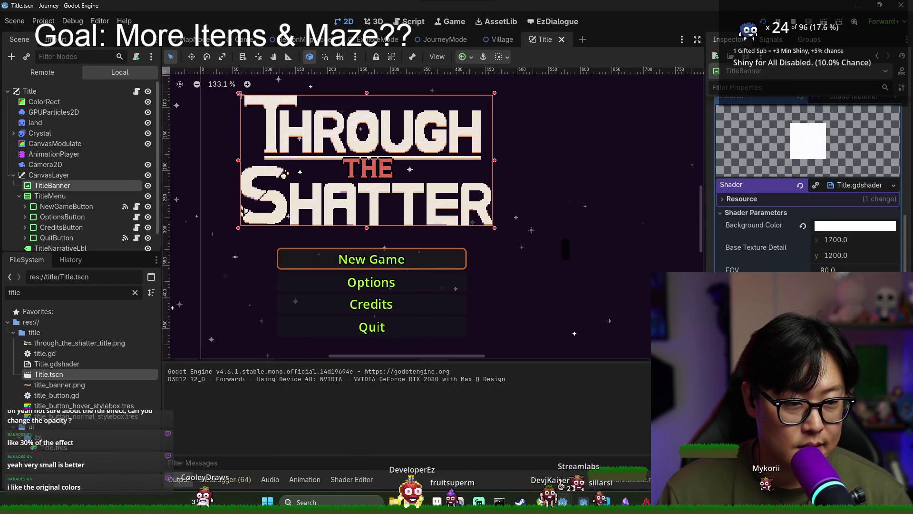
click(853, 187)
key(BackSpace)
text(4;)
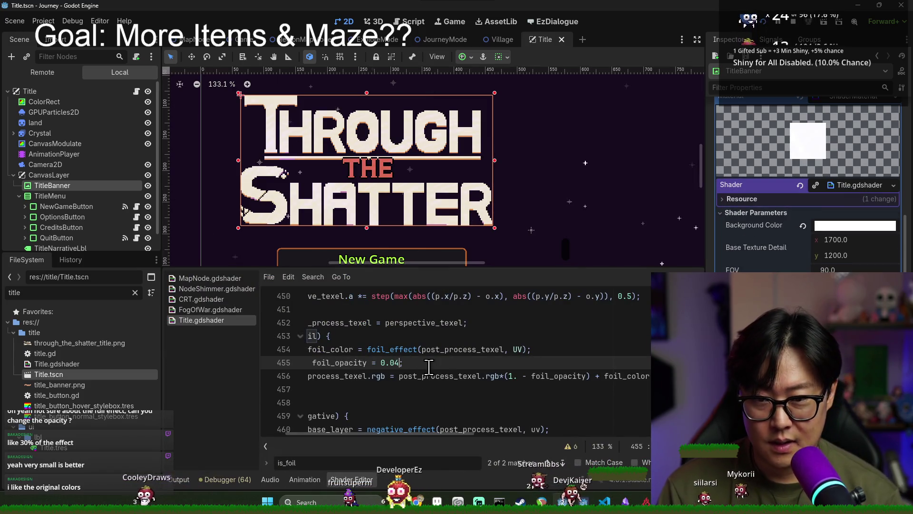
key(ctrl+s)
key(F5)
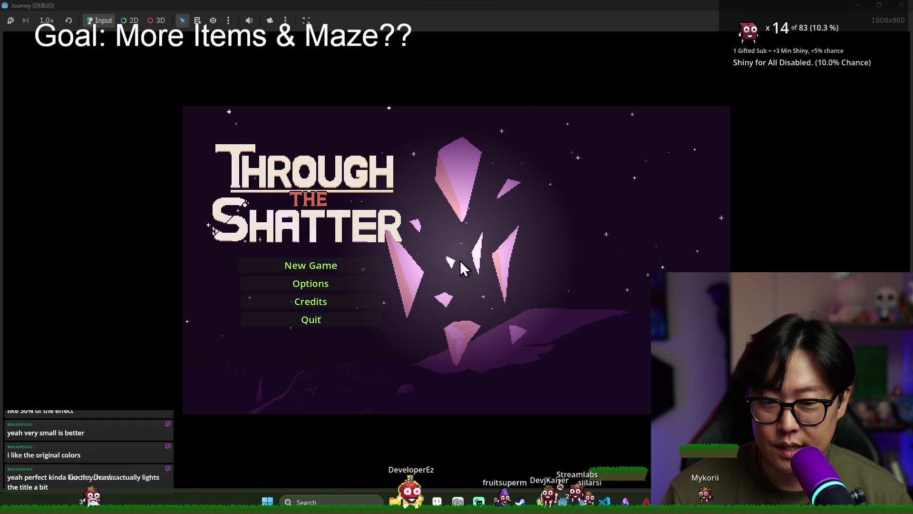
Close the game, save the Title scene, collapse the Shader Editor and CanvasLayer, then rerun the project.
key(alt+F4)
key(ctrl+s)
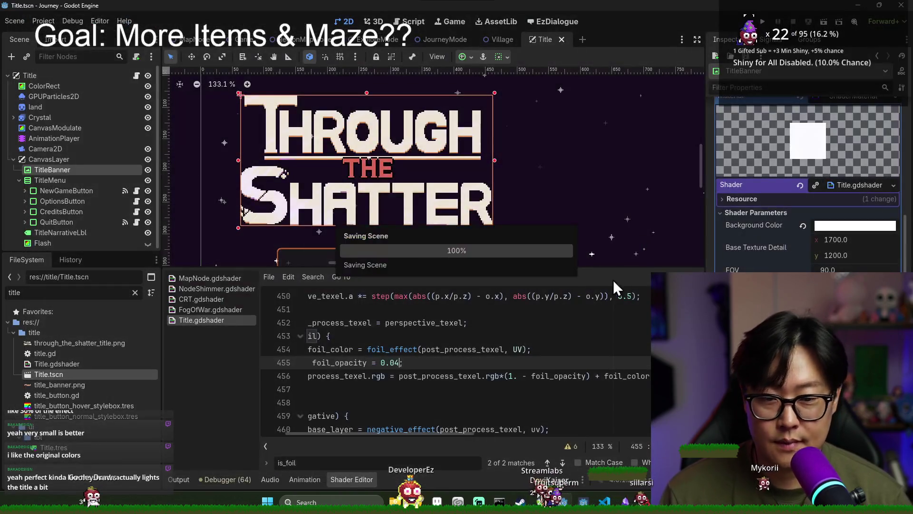
click(352, 480)
scroll(512, 312, down, 5)
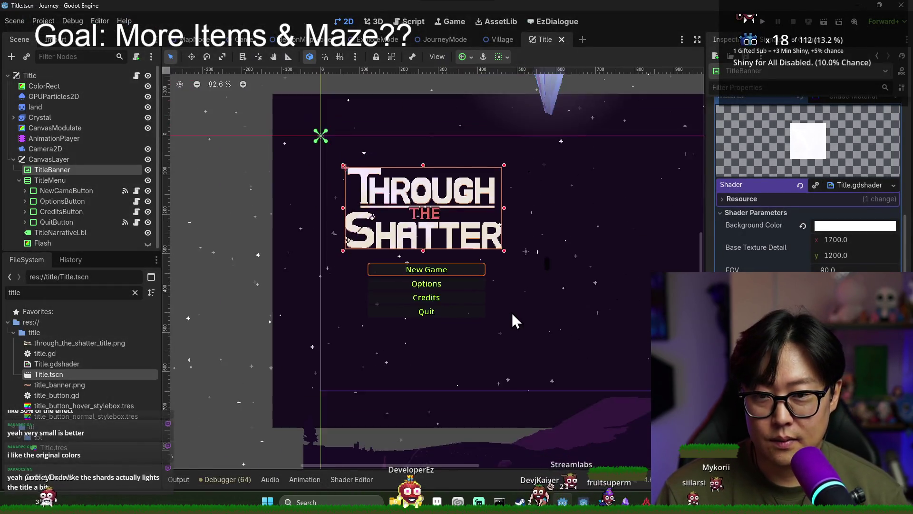
drag(567, 328, 522, 321)
key(ctrl+s)
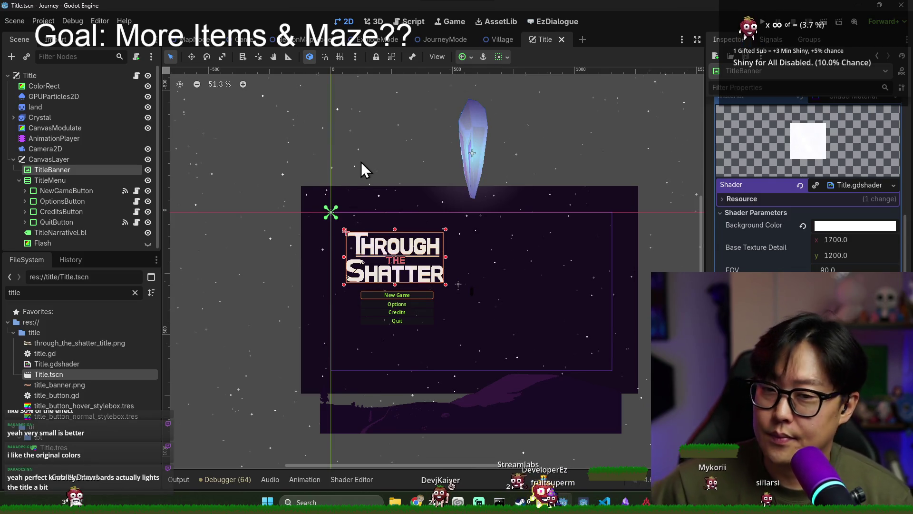
click(13, 160)
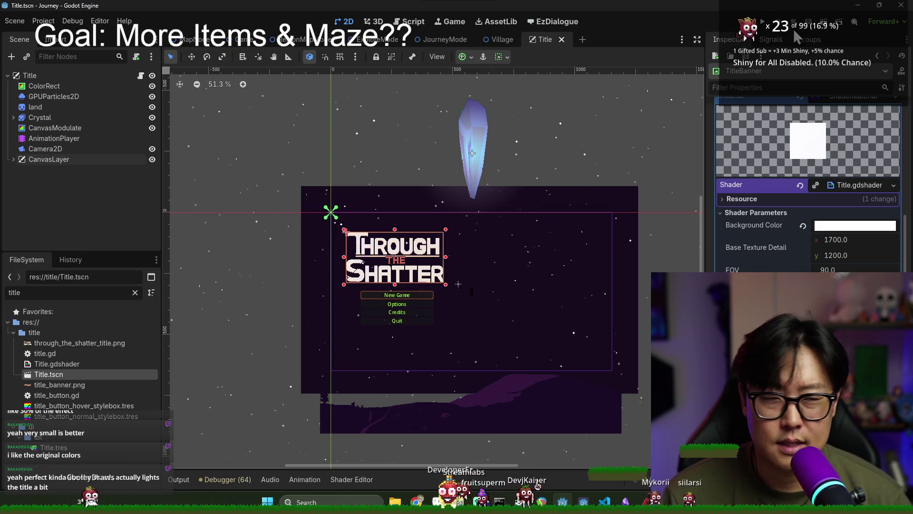
click(758, 26)
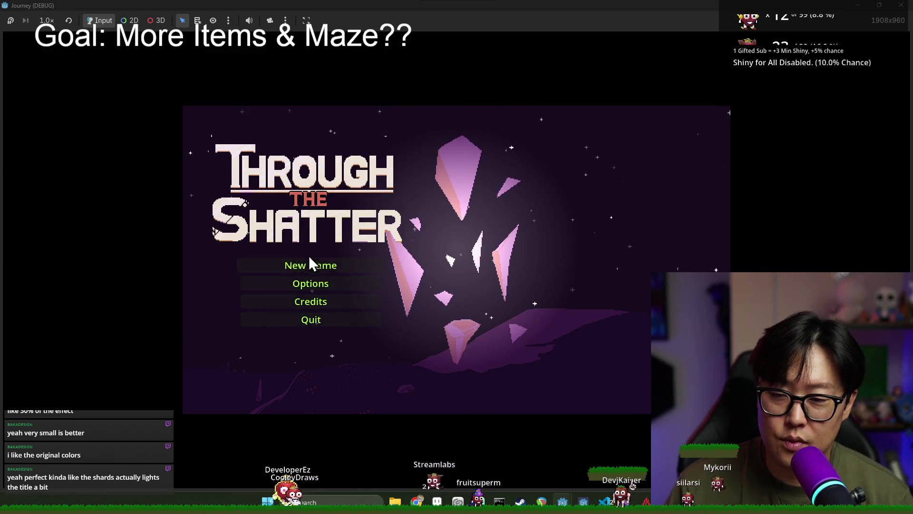
Start a new game and travel across map nodes, dismissing the movement and provision tutorials.
click(323, 267)
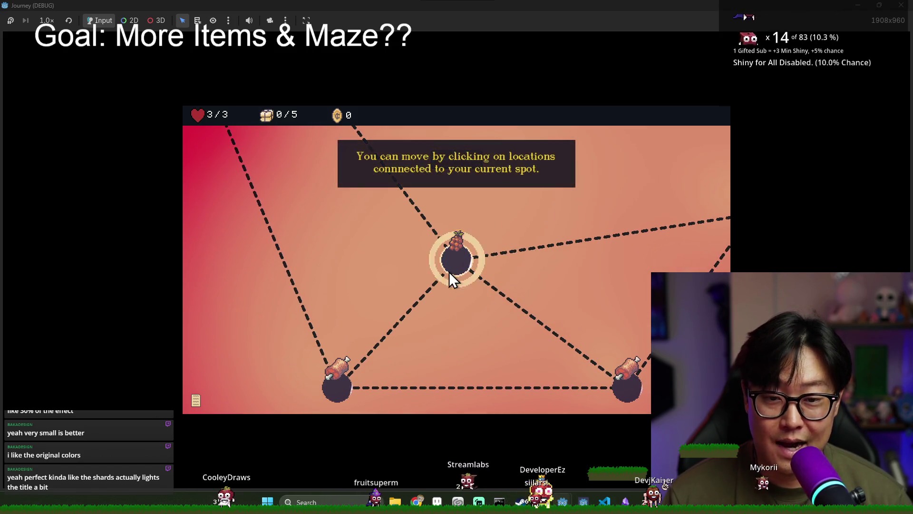
click(450, 272)
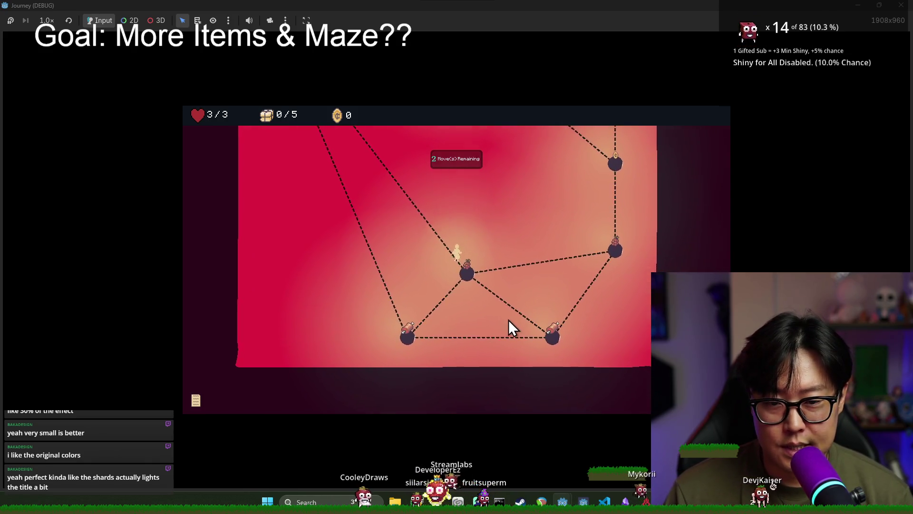
click(463, 263)
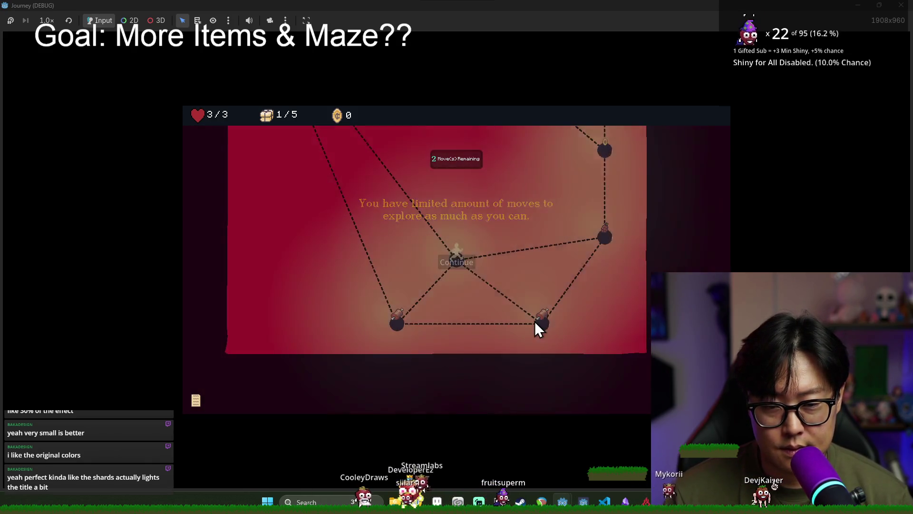
click(541, 321)
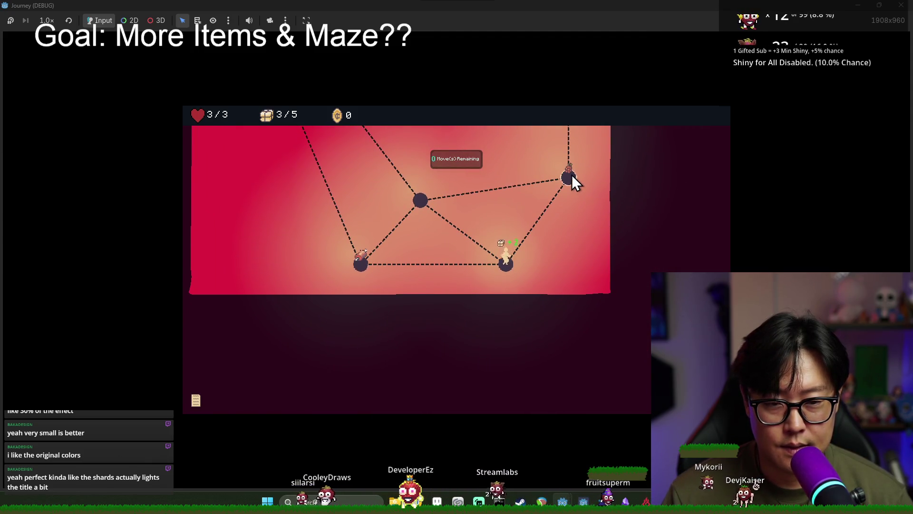
click(570, 177)
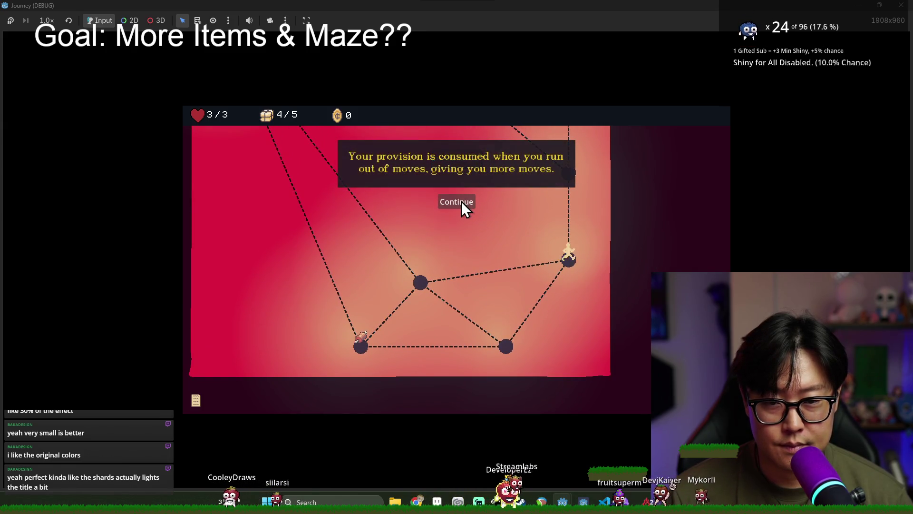
click(461, 201)
click(569, 177)
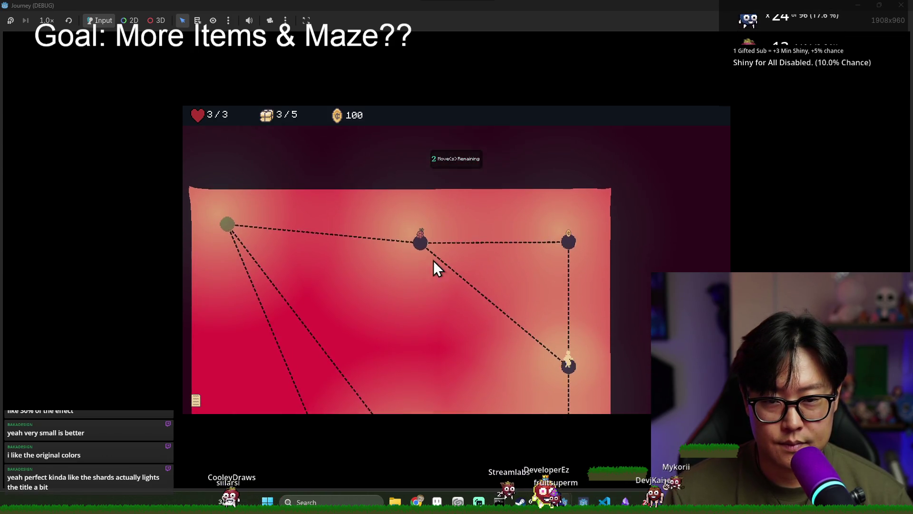
click(433, 260)
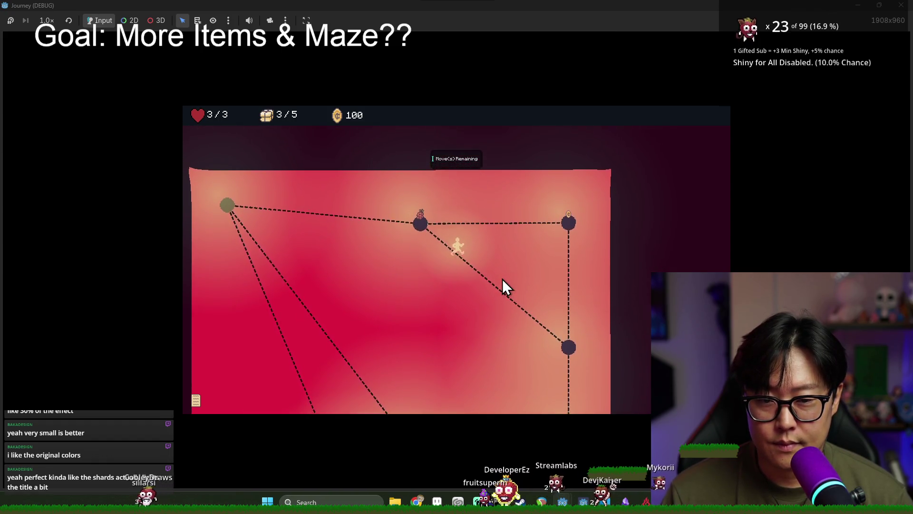
click(261, 239)
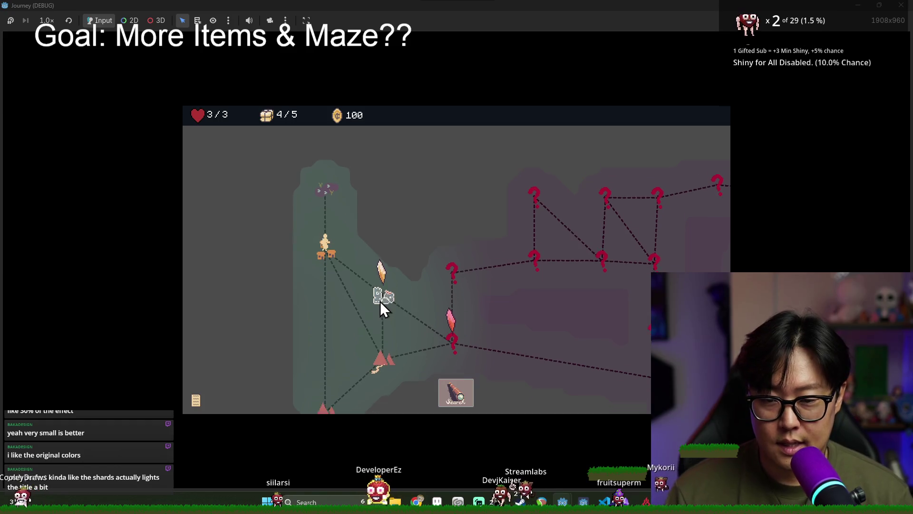
Enter the area and walk to the ruins, dismissing the provision and health tutorials.
click(466, 397)
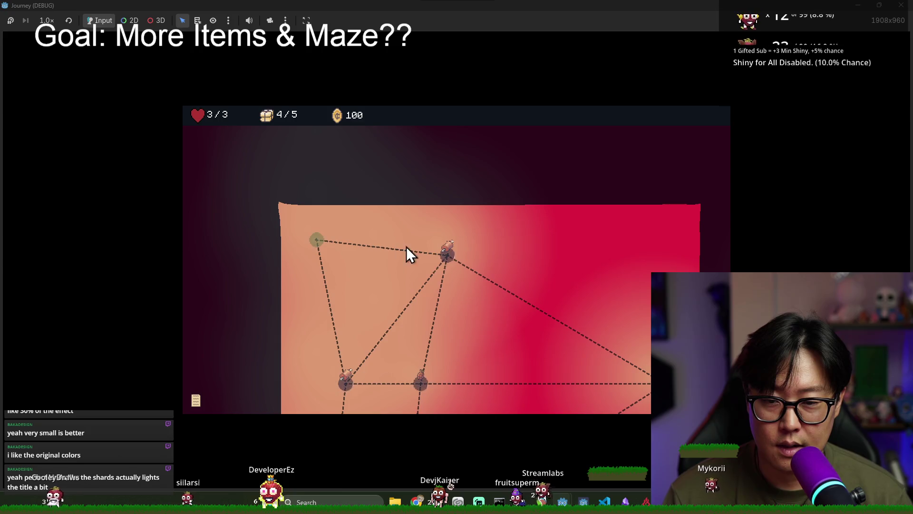
click(442, 199)
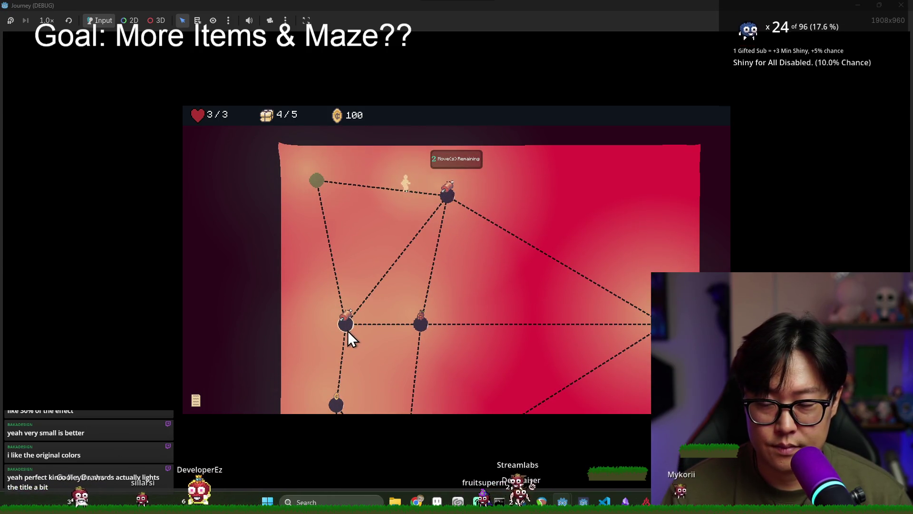
click(315, 183)
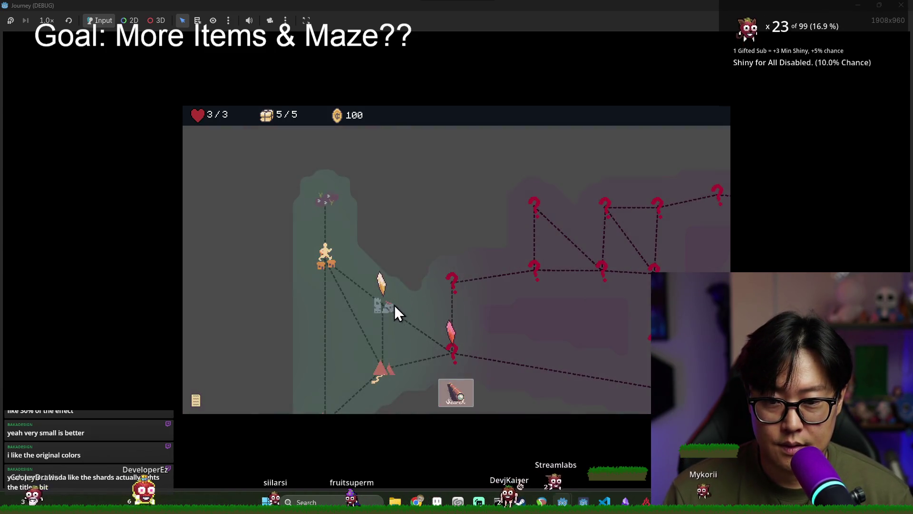
click(383, 308)
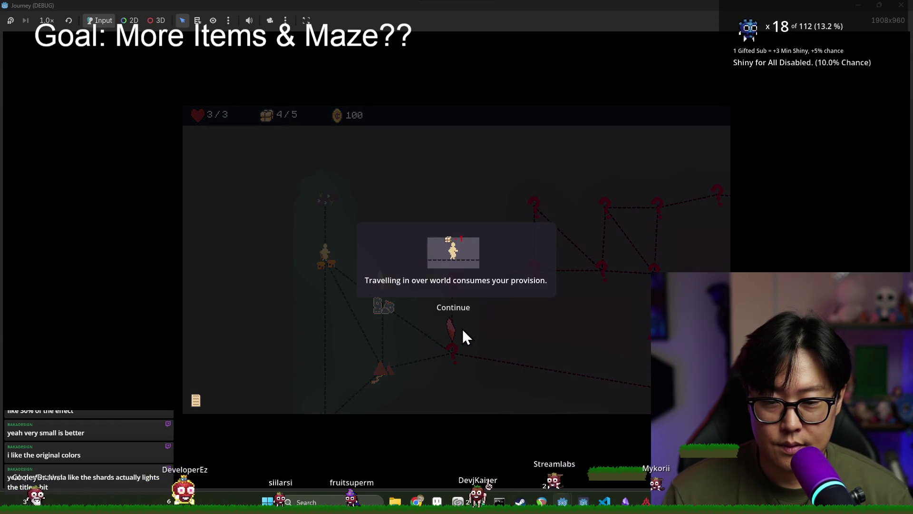
click(458, 308)
click(456, 309)
click(453, 344)
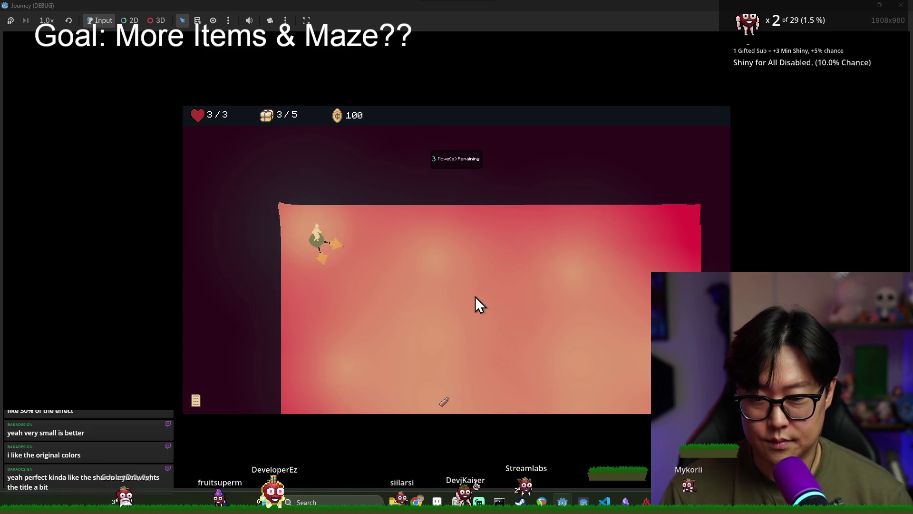
click(345, 164)
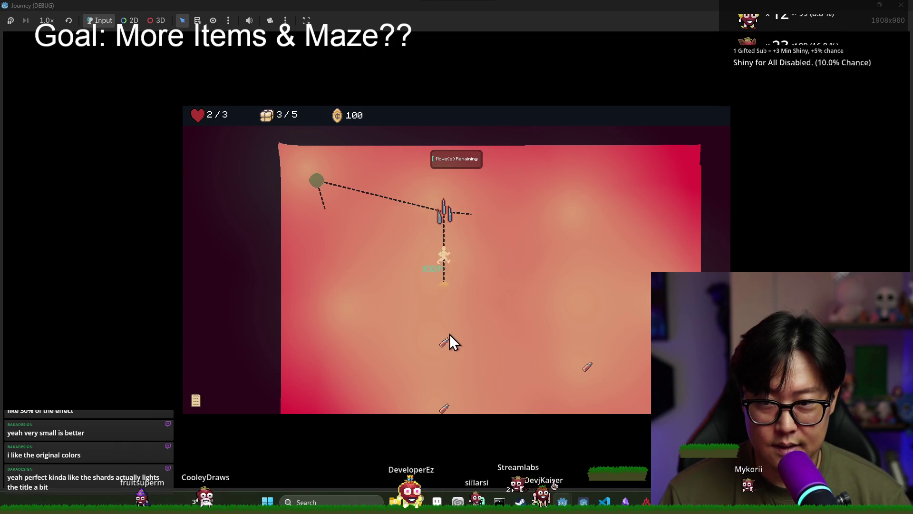
click(444, 278)
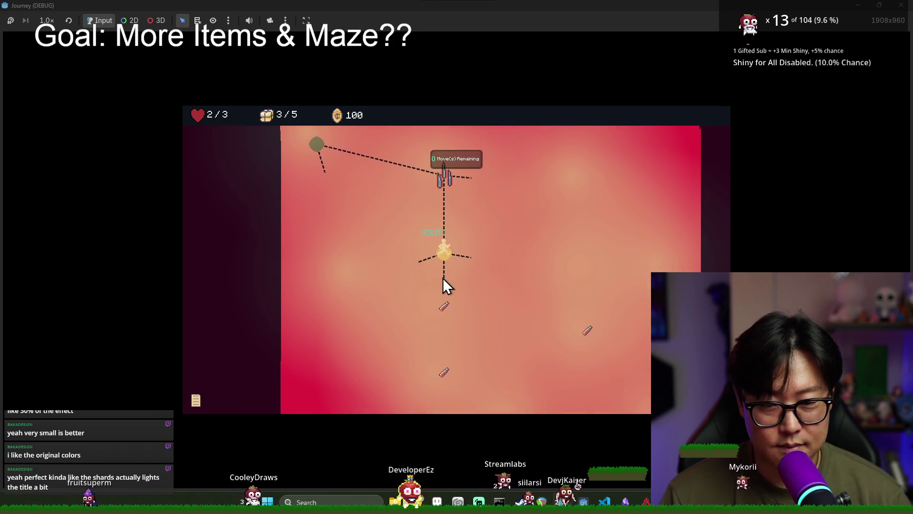
Stop the game, open Ruin.tscn through the 'ruin' FileSystem filter, rerun and walk toward the items.
key(F8)
key(ctrl+a)
text(ruin)
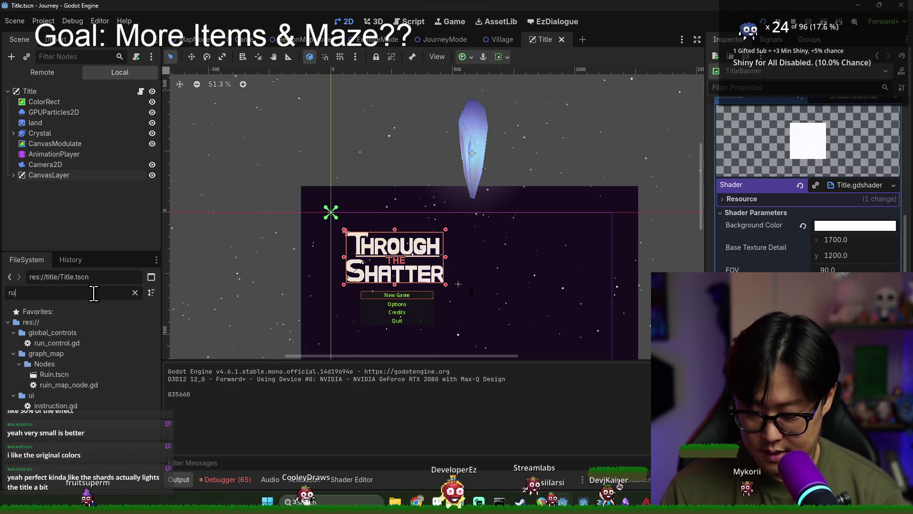
click(54, 355)
double_click(53, 354)
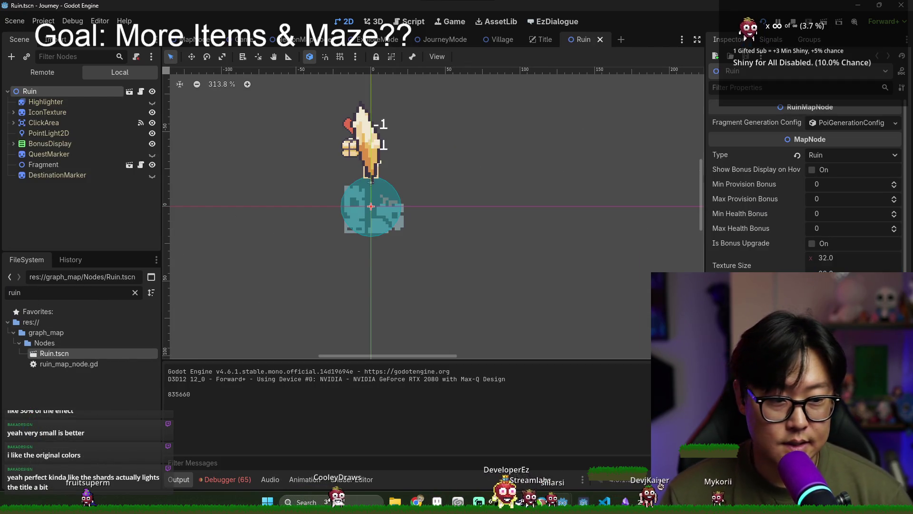
key(F5)
click(442, 333)
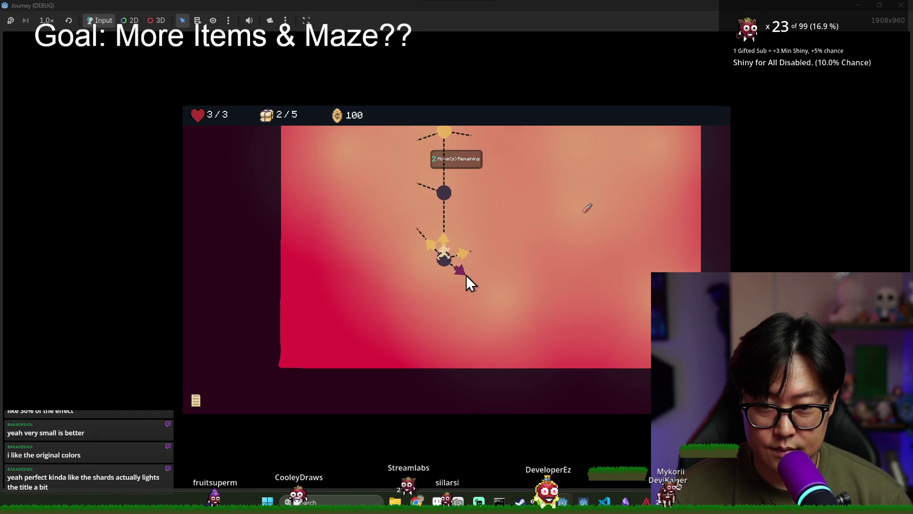
click(498, 304)
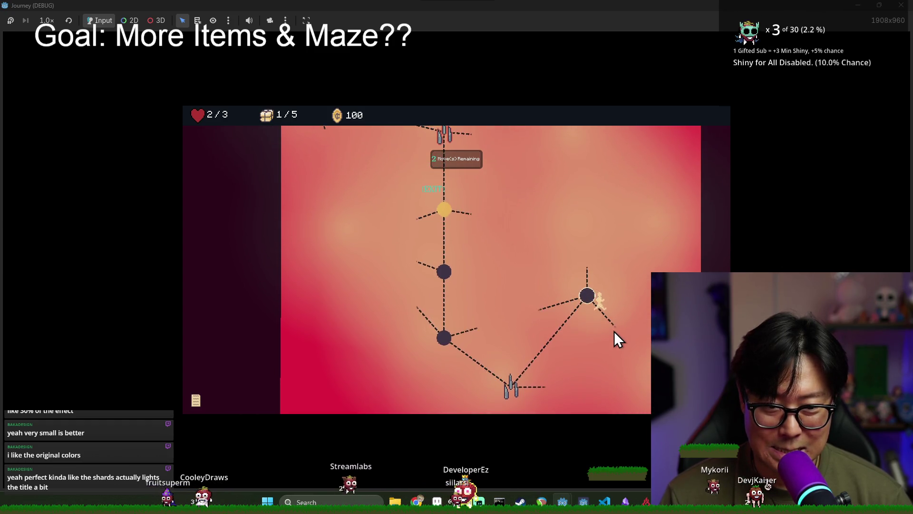
click(615, 331)
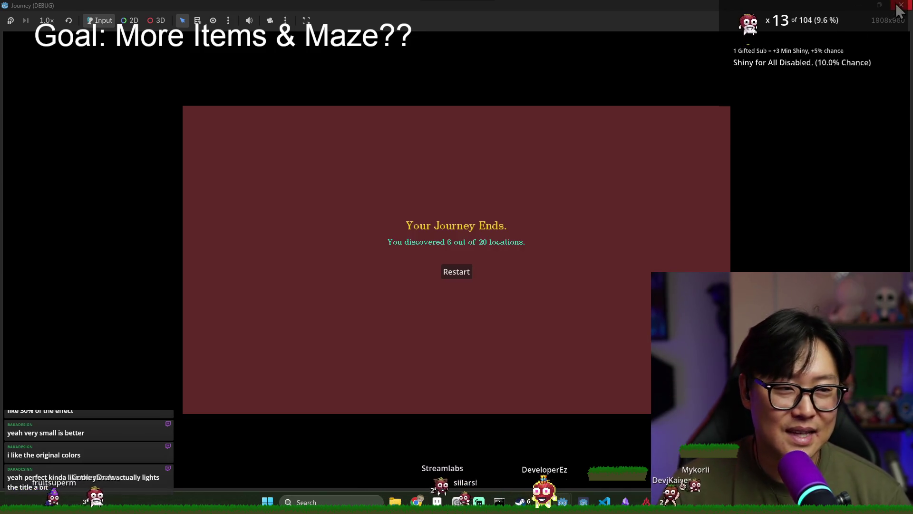
Stop the running game to get back to the Ruin scene in the editor.
key(F8)
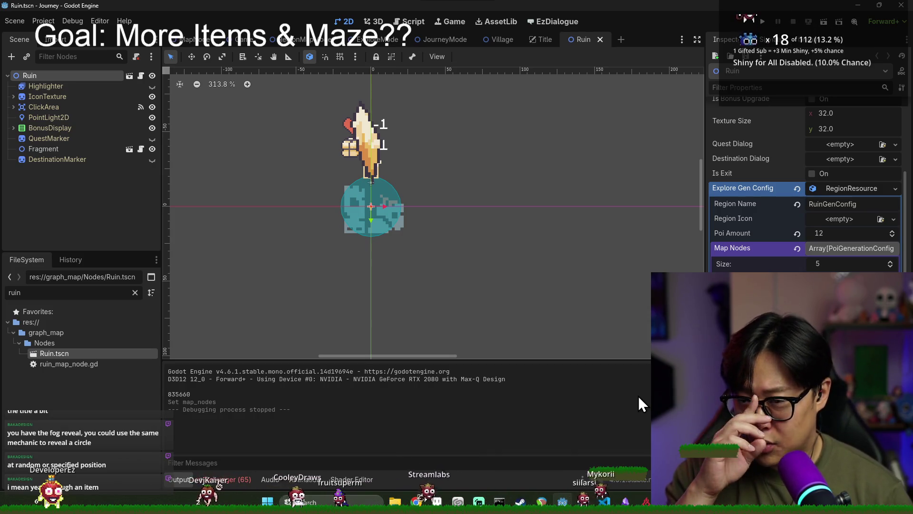
Open HomeVillage.tscn through the 'home' filter, toggle its Fog of War, and save the scene.
click(135, 293)
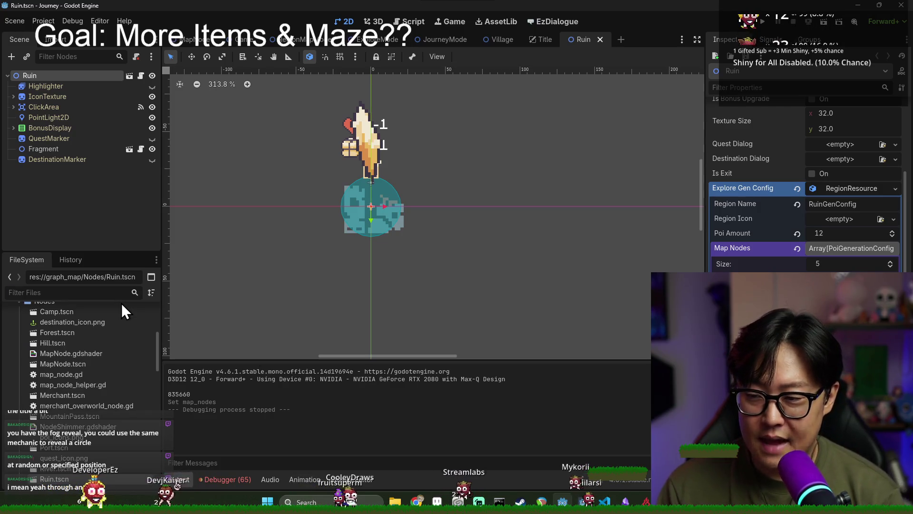
text(explore)
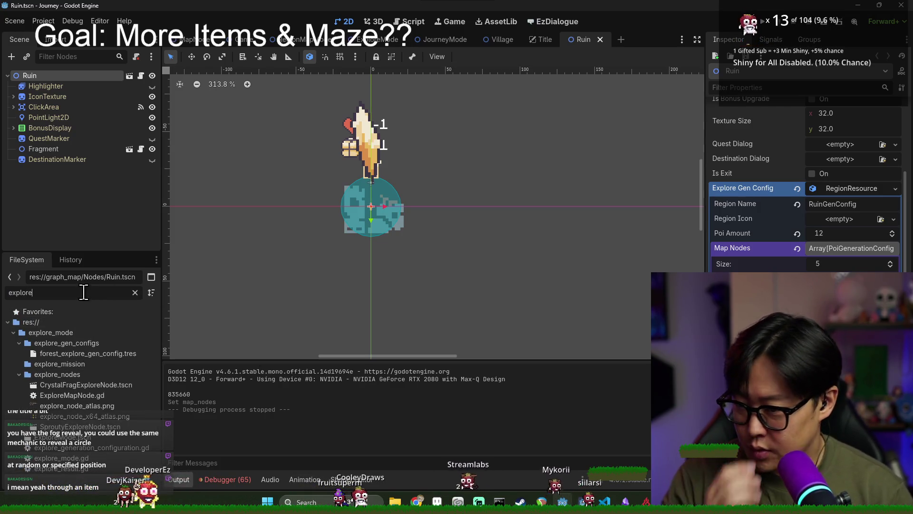
double_click(83, 292)
text(home)
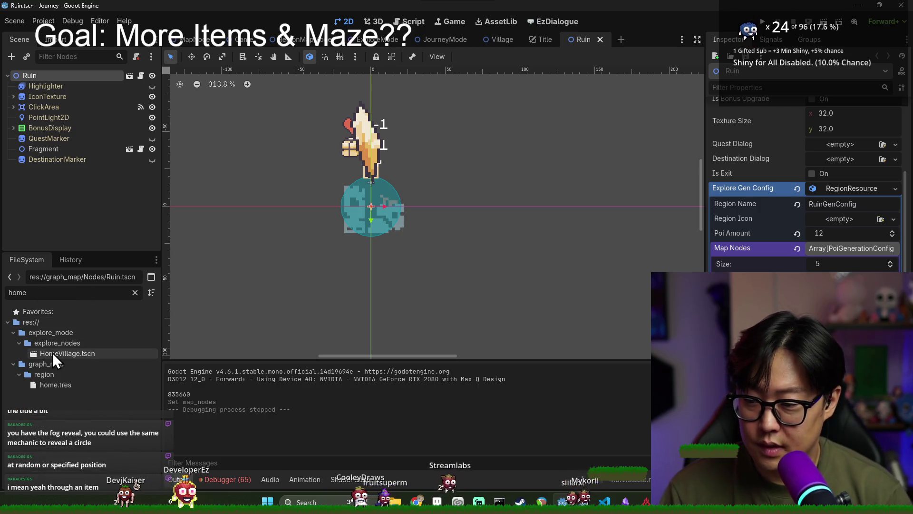
double_click(52, 353)
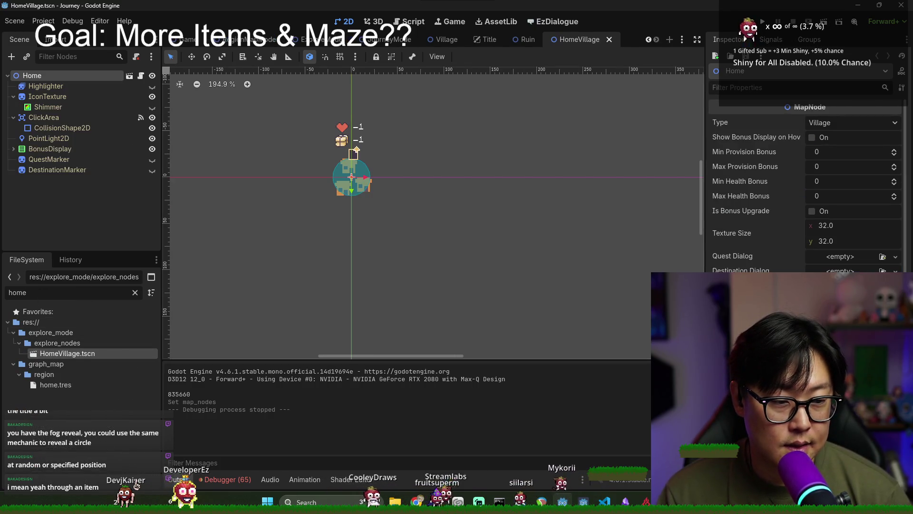
scroll(805, 180, down, 10)
click(811, 267)
key(ctrl+s)
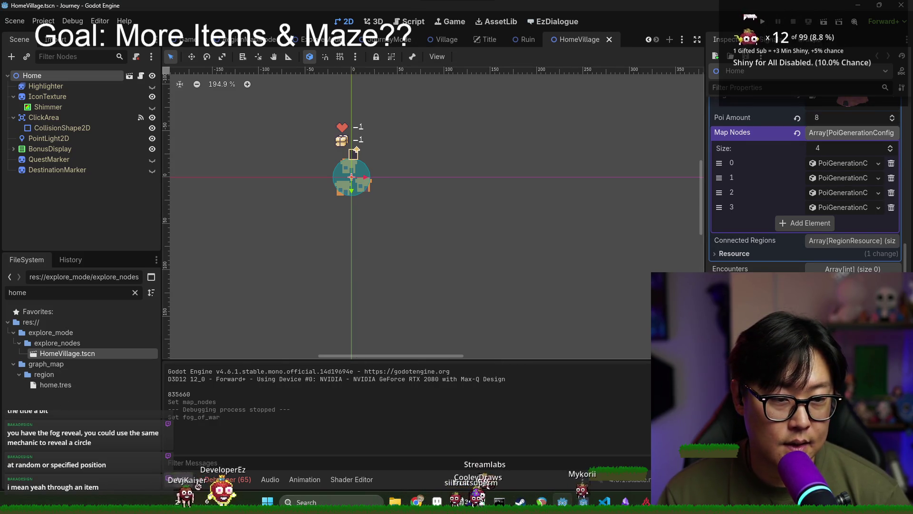
Clear the FileSystem filter and open explore_mode.gd from the ExploreMode scene.
scroll(805, 184, up, 3)
scroll(804, 185, up, 5)
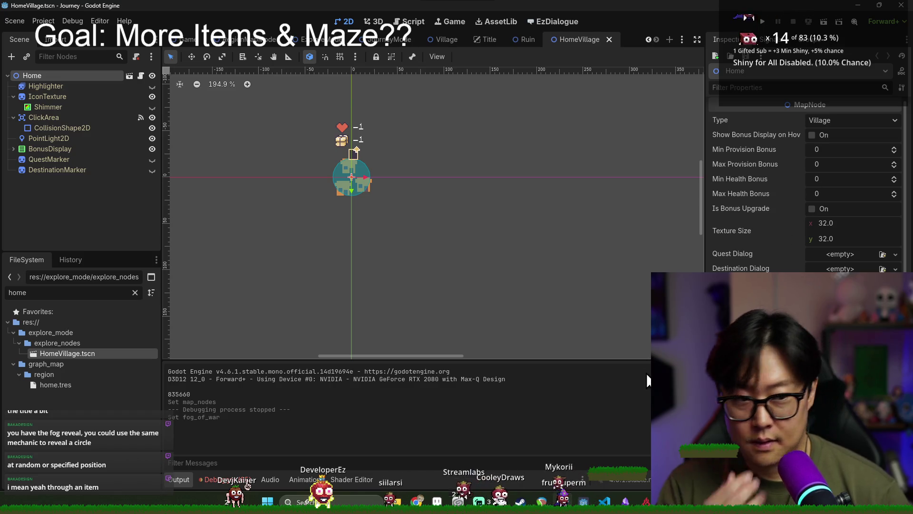
click(65, 293)
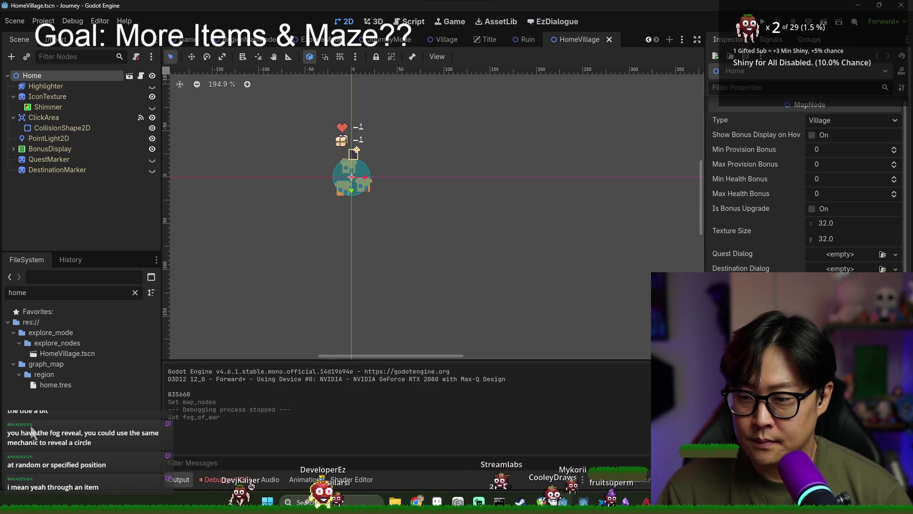
key(BackSpace)
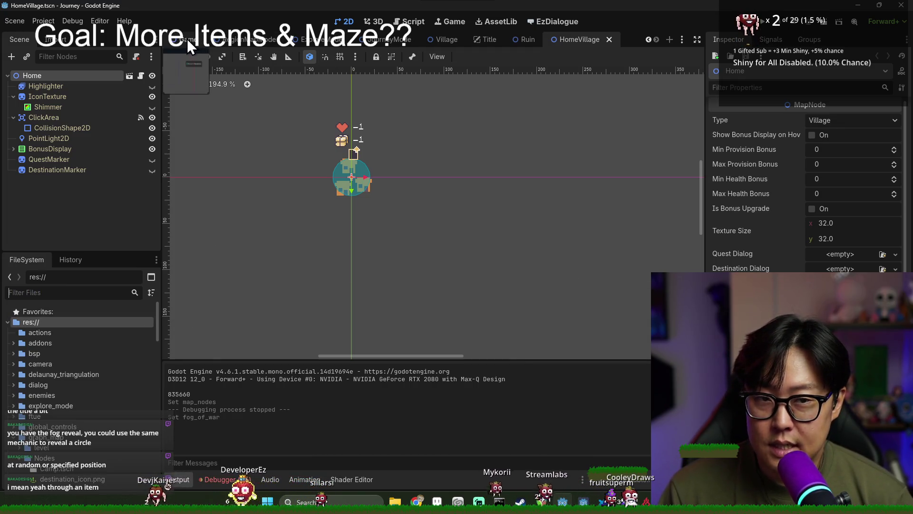
click(305, 40)
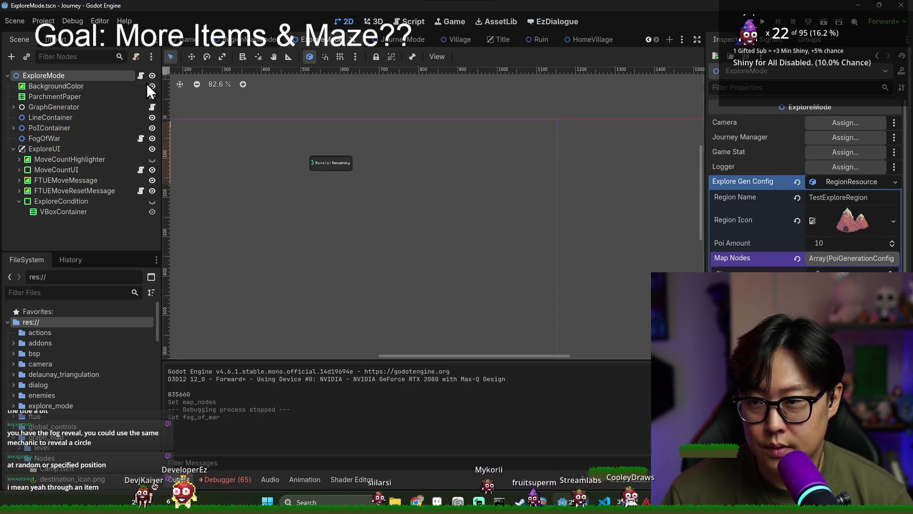
click(141, 75)
scroll(344, 246, down, 20)
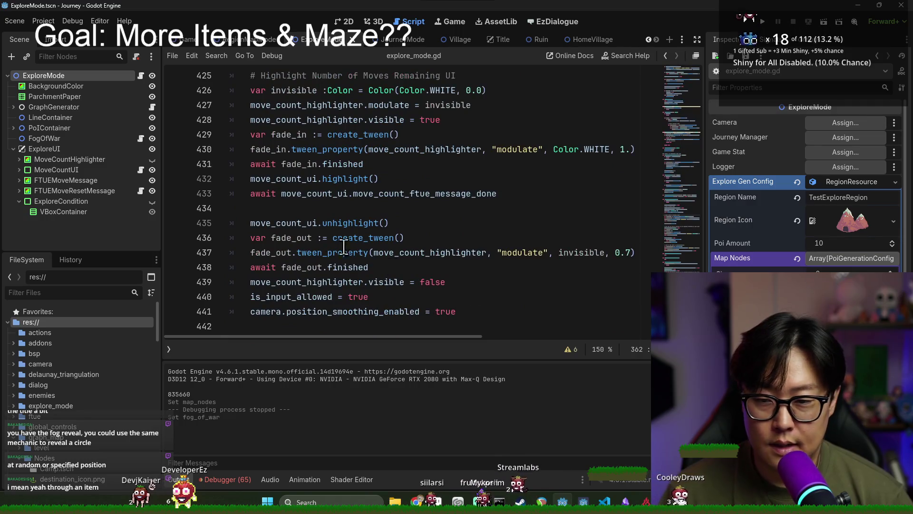
Browse explore_mode.gd's FTUE functions and jump to the FTUE flag declarations in FTUEResource.gd.
scroll(344, 246, up, 14)
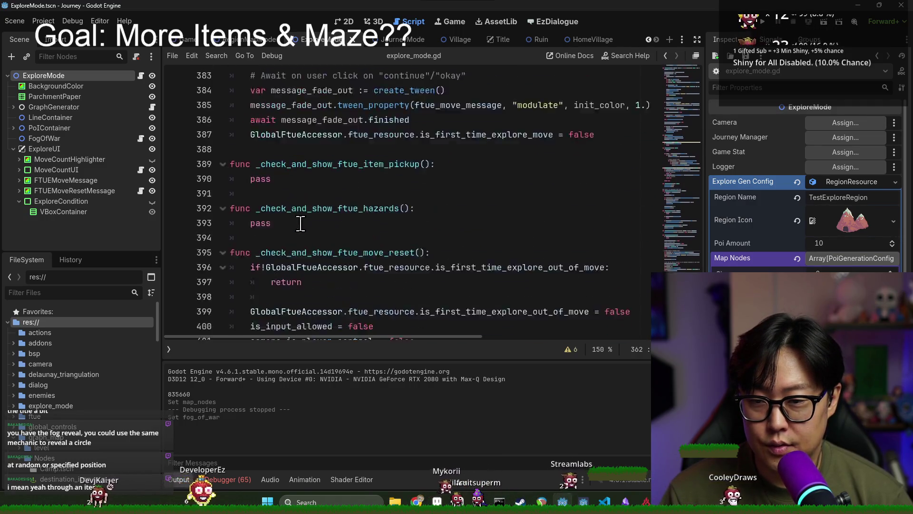
scroll(300, 224, up, 1)
double_click(318, 296)
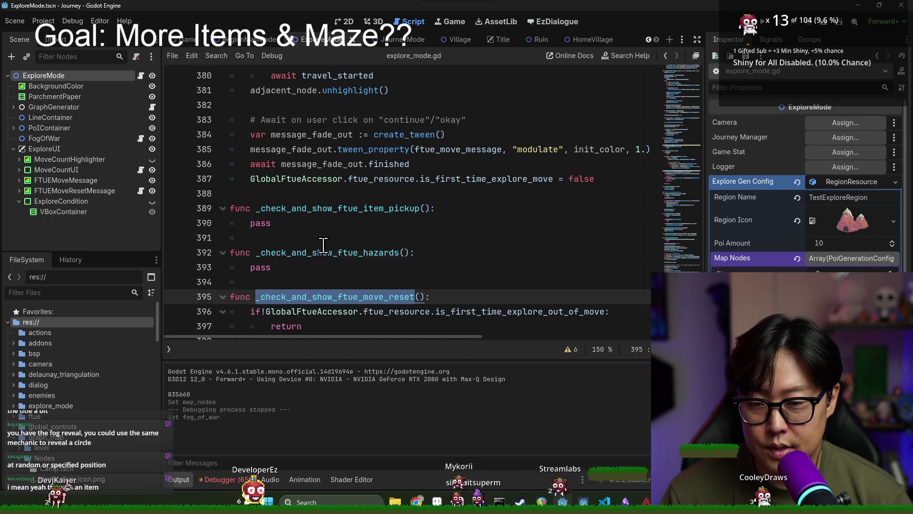
click(393, 238)
click(383, 208)
scroll(383, 209, down, 1)
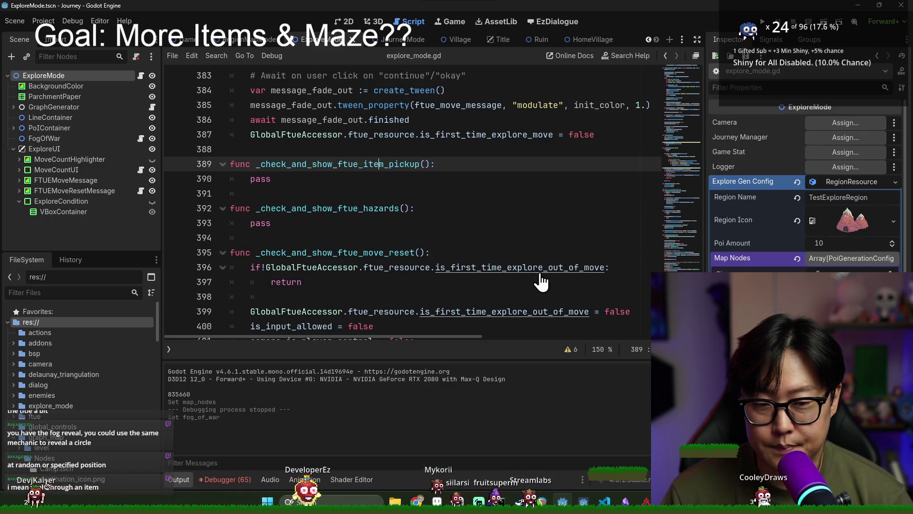
ctrl+click(541, 282)
drag(324, 121, 475, 179)
double_click(375, 164)
double_click(373, 151)
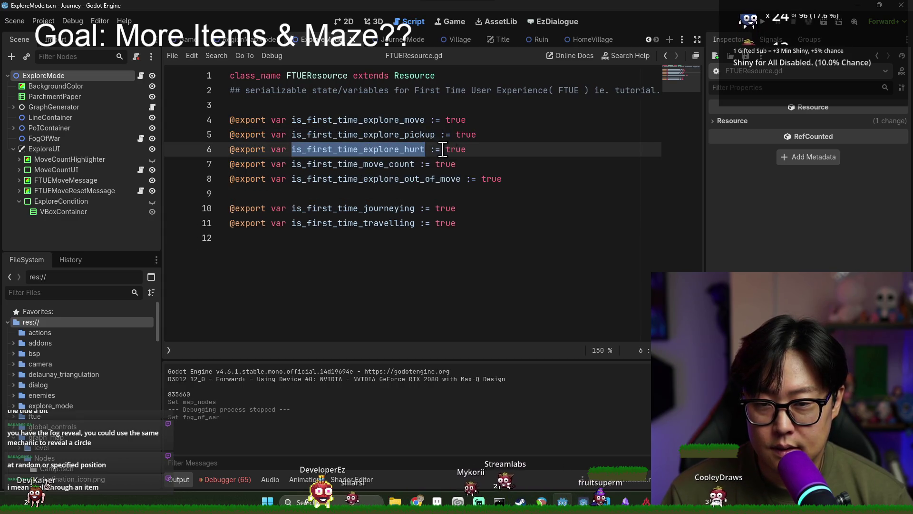
click(464, 150)
click(525, 165)
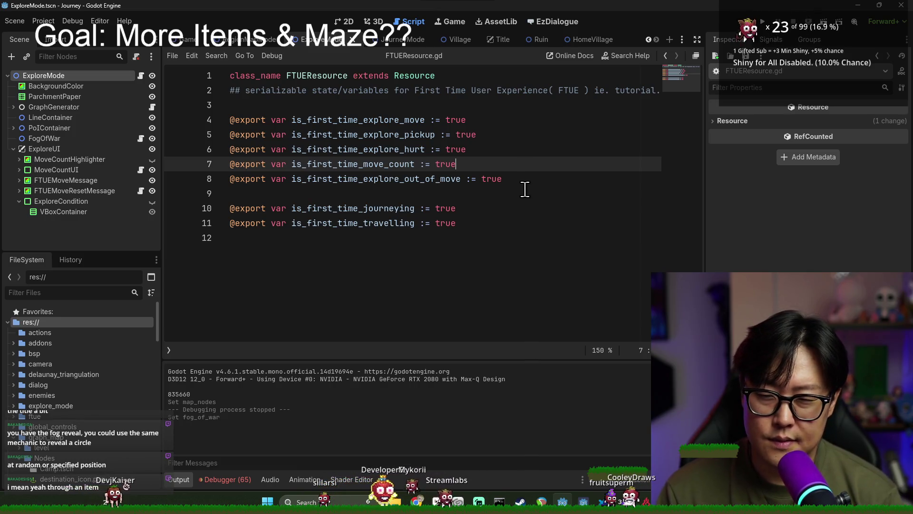
click(523, 177)
key(Return)
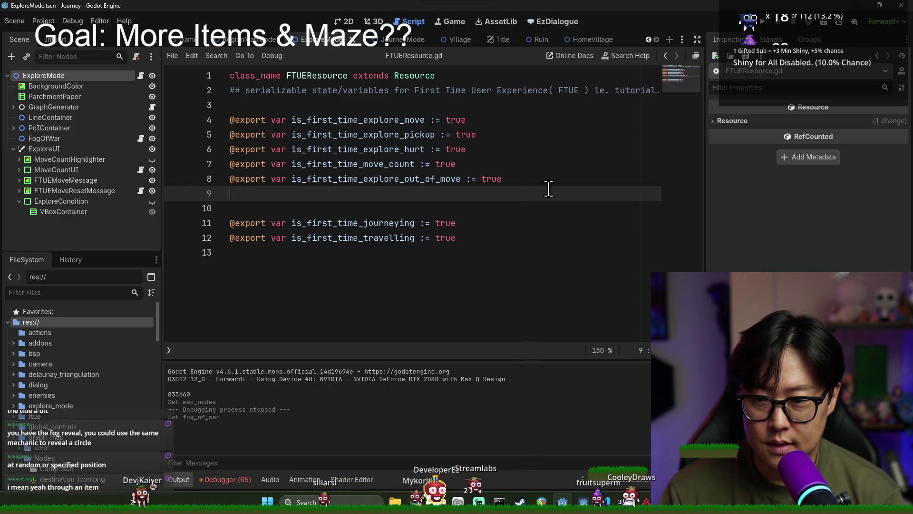
text(export var is_fir)
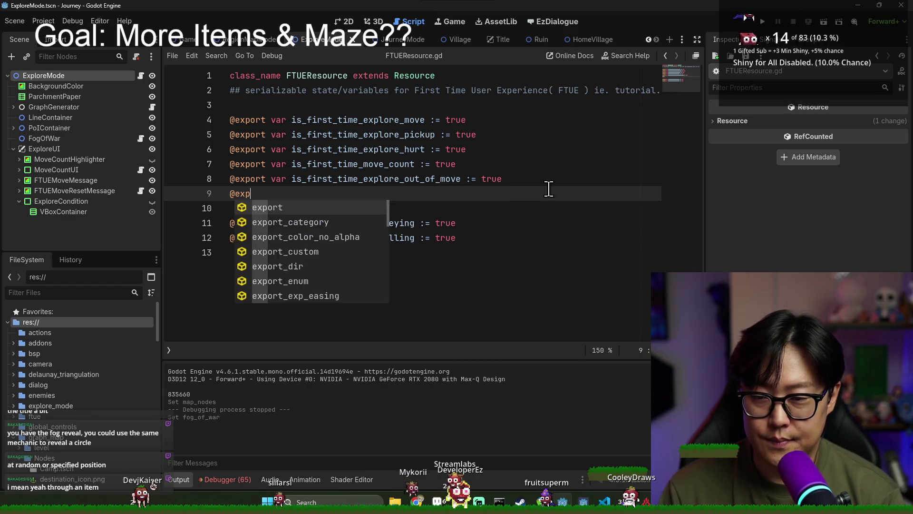
text(st_time_explore_exit)
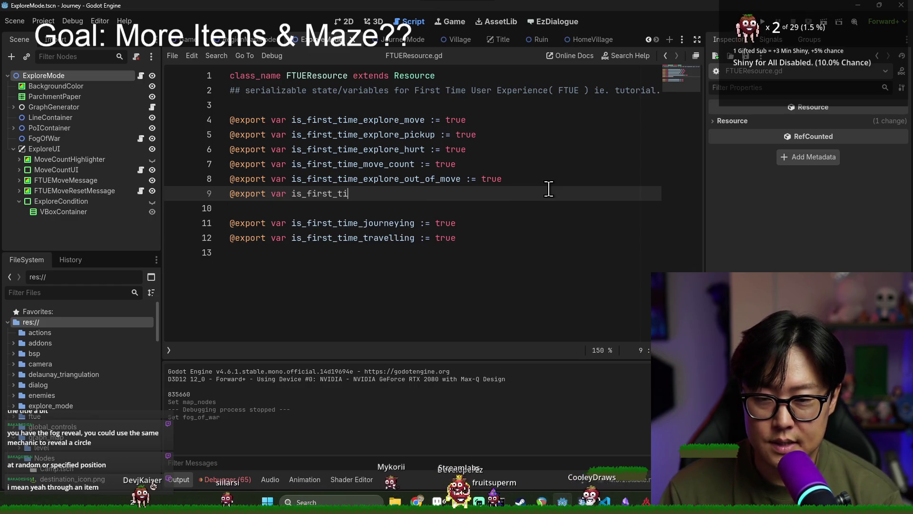
text( := true)
key(ctrl+s)
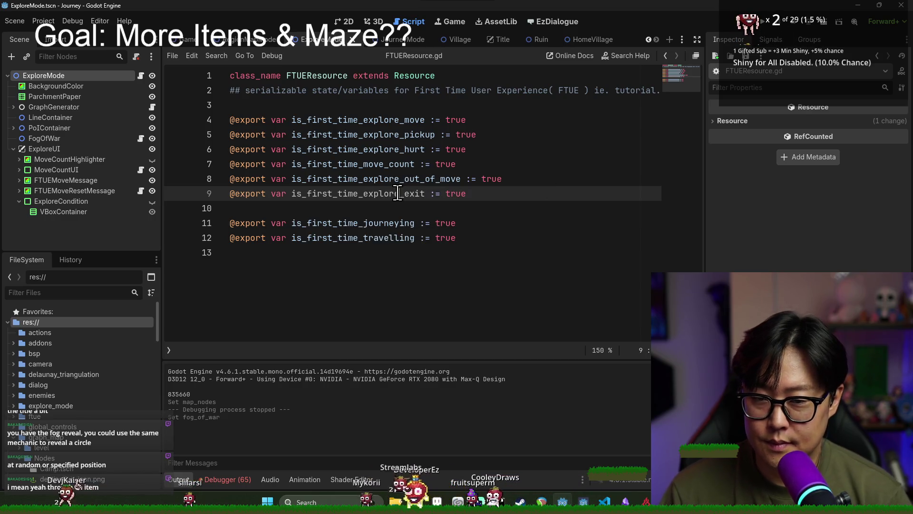
key(alt+Left)
key(Up)
key(Up)
key(Up)
scroll(313, 254, down, 2)
scroll(313, 254, down, 8)
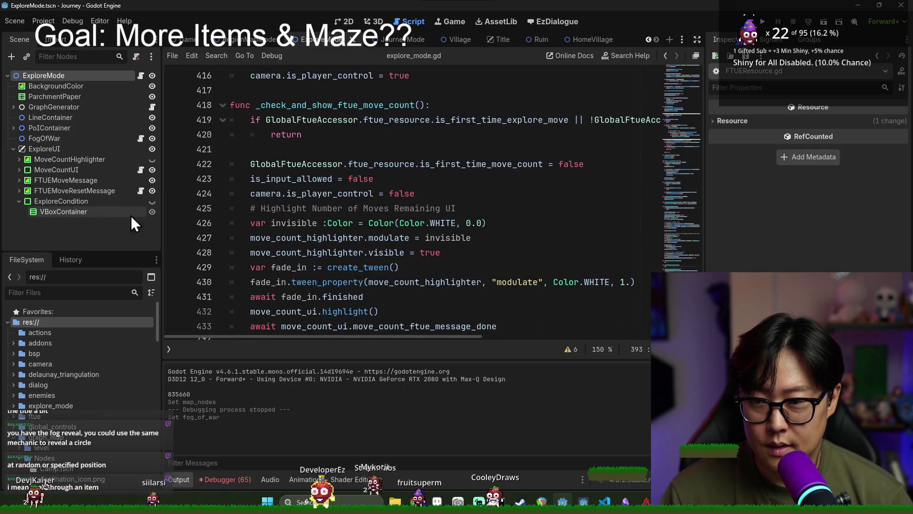
Add an empty _check_and_show_ftue_exit() function with pass below the hazards function and save.
scroll(296, 214, down, 3)
scroll(294, 228, up, 13)
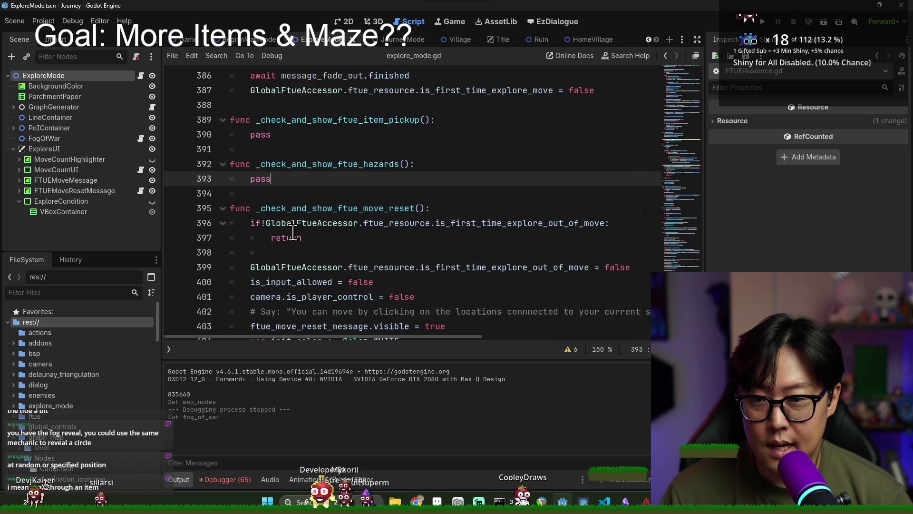
click(327, 194)
key(Return)
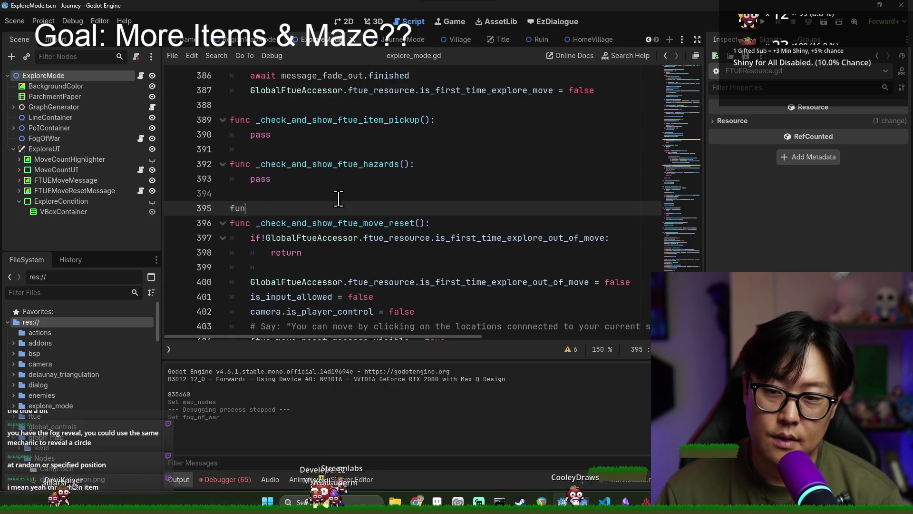
text(che)
text(dshow)
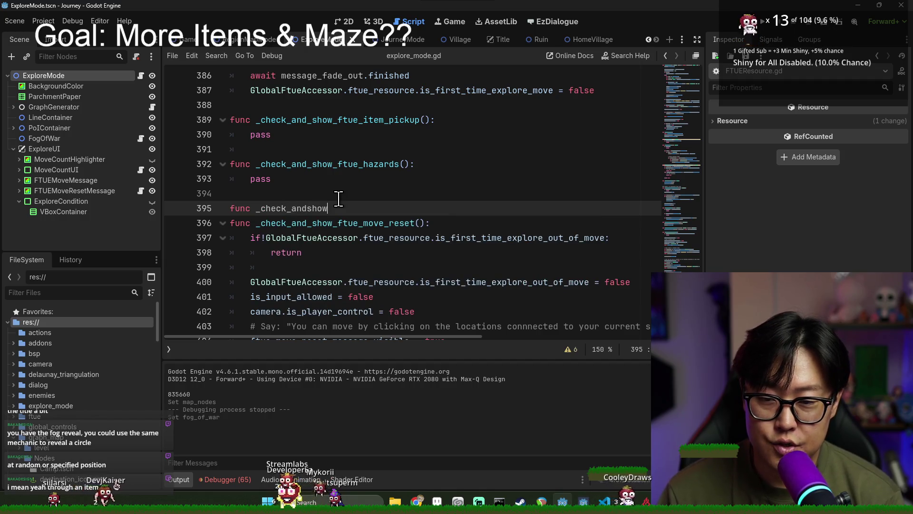
text(_show_ftue_)
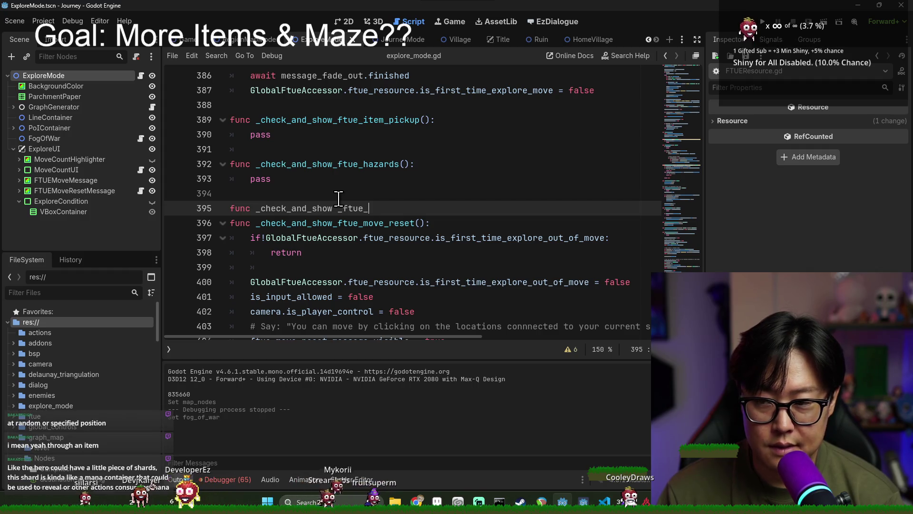
text(exit)
text(:)
key(Return)
key(Return)
text(pass)
key(Up)
key(ctrl+s)
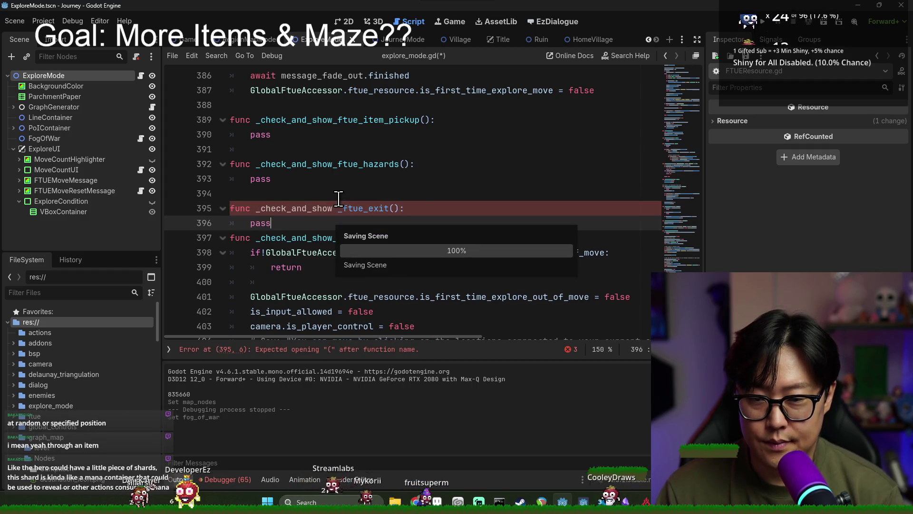
click(332, 238)
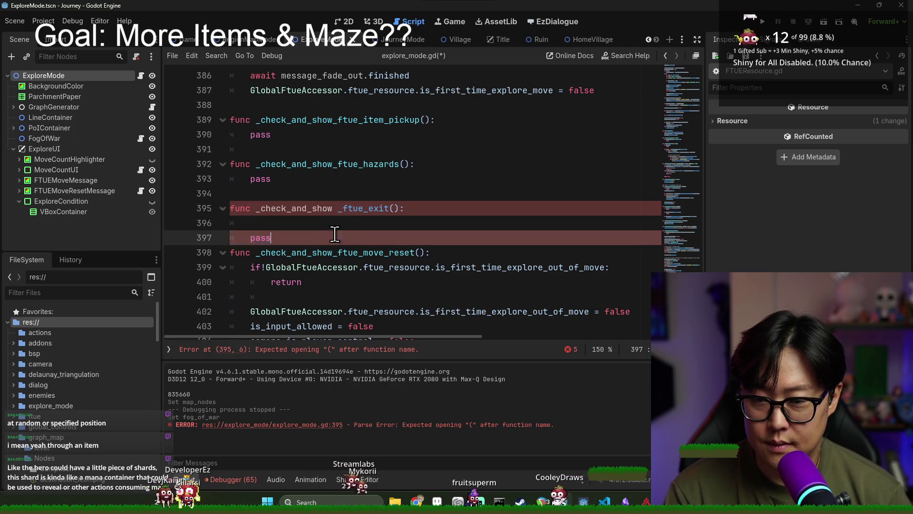
key(Return)
scroll(335, 247, down, 2)
key(ctrl+s)
Paste the copied guard and flag-reset lines into it, switched to is_first_time_explore_exit, and save.
mouse_move(230, 193)
mouse_down()
mouse_move(495, 237)
mouse_move(630, 237)
mouse_up()
key(ctrl+c)
click(333, 134)
key(ctrl+v)
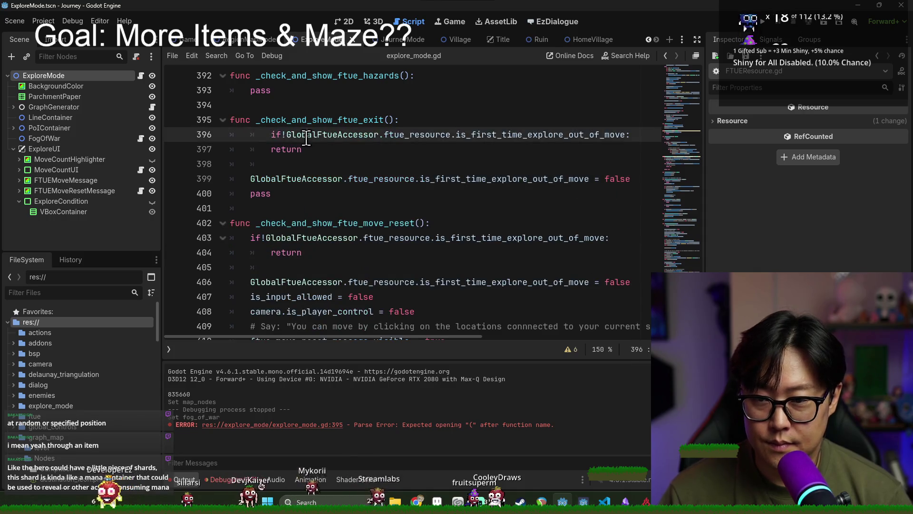
double_click(570, 134)
text(is_fir)
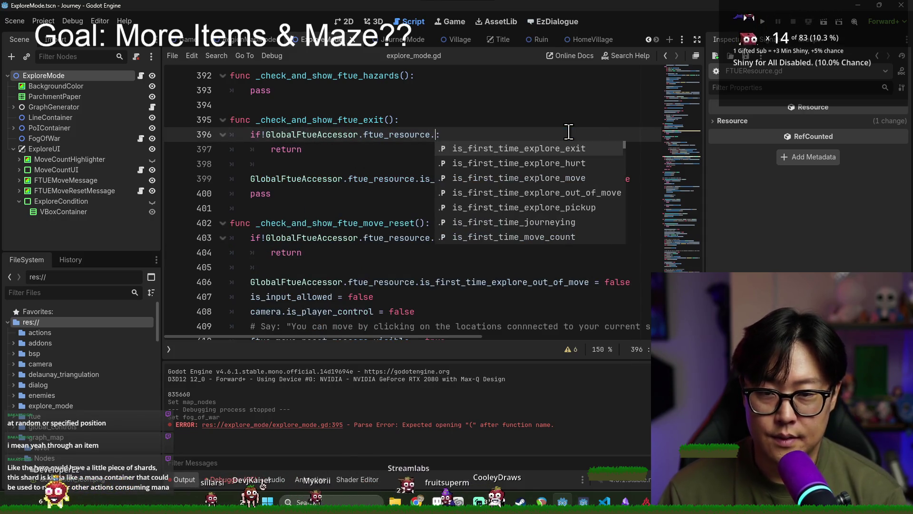
key(Return)
double_click(525, 134)
key(ctrl+c)
double_click(475, 179)
key(ctrl+v)
click(320, 187)
key(ctrl+s)
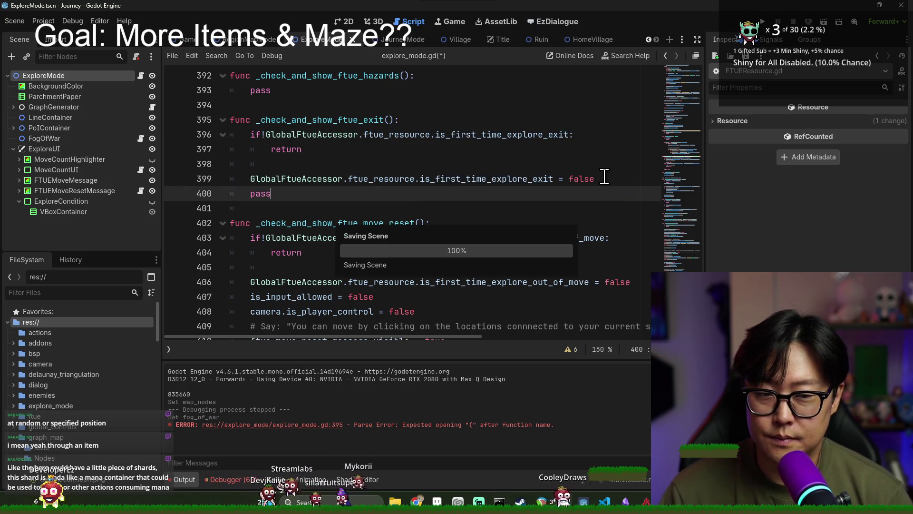
key(Home)
key(Return)
Inspect ExploreUI's children, expanding FTUEMoveResetMessage and FTUEMoveMessage in the scene tree.
click(36, 150)
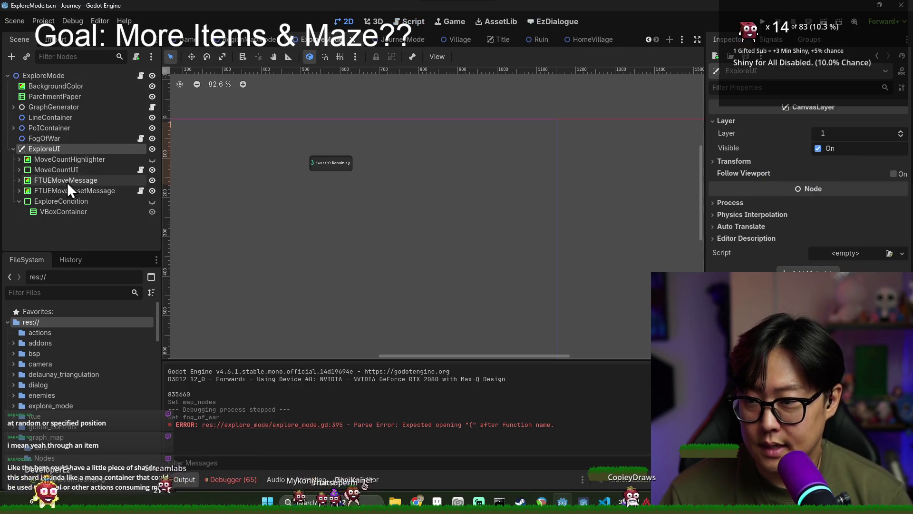
right_click(56, 147)
click(86, 155)
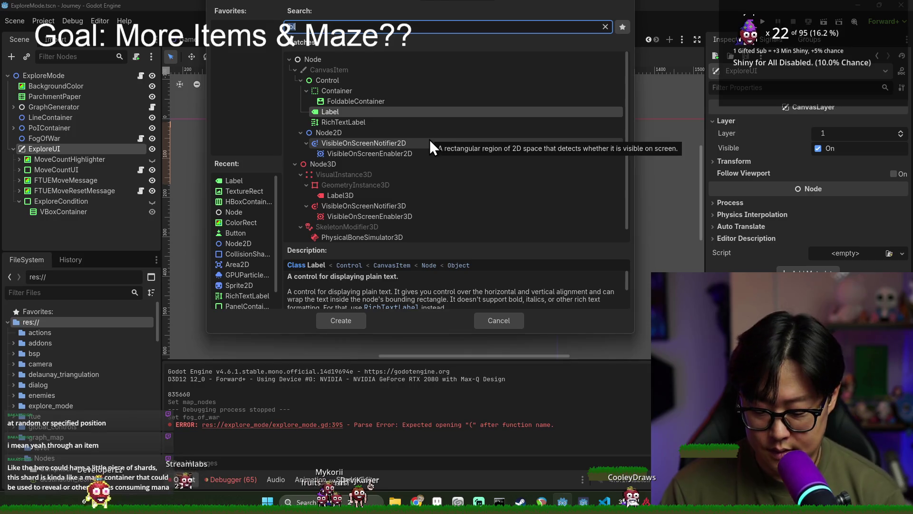
key(Escape)
click(19, 191)
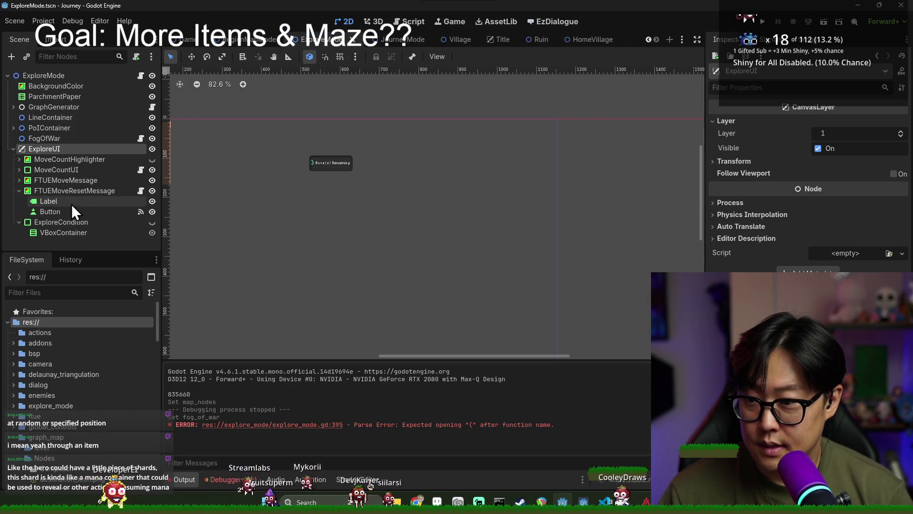
click(19, 180)
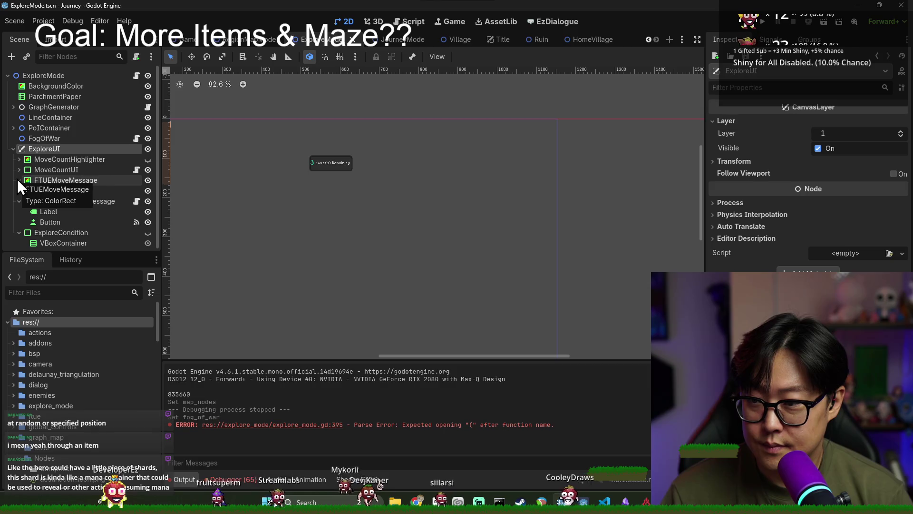
Toggle an FTUE message's visibility, then open the error list showing the explore_mode.gd line 395 parse error.
click(149, 164)
click(149, 164)
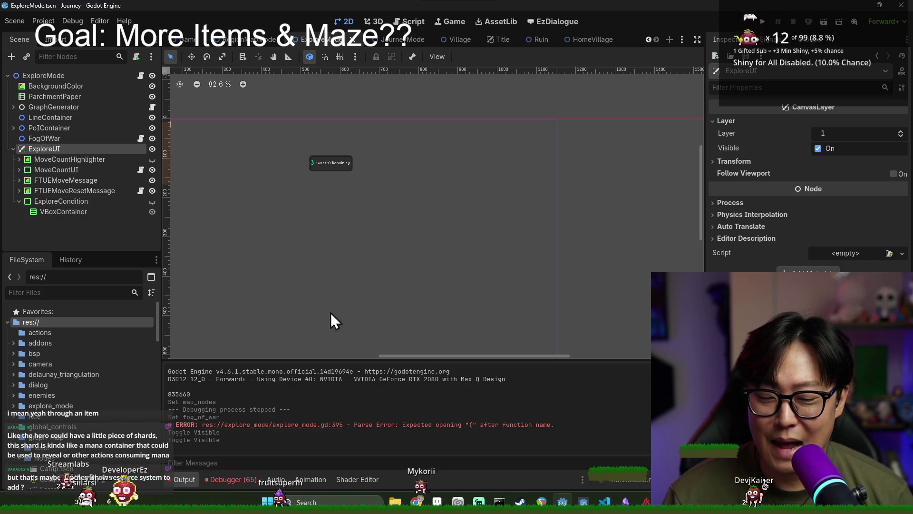
click(231, 479)
Review the error list and parse-error log, rerun the project, and save the scene.
click(257, 360)
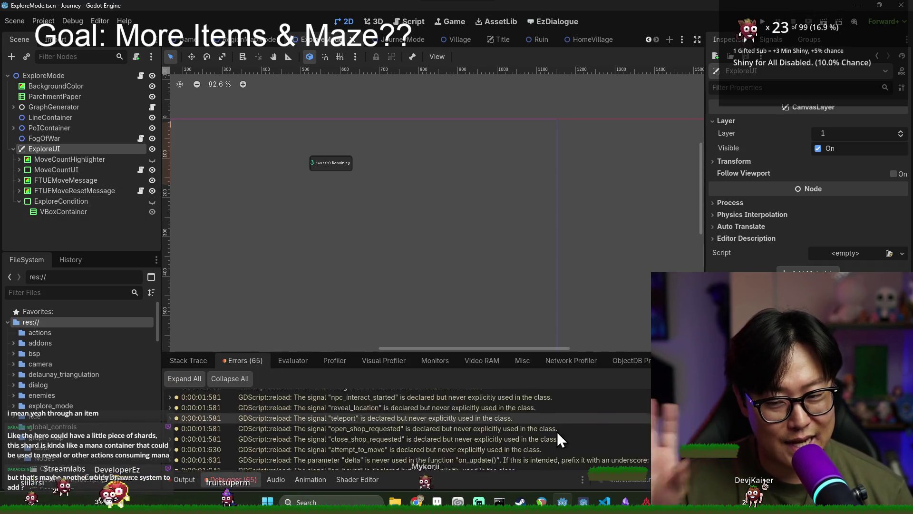
scroll(597, 424, down, 10)
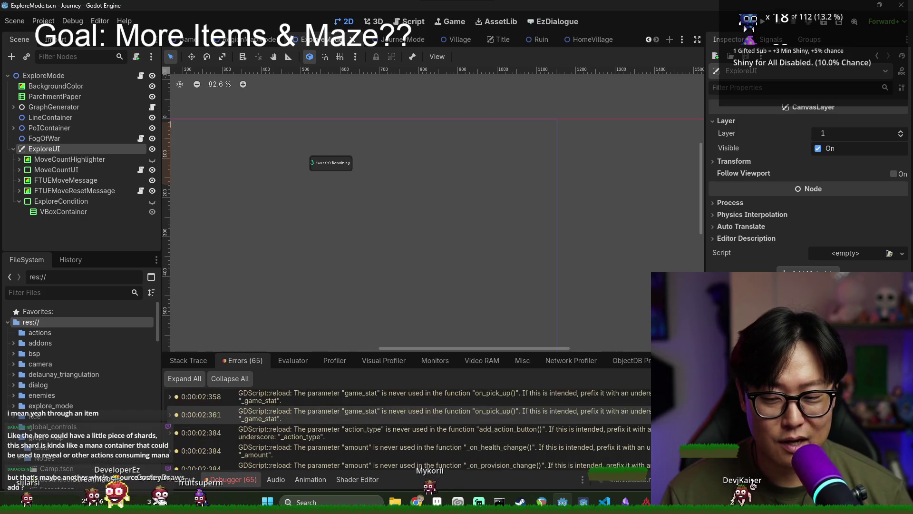
click(192, 479)
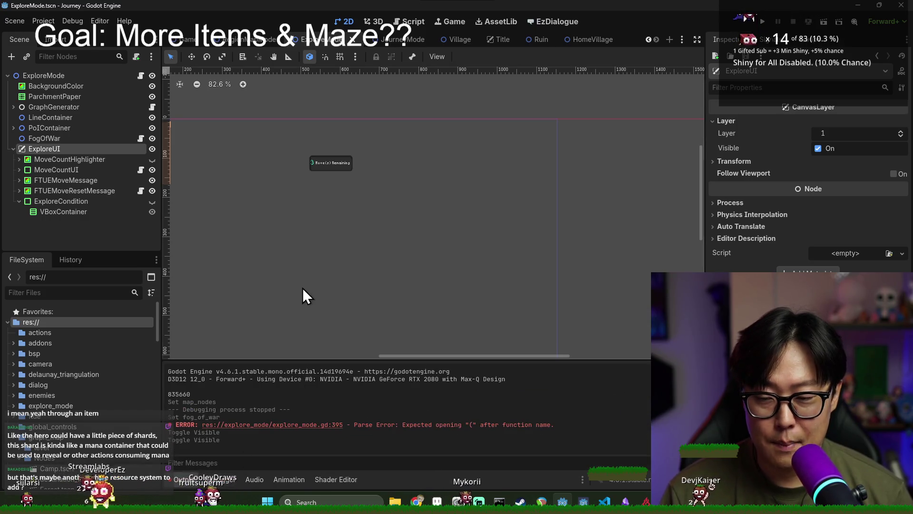
key(F5)
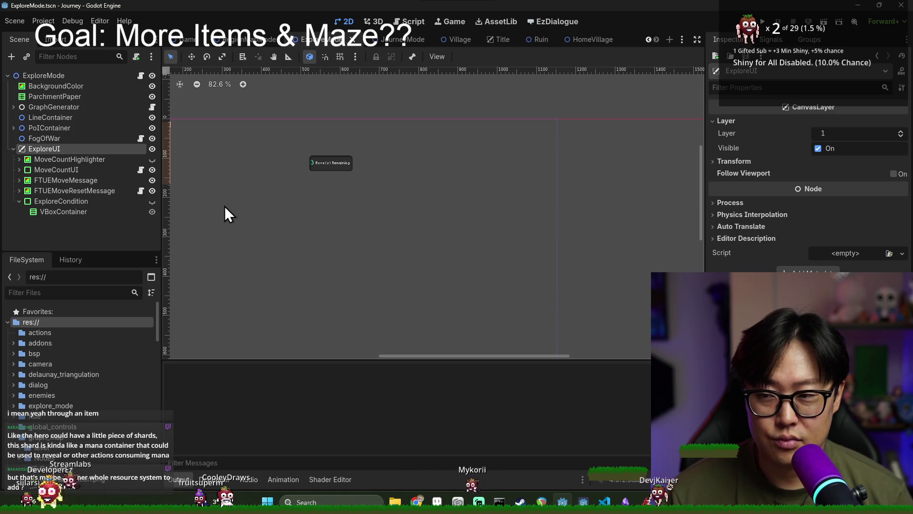
drag(199, 198, 282, 211)
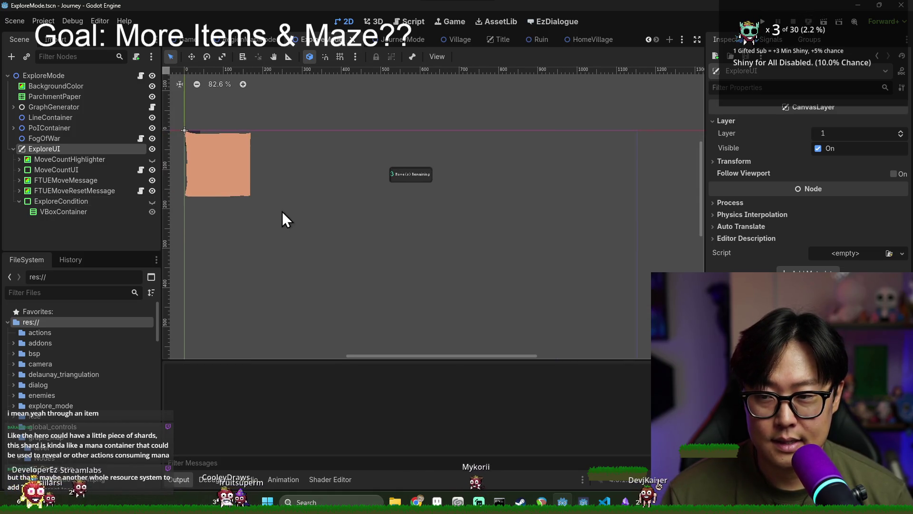
key(ctrl+s)
scroll(217, 192, up, 5)
key(ctrl+s)
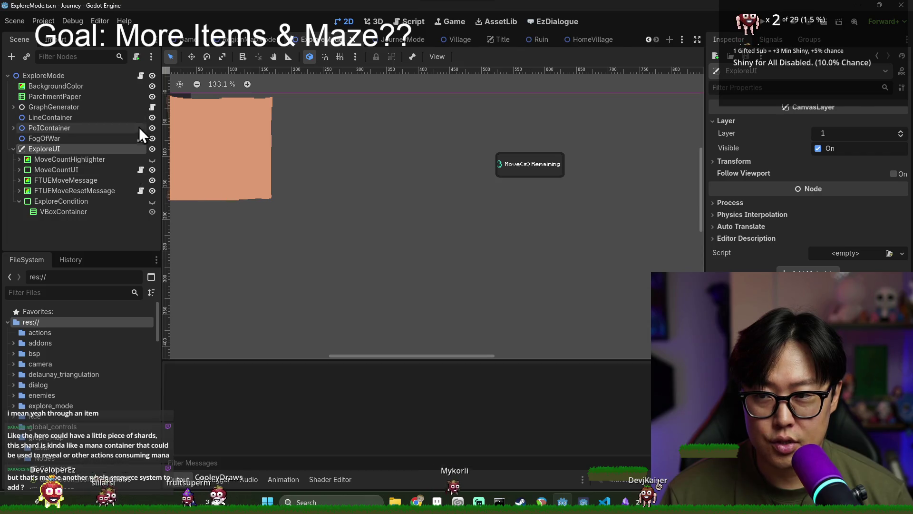
Add a ColorRect under ExploreUI and move it just below FTUEMoveResetMessage.
right_click(89, 157)
key(Escape)
key(ctrl+a)
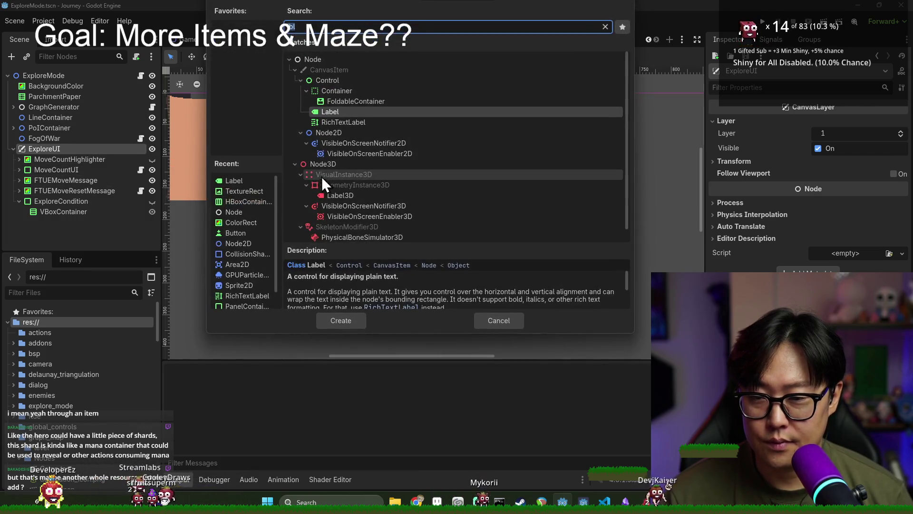
text(color)
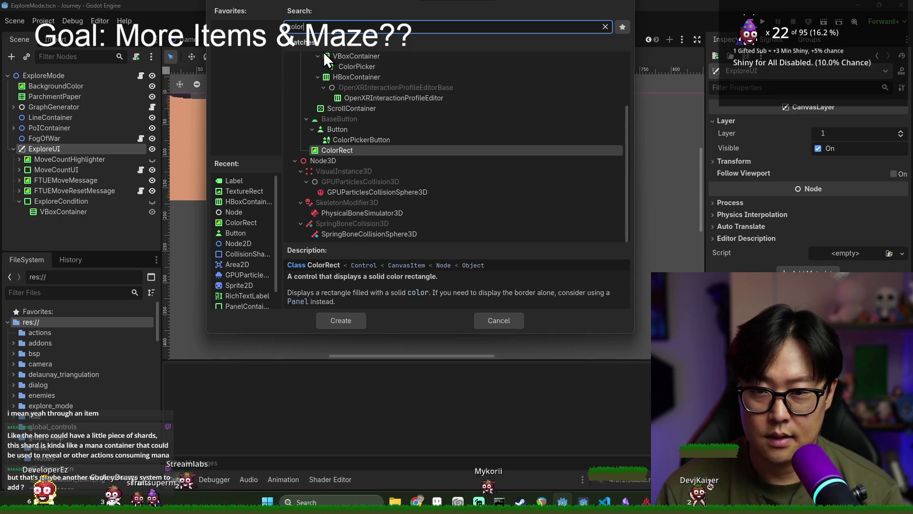
double_click(326, 151)
drag(78, 219, 78, 198)
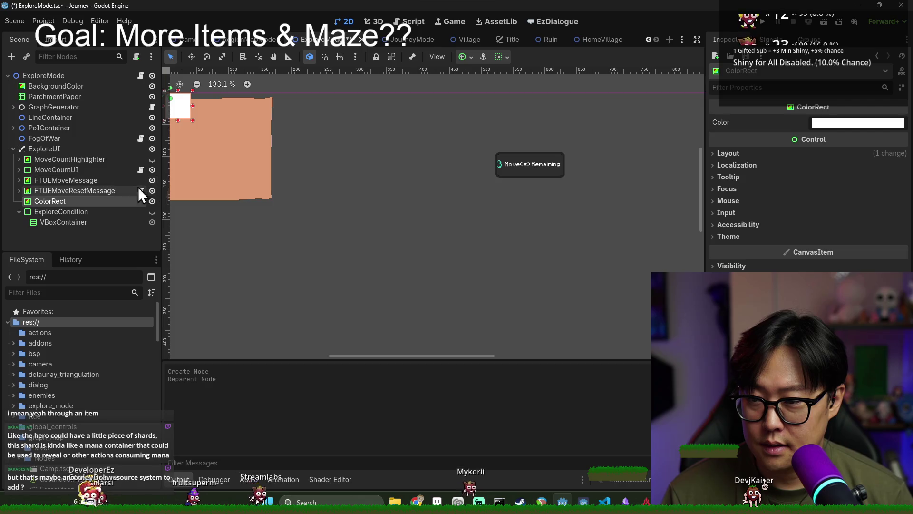
Inspect the FTUEMoveMessage and FTUEMoveResetMessage nodes' settings.
click(19, 180)
click(41, 181)
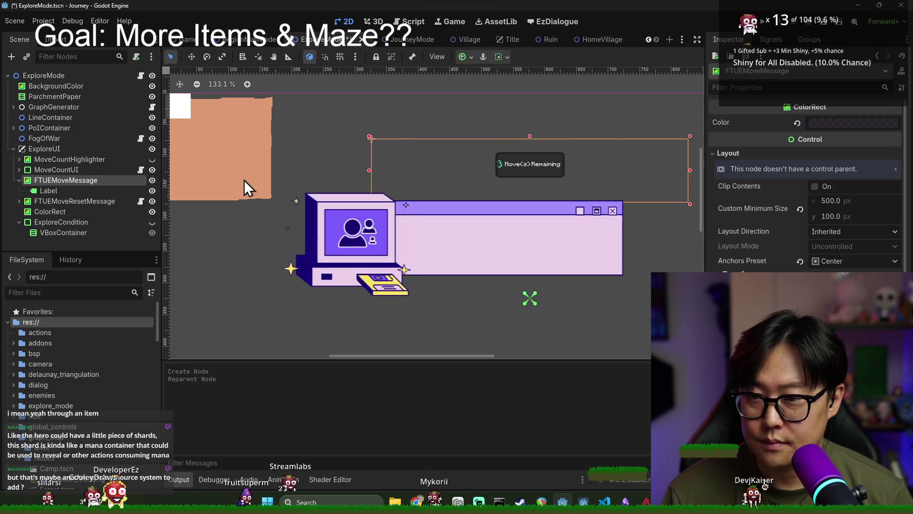
click(81, 198)
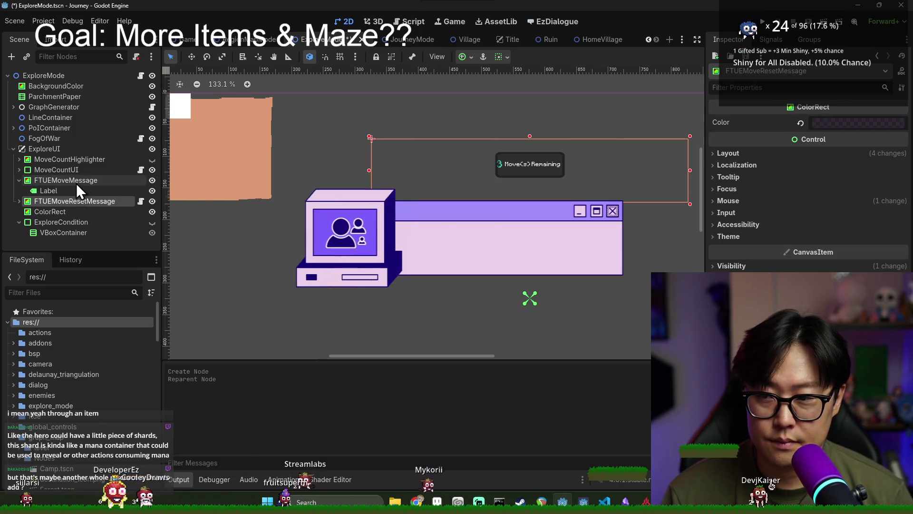
click(76, 181)
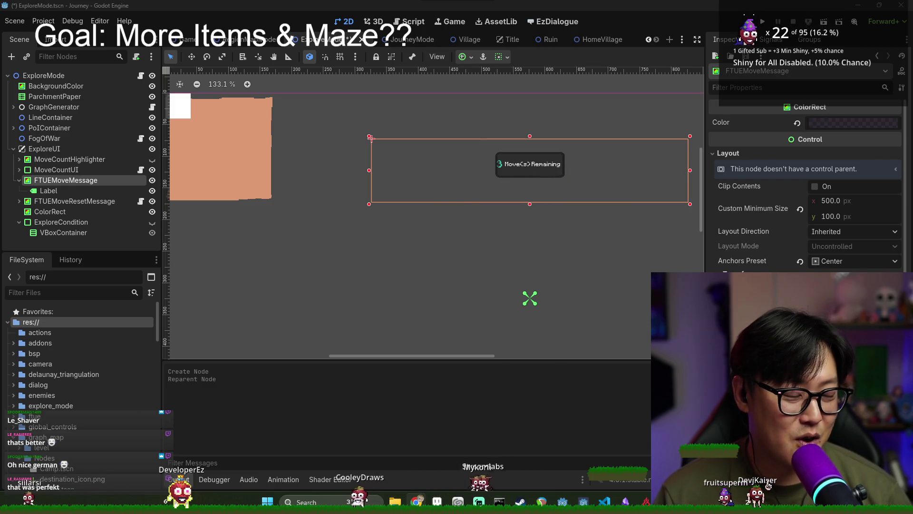
Scroll and pan the canvas to frame the message panels, then save the scene.
scroll(412, 236, down, 1)
click(387, 282)
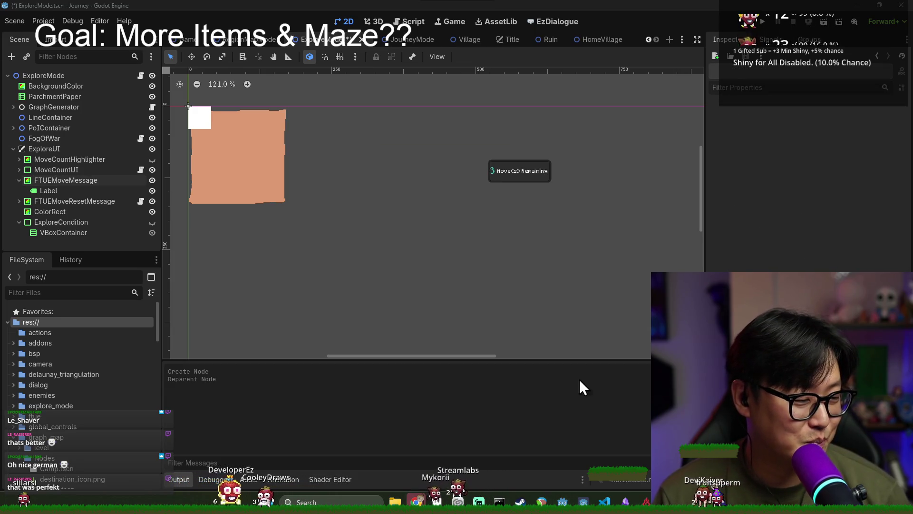
scroll(457, 249, down, 5)
scroll(459, 244, up, 5)
scroll(463, 243, up, 1)
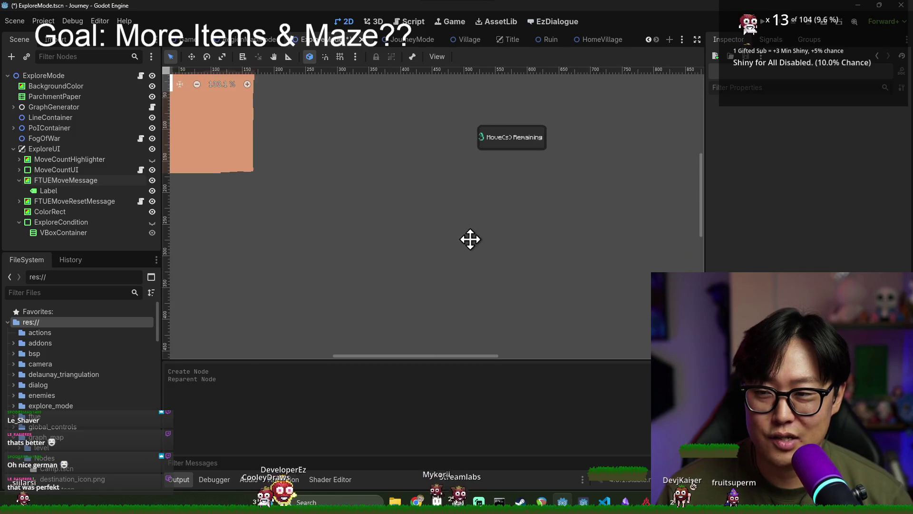
scroll(476, 242, down, 2)
scroll(467, 243, down, 1)
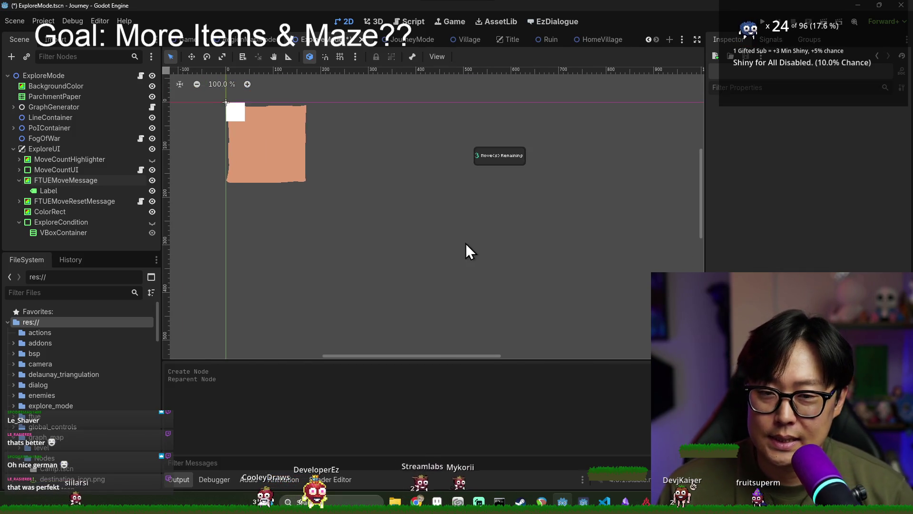
scroll(438, 247, down, 1)
drag(432, 235, 430, 226)
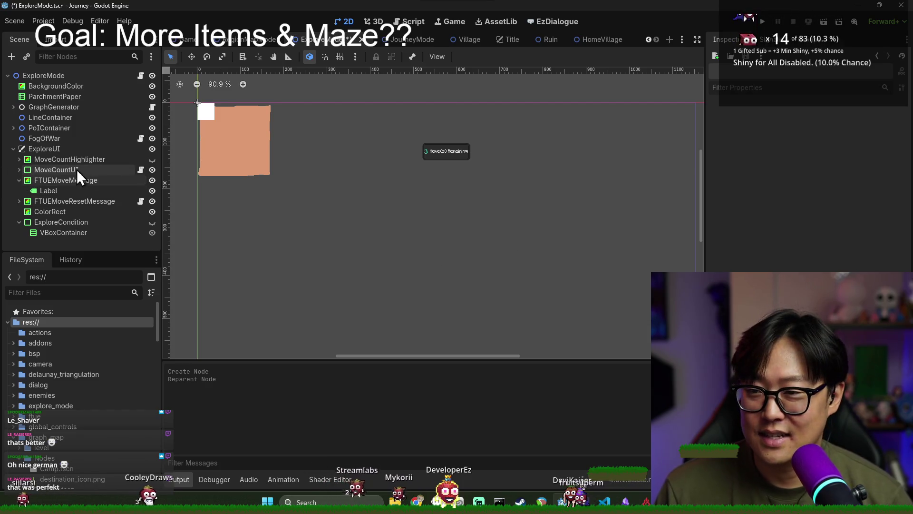
drag(275, 187, 331, 198)
key(ctrl+s)
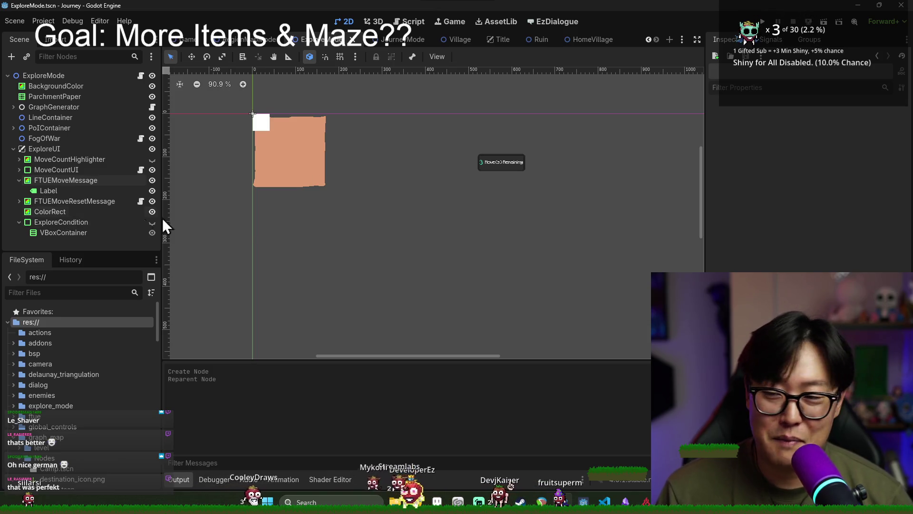
Rename the ColorRect node to FTUEExitMessage.
click(64, 213)
key(F2)
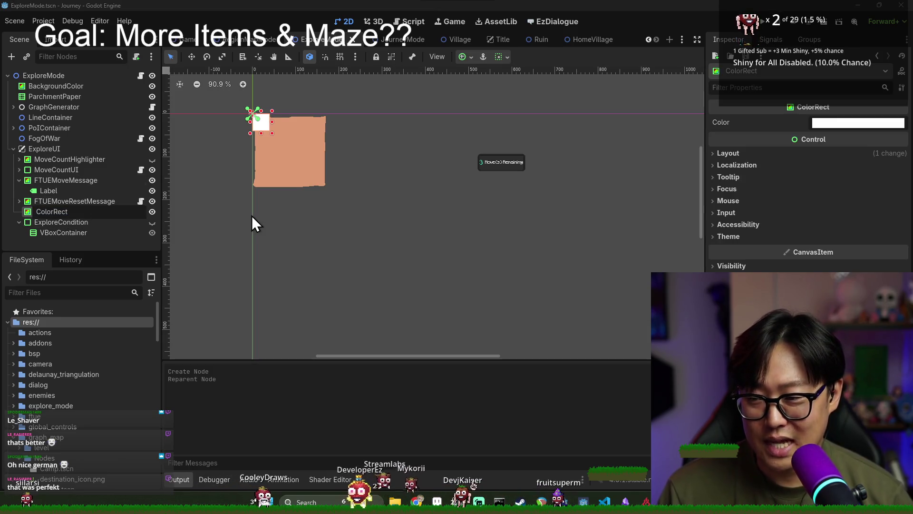
text(F)
key(BackSpace)
key(BackSpace)
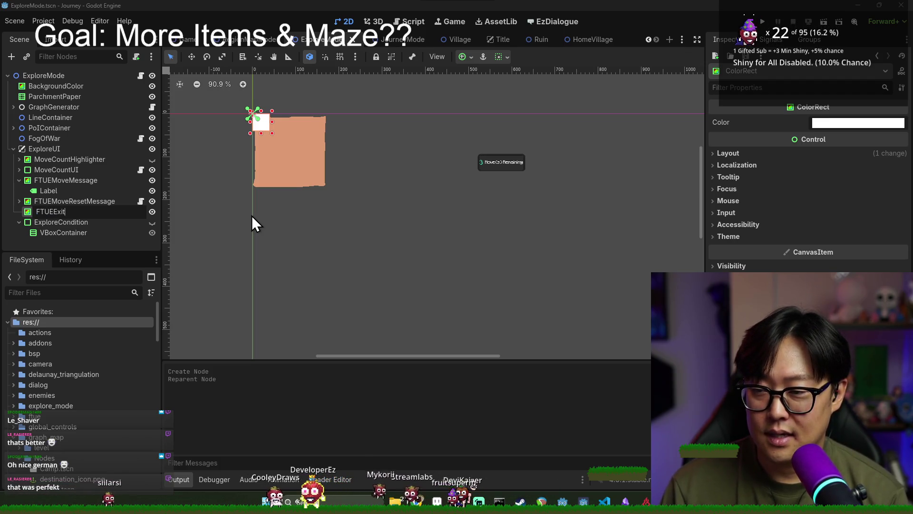
text(age)
key(Return)
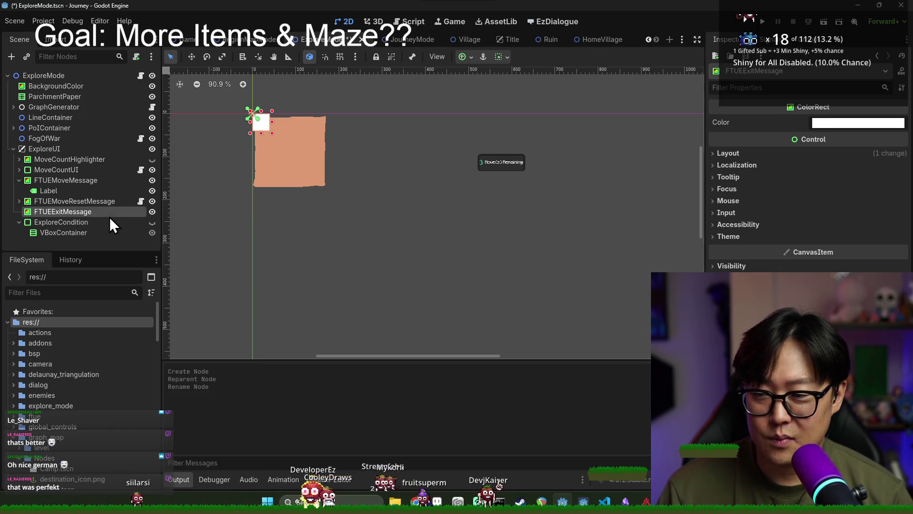
Compare with FTUEMoveResetMessage's colour, then set FTUEExitMessage's colour alpha to 0.
click(113, 204)
click(98, 181)
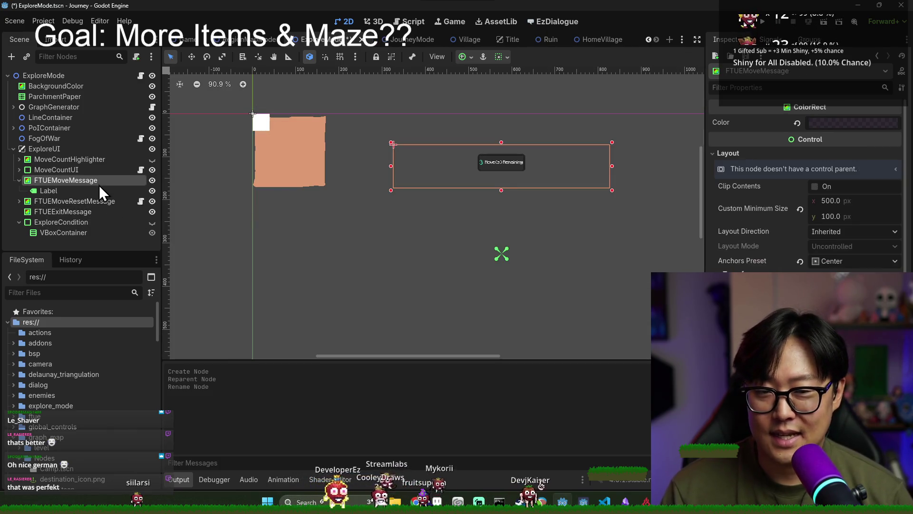
click(100, 203)
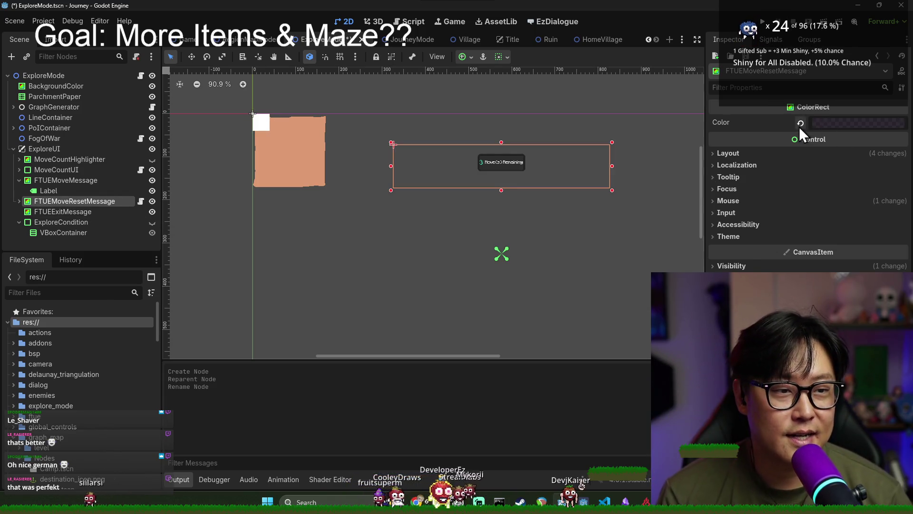
click(817, 124)
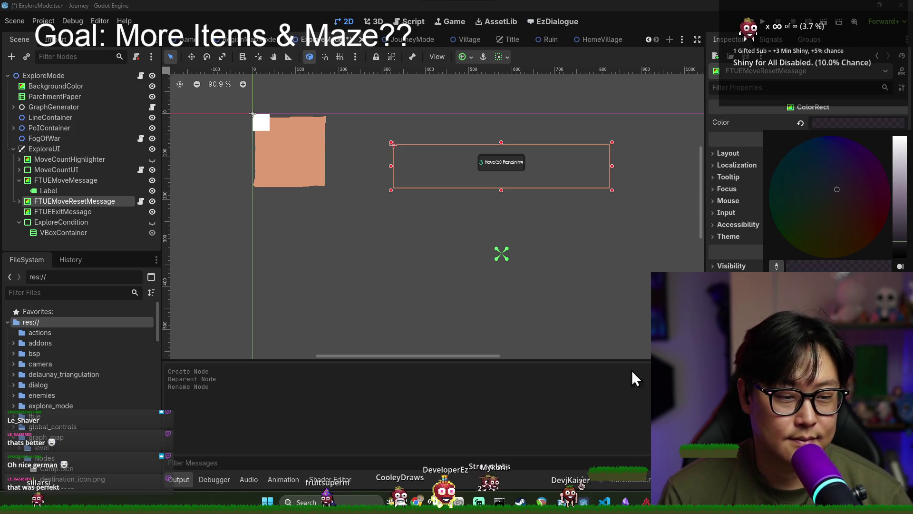
click(98, 231)
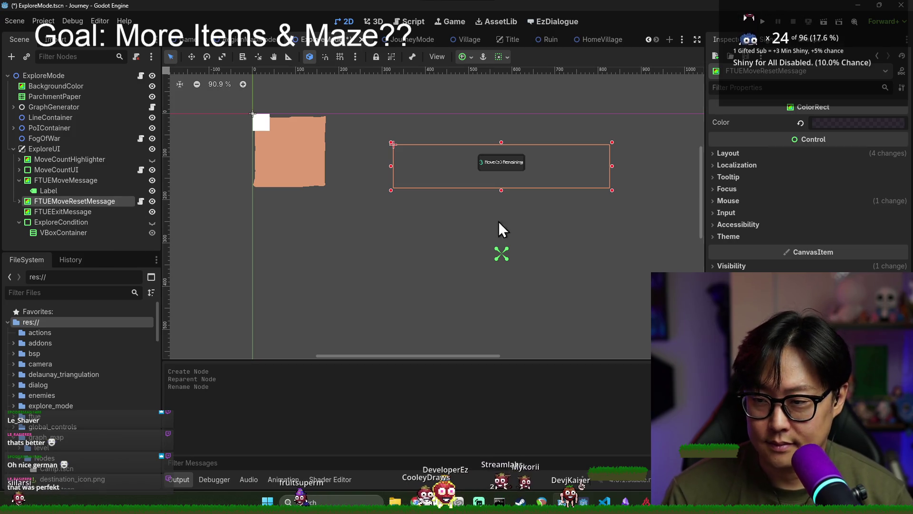
click(121, 212)
click(837, 123)
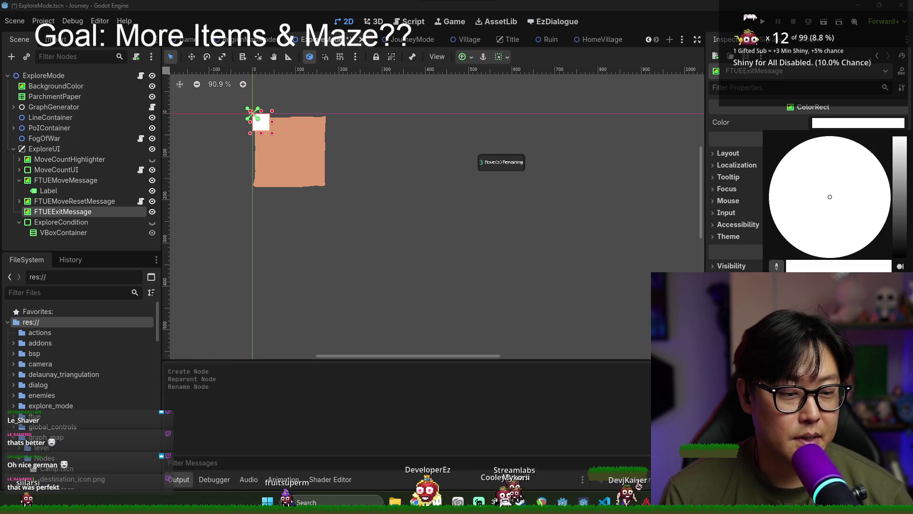
drag(899, 266, 787, 266)
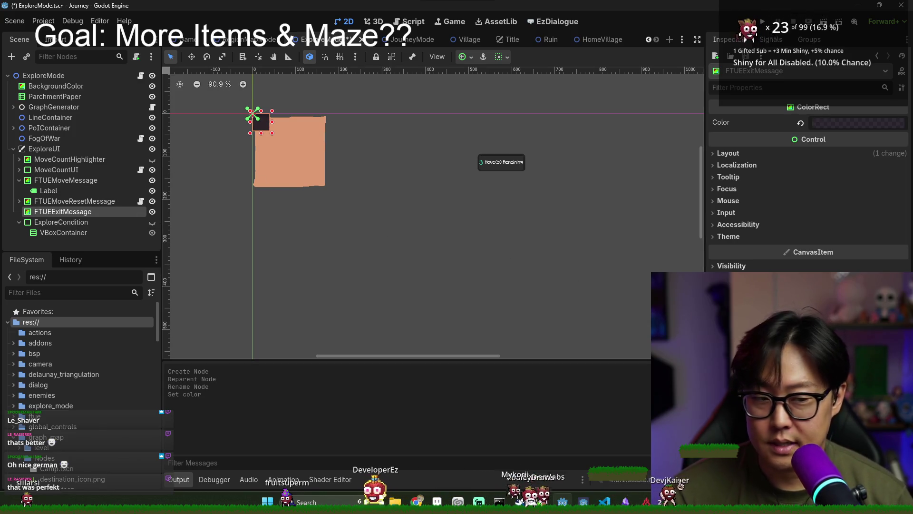
Set FTUEExitMessage's Custom Minimum Size to 500 x 100, matching FTUEMoveResetMessage's layout.
click(74, 200)
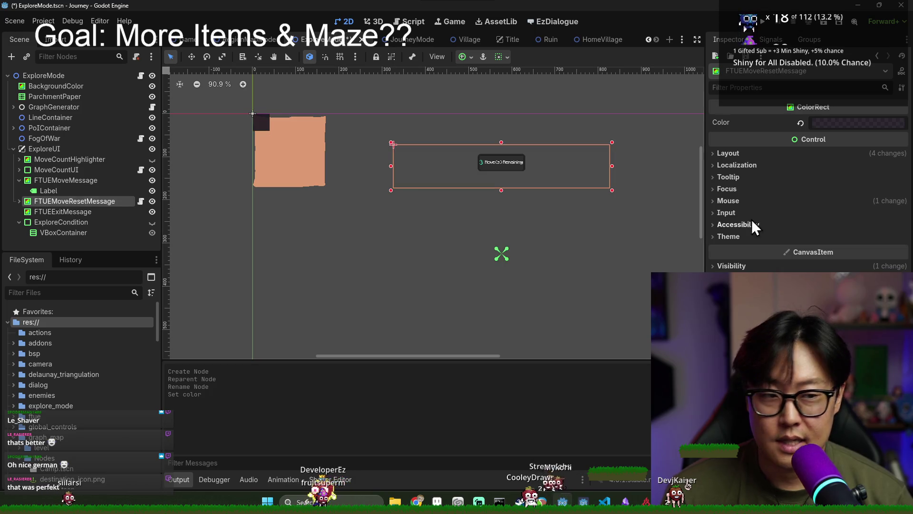
click(729, 153)
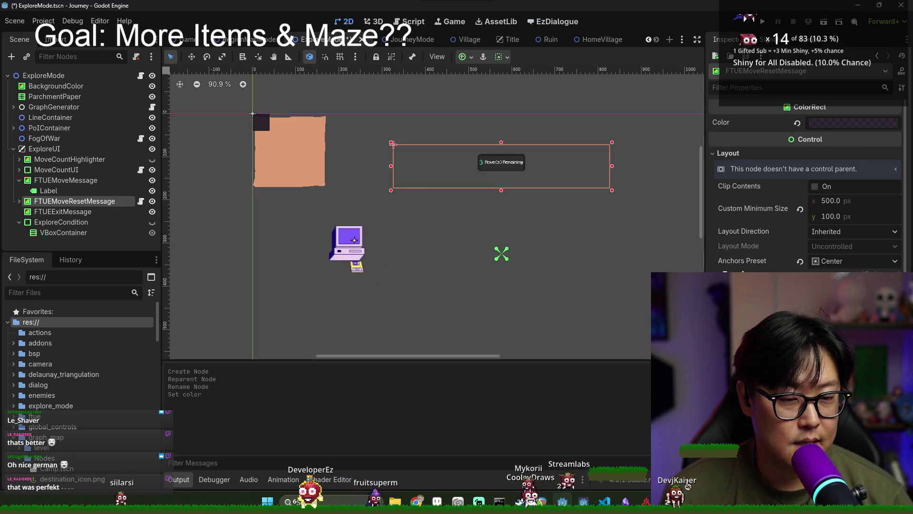
click(105, 216)
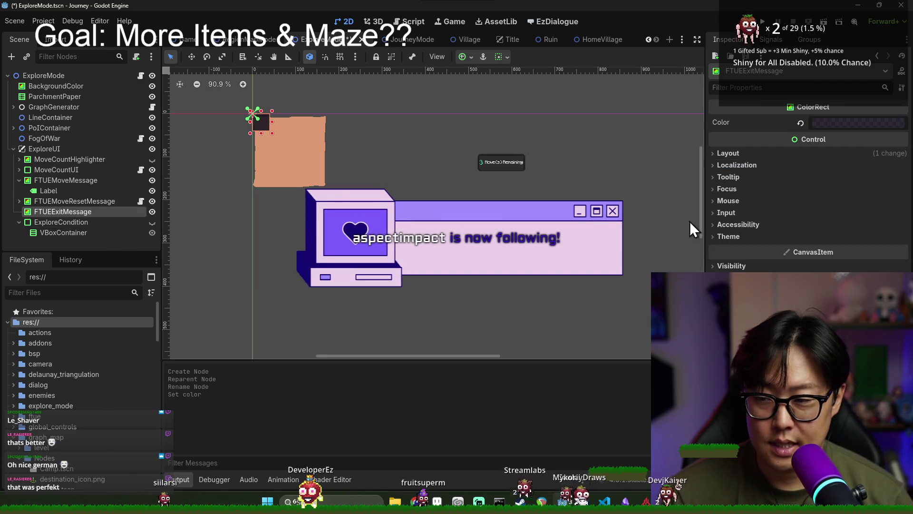
click(818, 153)
click(835, 202)
text(500)
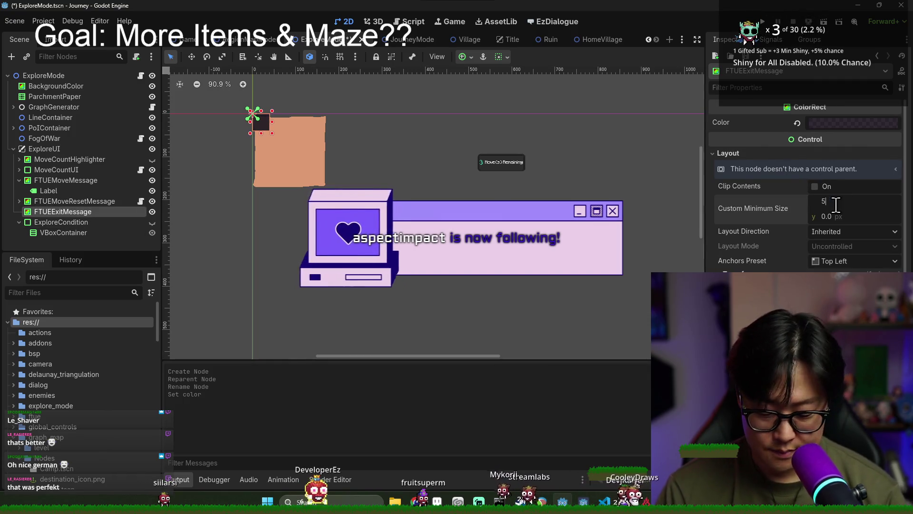
key(Tab)
text(100)
key(Return)
right_click(77, 212)
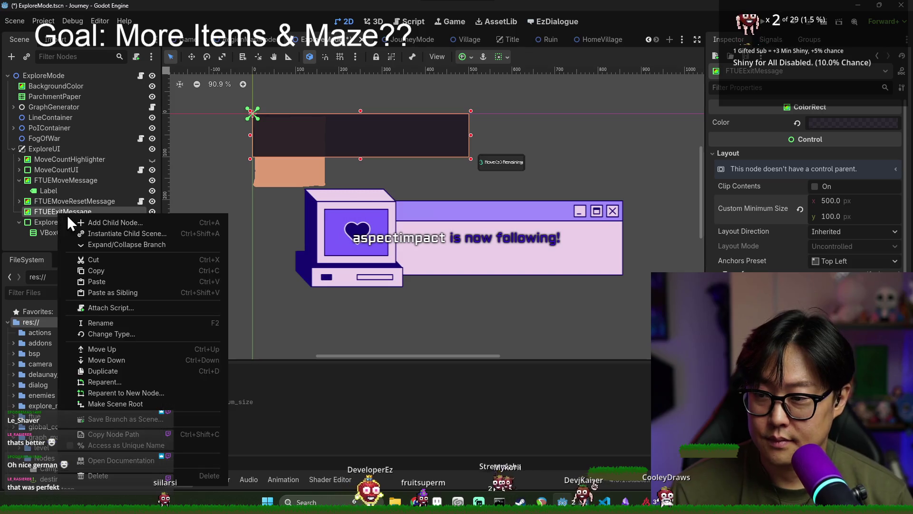
Add a Label child node to FTUEExitMessage.
click(115, 220)
text(mess)
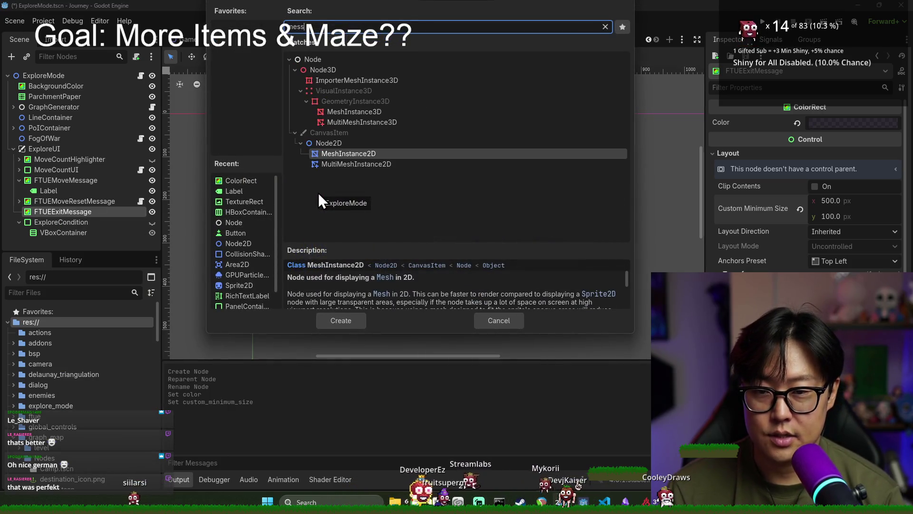
key(Escape)
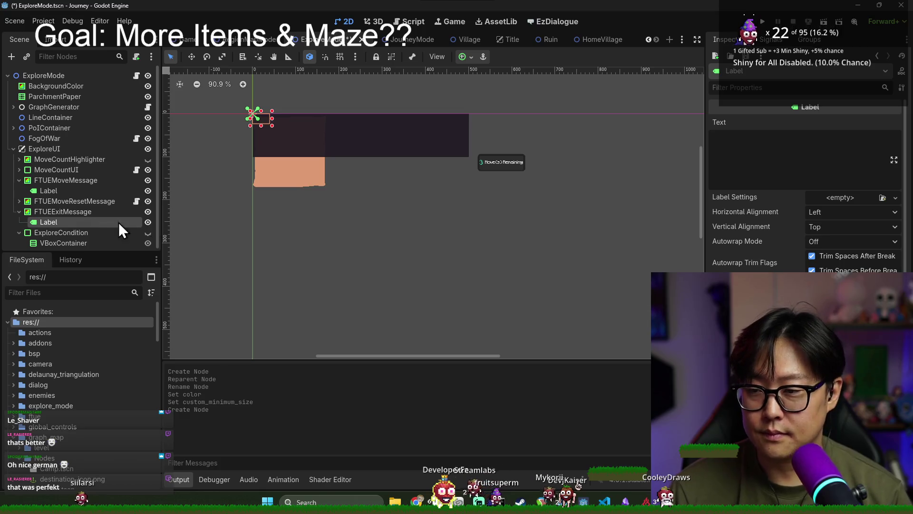
double_click(73, 201)
click(19, 201)
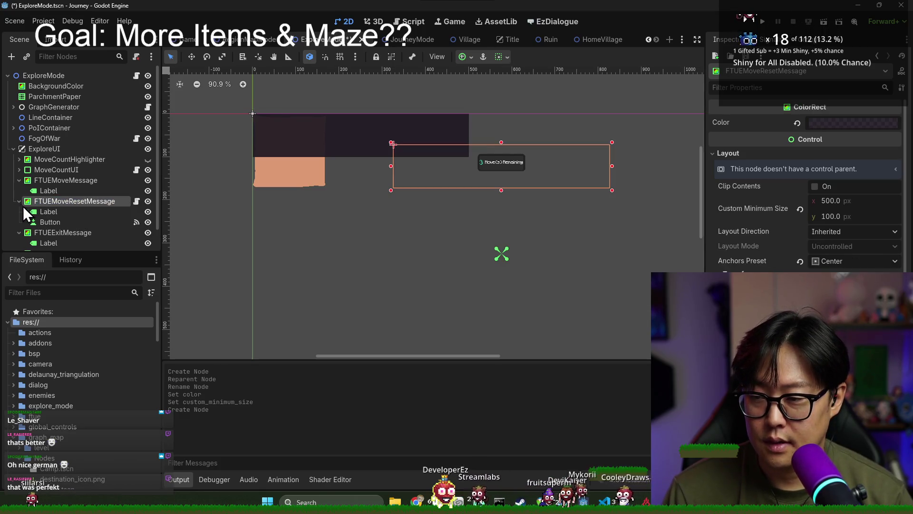
click(46, 232)
Add a Button child to FTUEExitMessage and set its text to 'Okay!'.
right_click(62, 207)
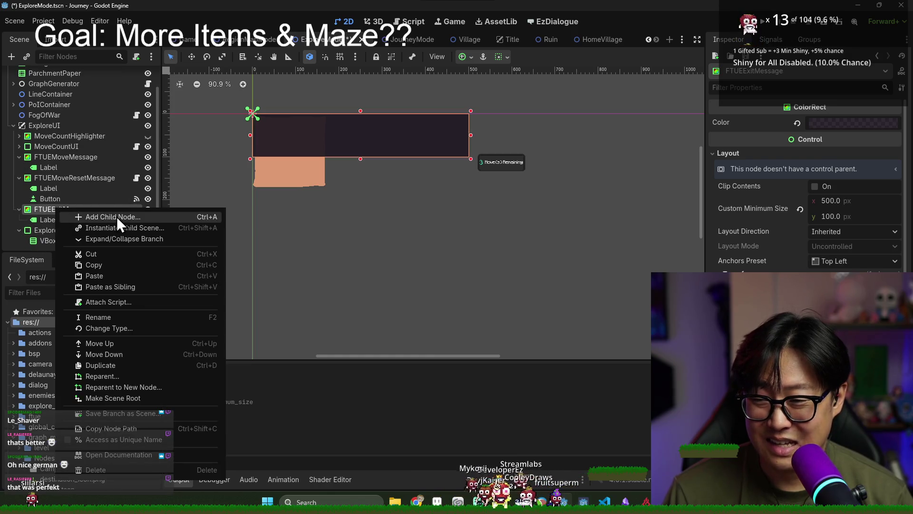
click(116, 216)
text(button)
key(Return)
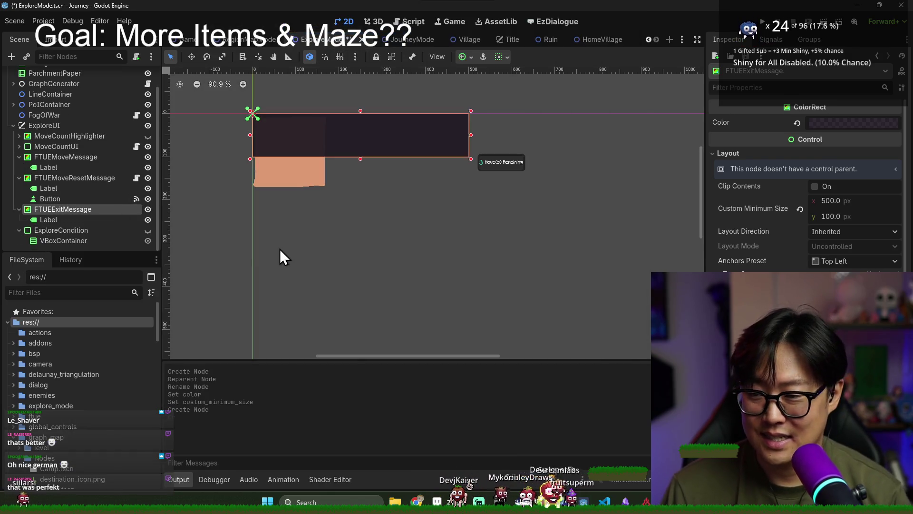
click(53, 199)
click(59, 229)
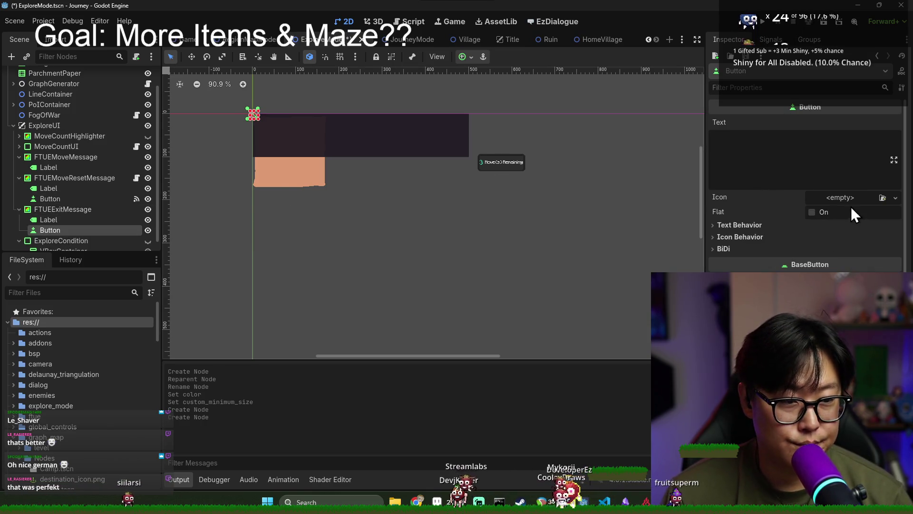
click(840, 145)
text(Con)
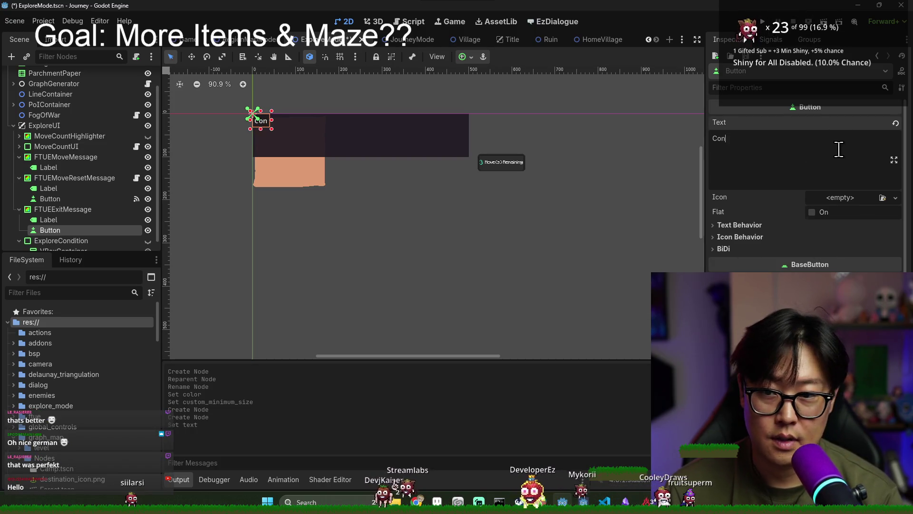
key(BackSpace)
key(BackSpace)
key(BackSpace)
text(Okay!)
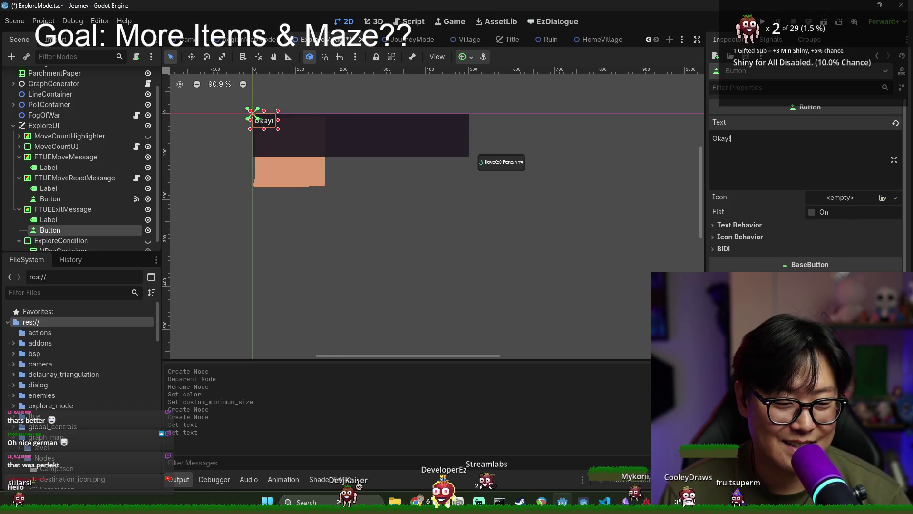
Move the Okay! button below the dark panel and save the scene.
scroll(804, 214, down, 3)
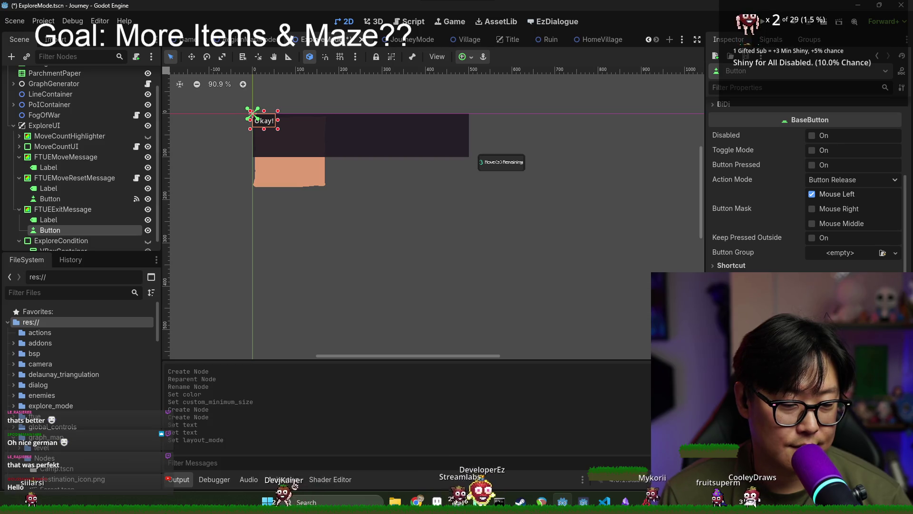
click(192, 56)
drag(336, 163, 338, 197)
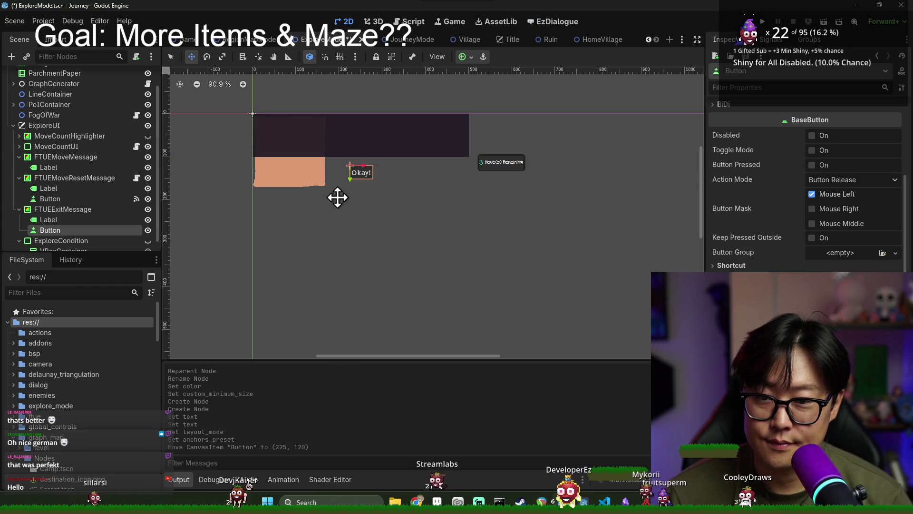
key(ctrl+z)
mouse_move(350, 132)
mouse_down()
mouse_move(349, 155)
mouse_move(354, 145)
mouse_up()
drag(343, 176, 343, 177)
key(ctrl+s)
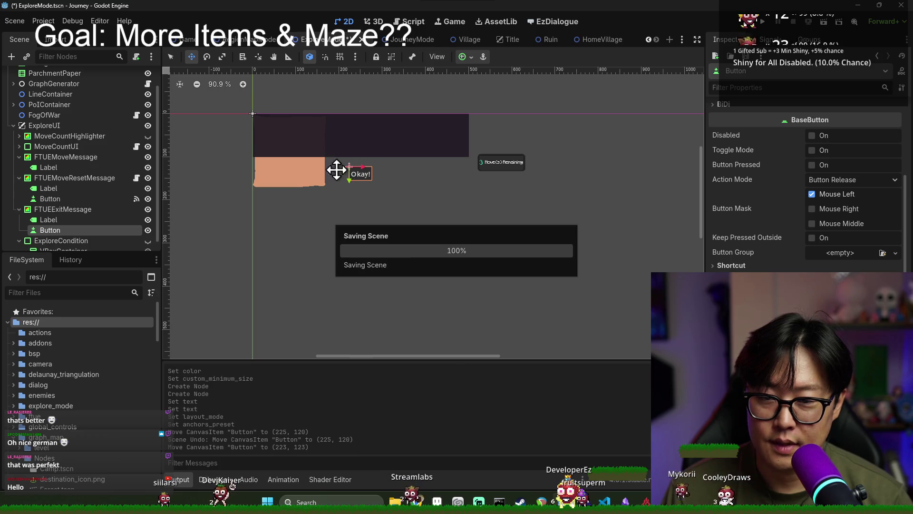
Stretch the exit message Label over the panel and centre its text horizontally.
click(59, 220)
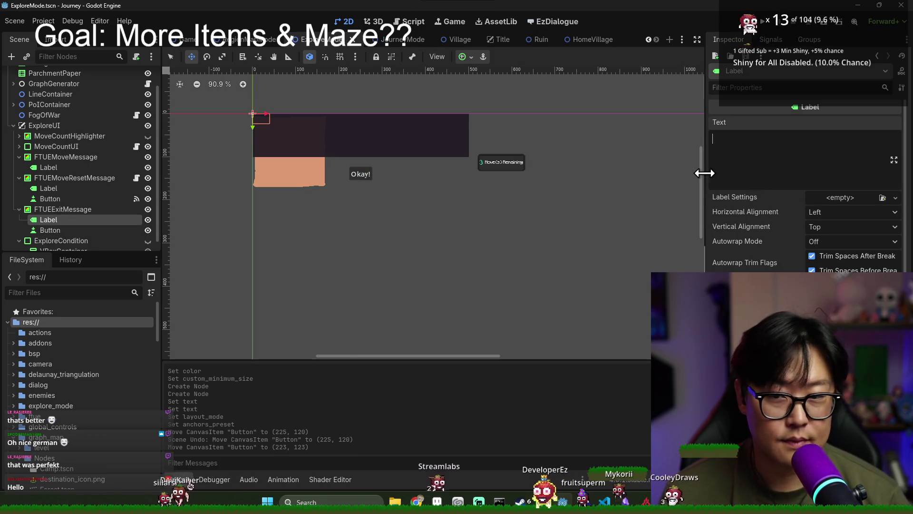
scroll(833, 230, down, 5)
click(775, 218)
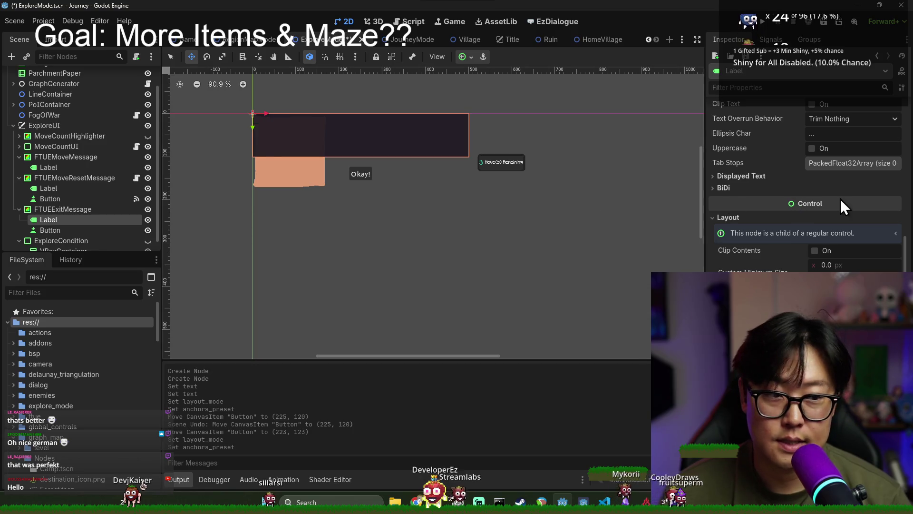
scroll(818, 190, up, 5)
click(837, 171)
click(832, 190)
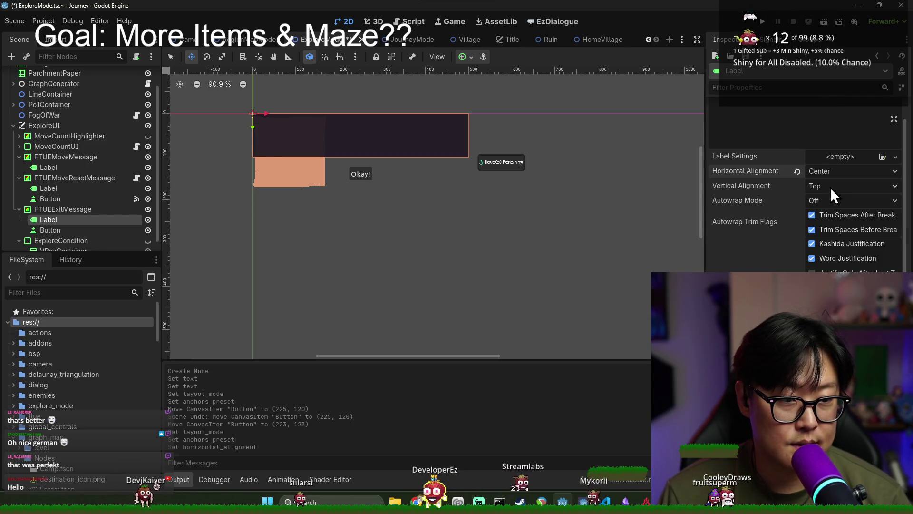
Set the Label's Vertical Alignment to Center and save the ExploreMode scene.
click(830, 188)
click(834, 221)
click(846, 182)
click(843, 212)
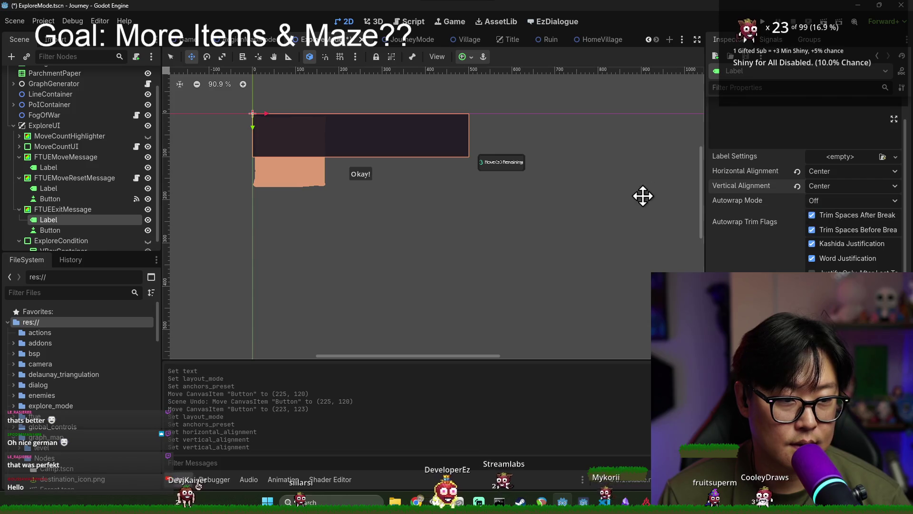
key(ctrl+s)
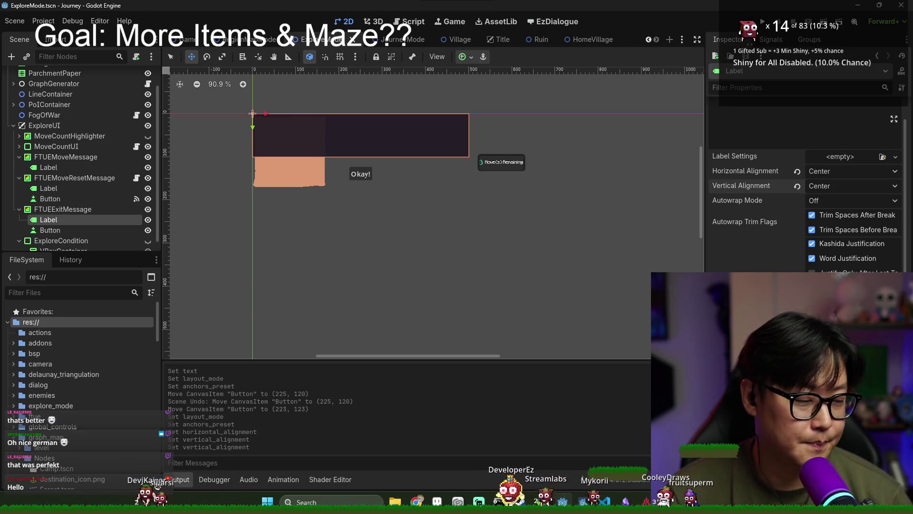
key(ctrl+s)
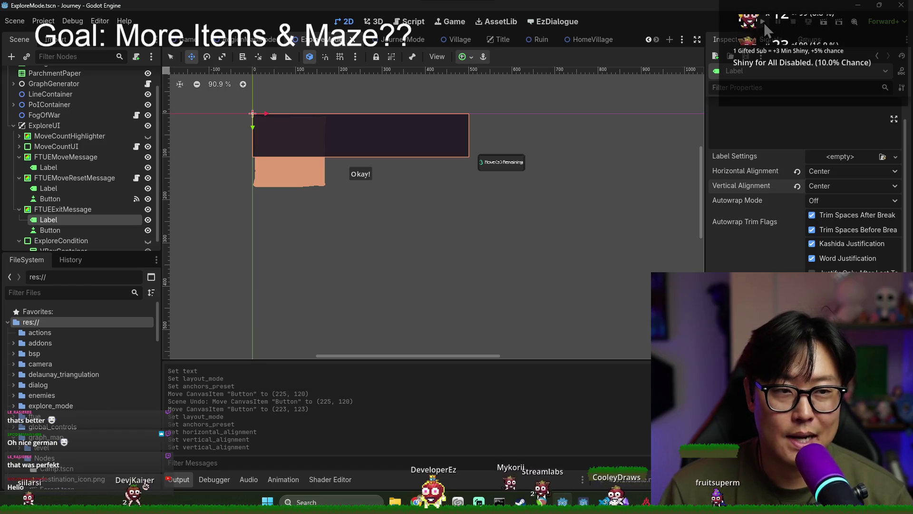
key(ctrl+s)
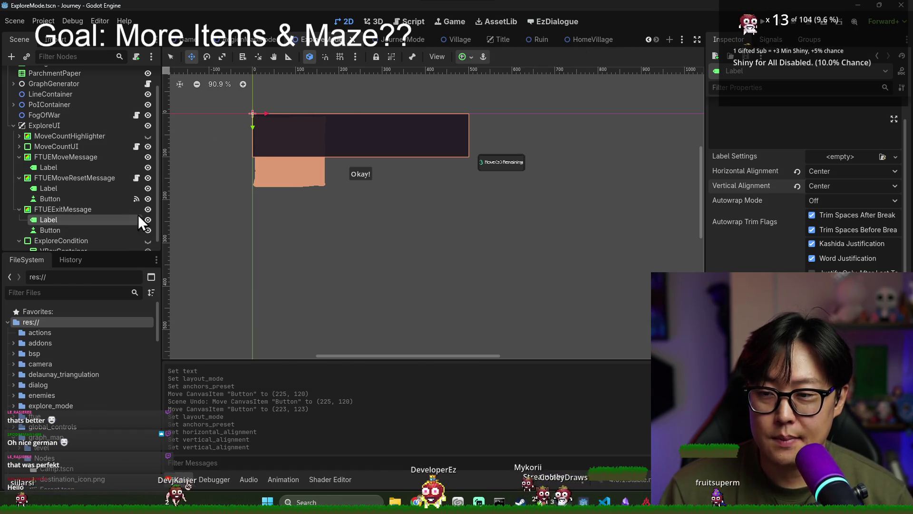
Reselect the exit message Label and start typing its text, beginning with 'When'.
click(59, 232)
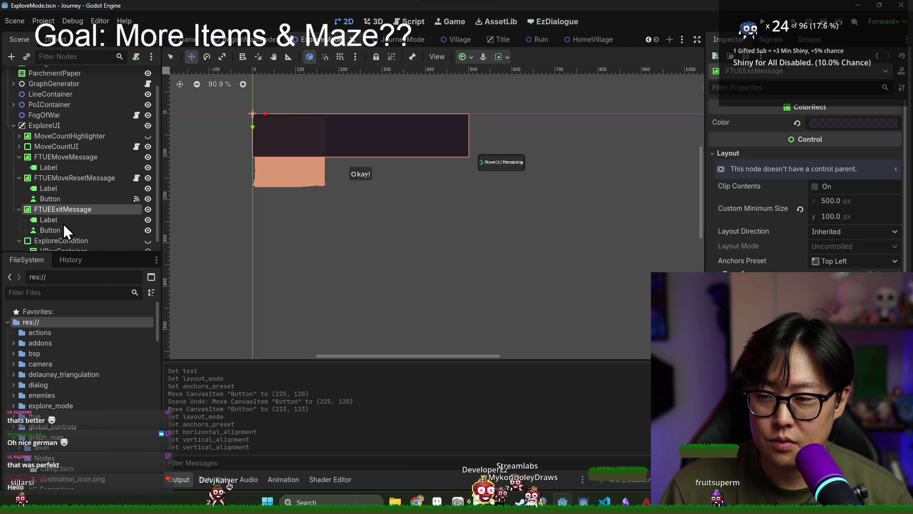
click(61, 221)
scroll(664, 149, up, 1)
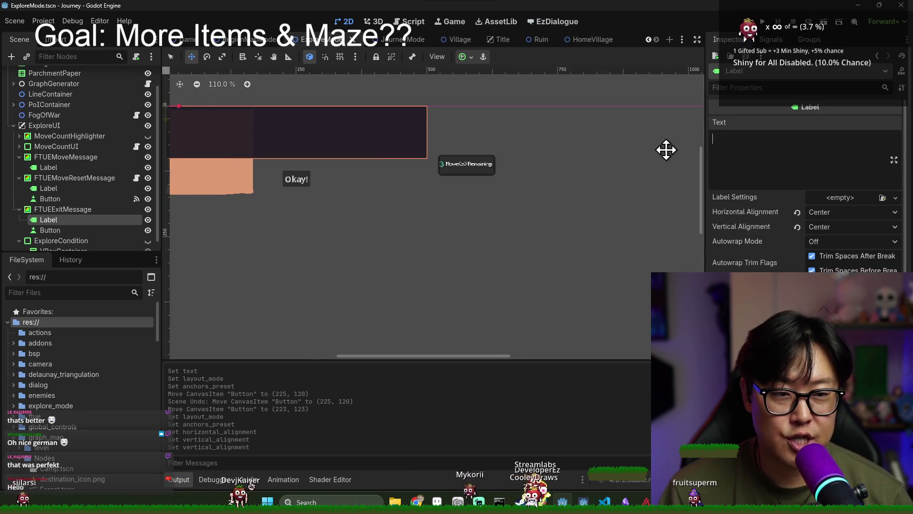
scroll(505, 189, down, 3)
text(When)
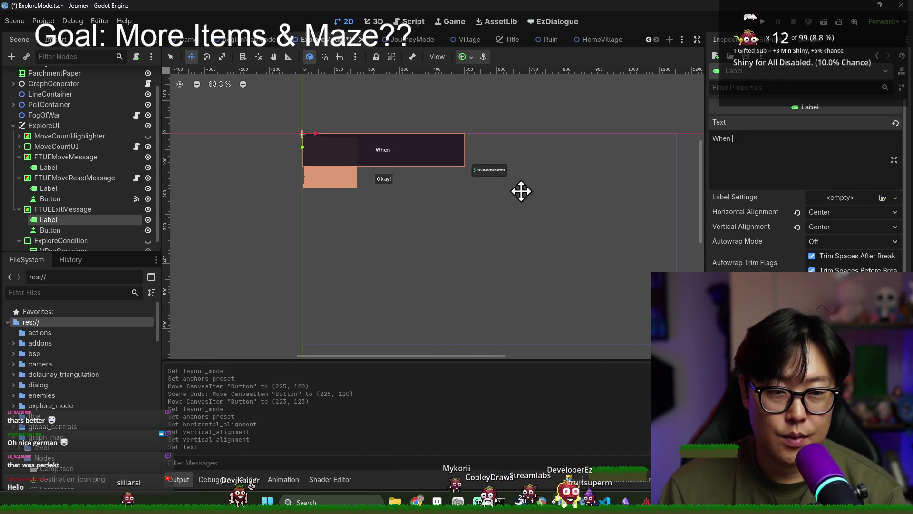
Retype the label as 'You can EXIT the exploration by returning to start' with word autowrap.
key(BackSpace)
key(BackSpace)
key(BackSpace)
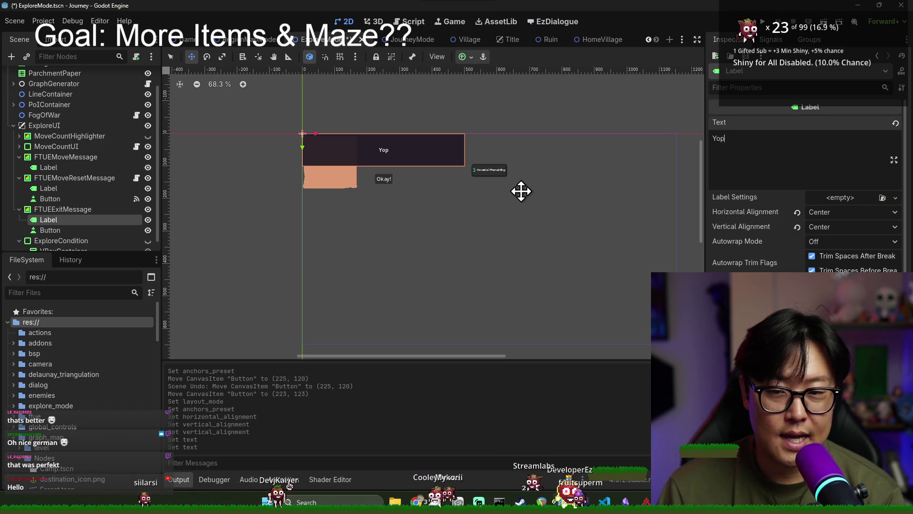
text(u can )
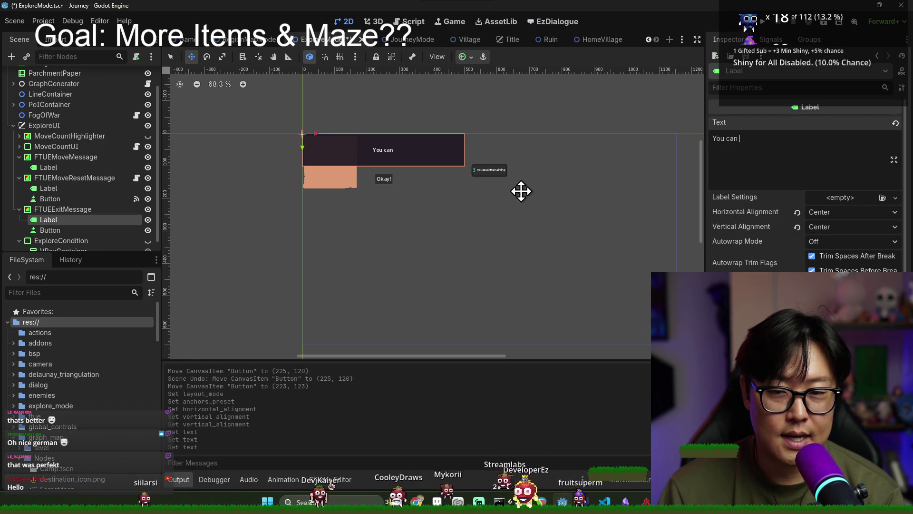
text(exit)
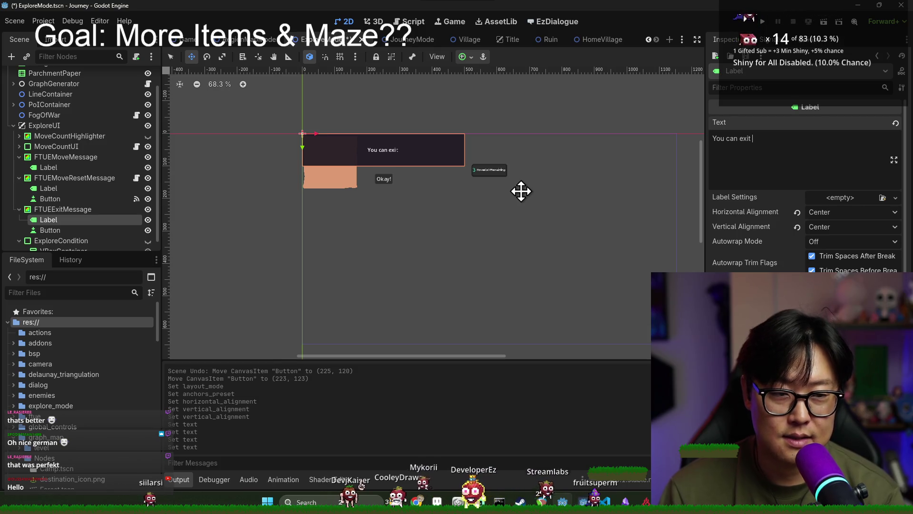
key(BackSpace)
key(BackSpace)
key(BackSpace)
text(EXI)
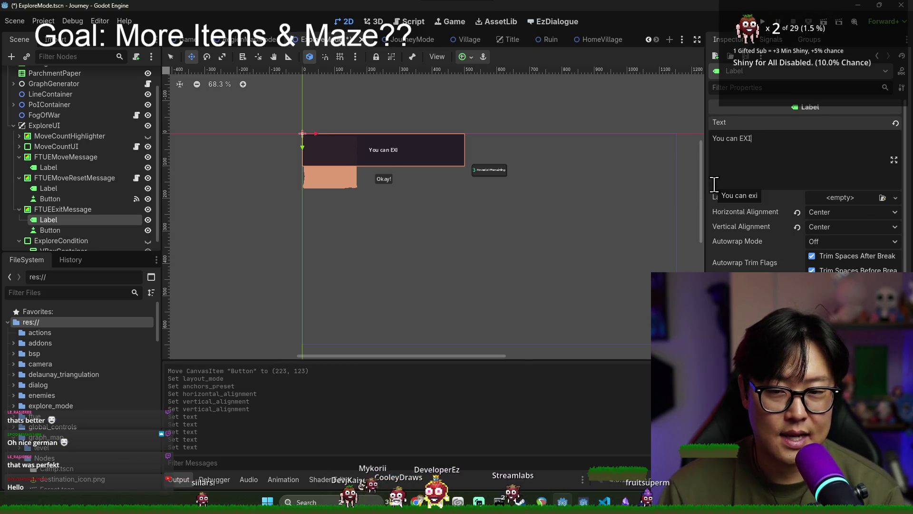
text(T the exploration)
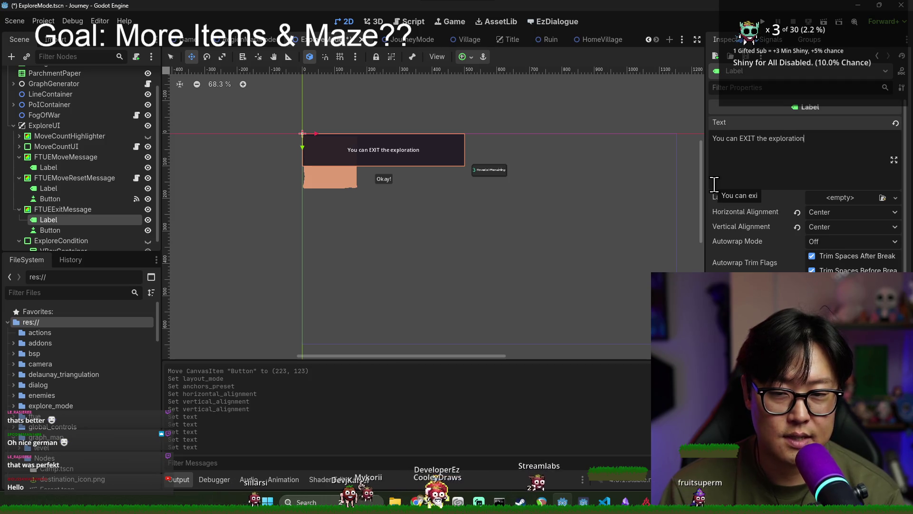
text( by returning)
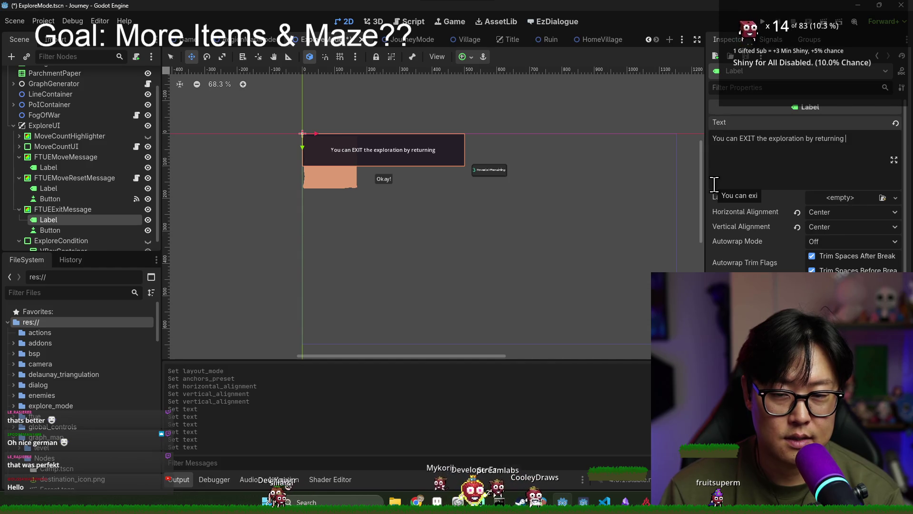
text( to start)
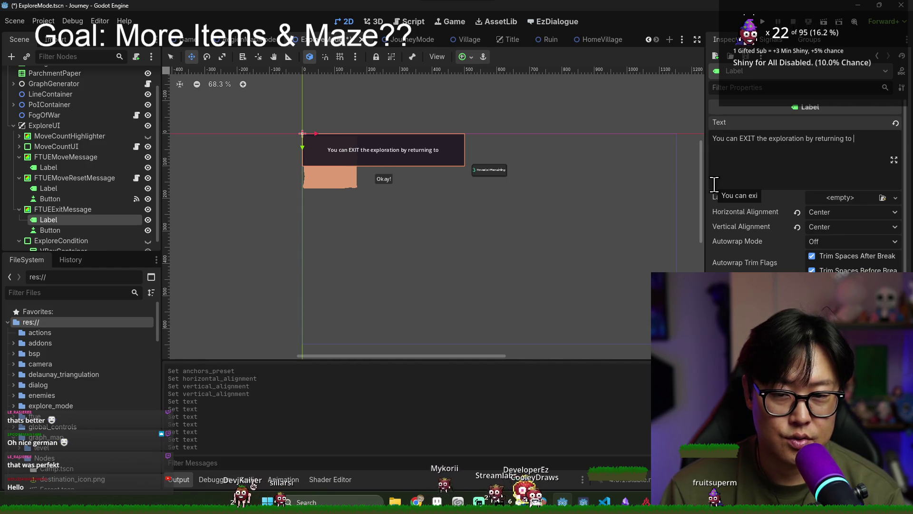
click(837, 243)
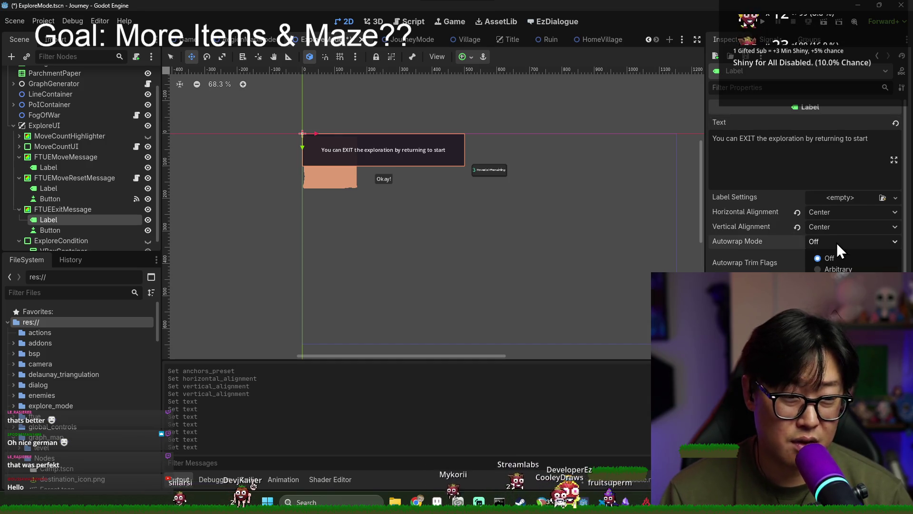
click(837, 276)
Add a period after 'start', delete the extra second line, and save the scene.
click(844, 138)
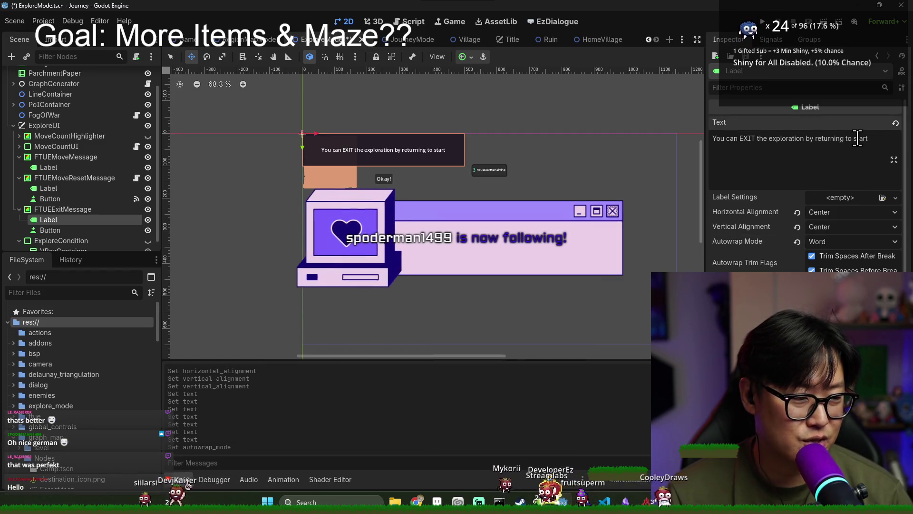
triple_click(858, 139)
click(860, 143)
click(869, 156)
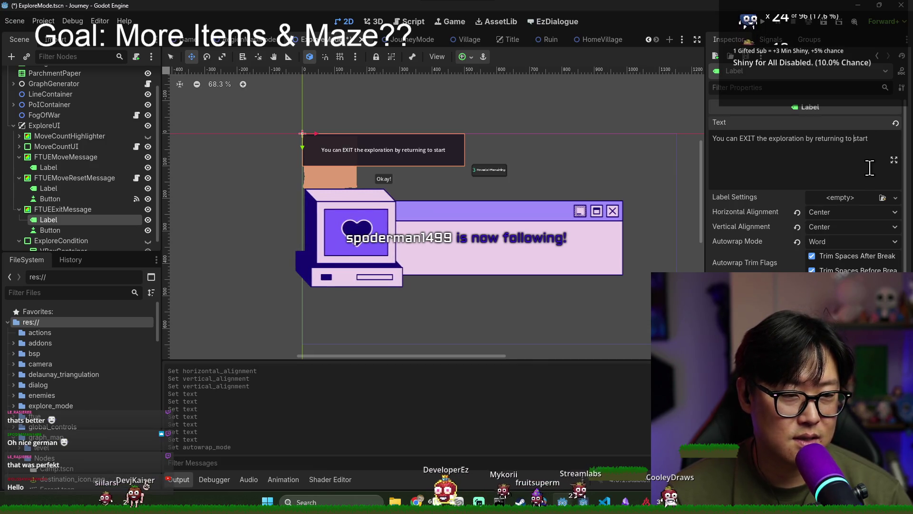
click(874, 137)
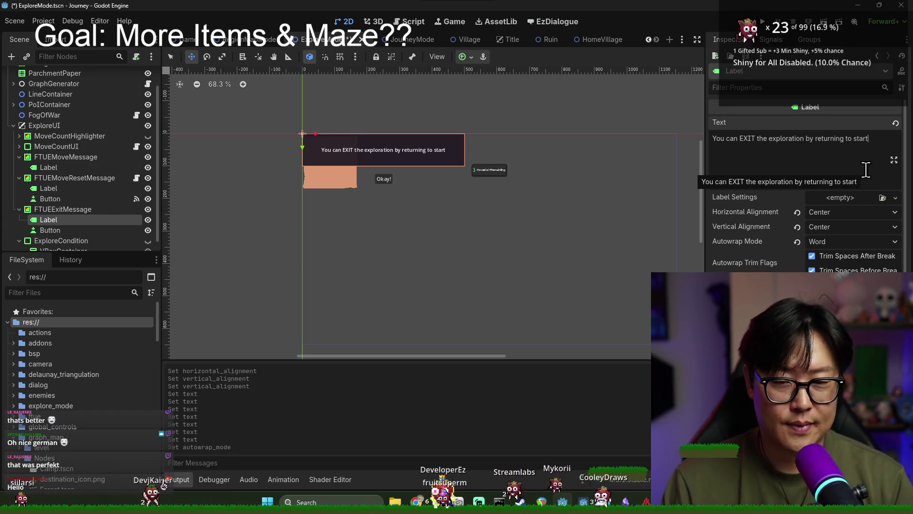
text(.)
key(Return)
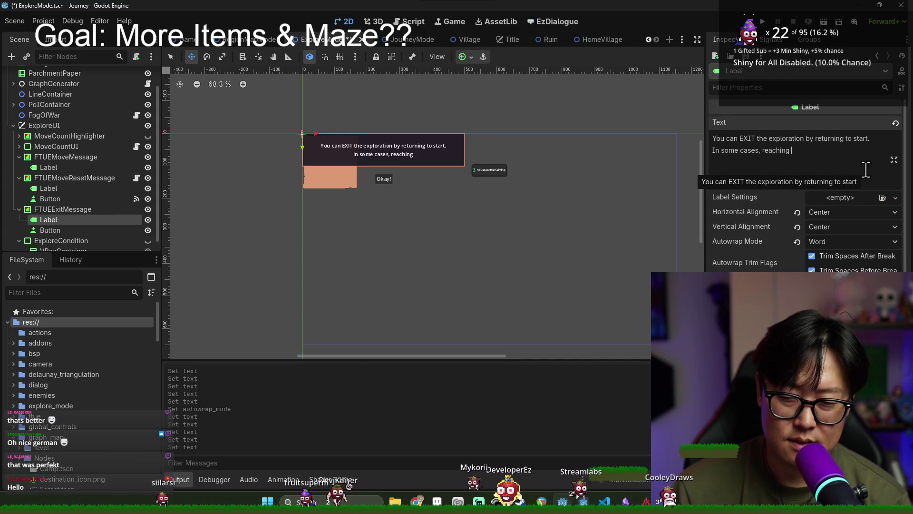
key(shift+Home)
key(BackSpace)
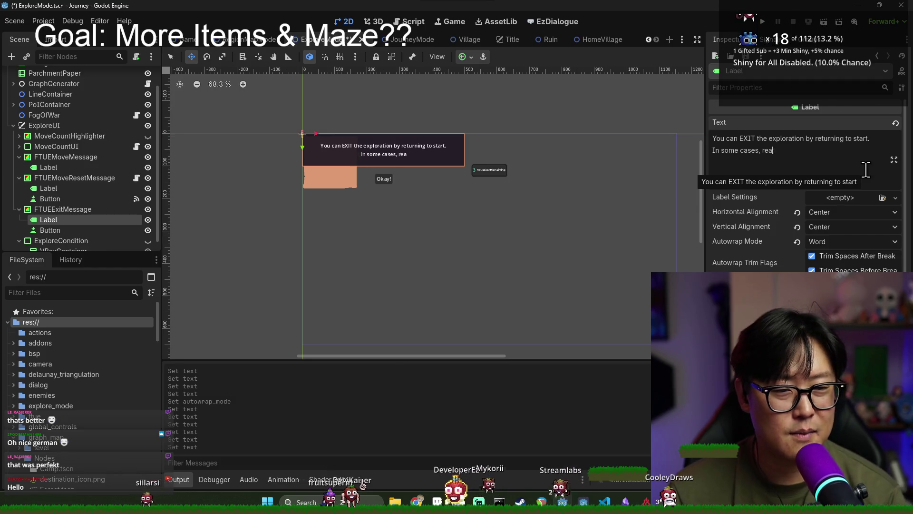
key(BackSpace)
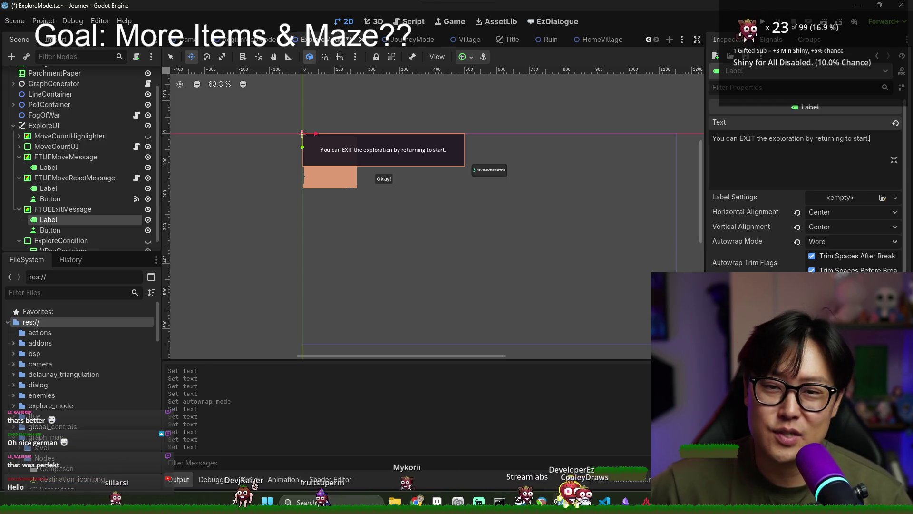
key(ctrl+s)
scroll(846, 270, down, 5)
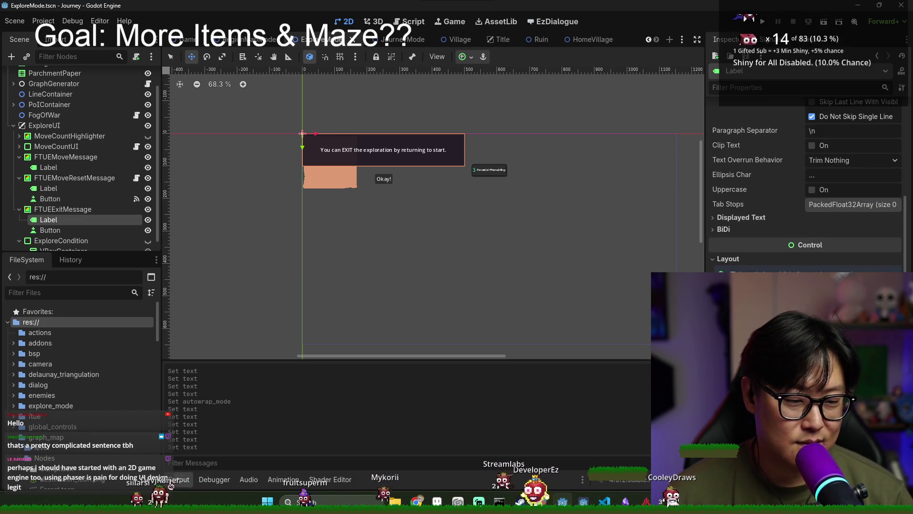
Select FTUEExitMessage and apply the Center anchors preset.
scroll(805, 190, down, 5)
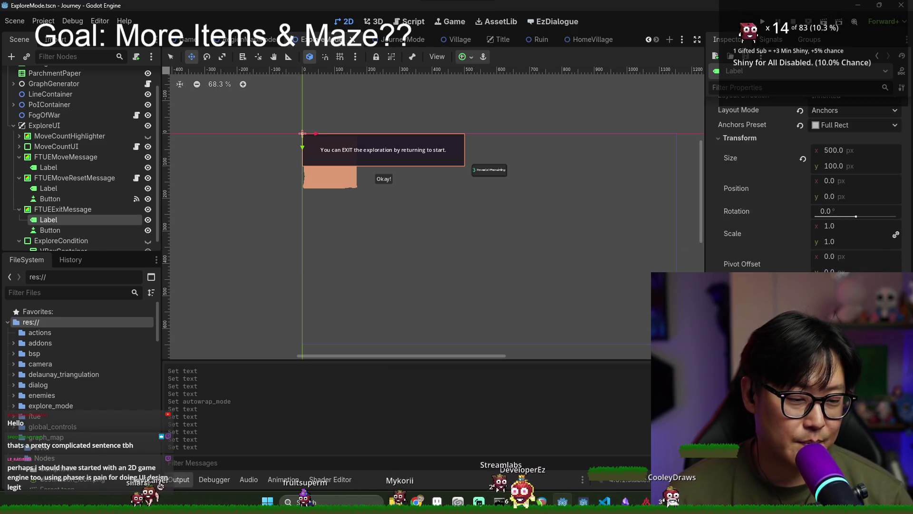
click(744, 137)
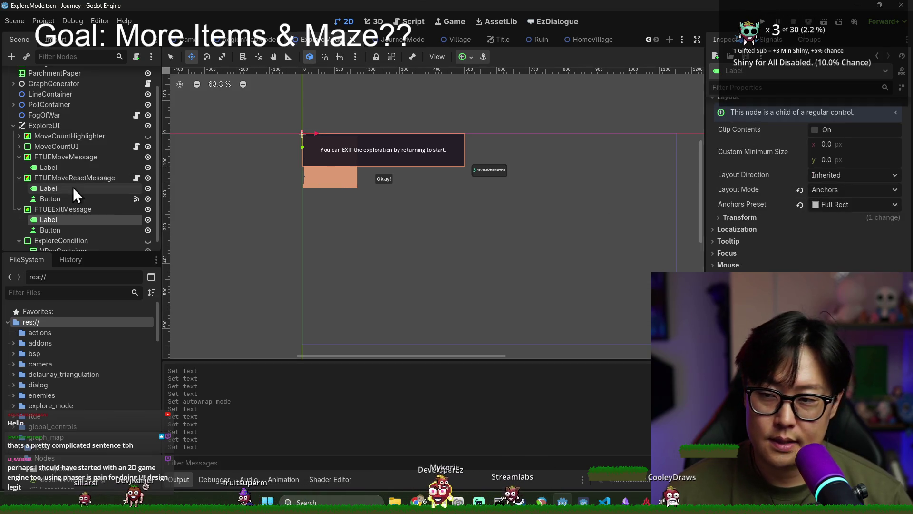
click(64, 210)
key(ctrl+s)
click(854, 260)
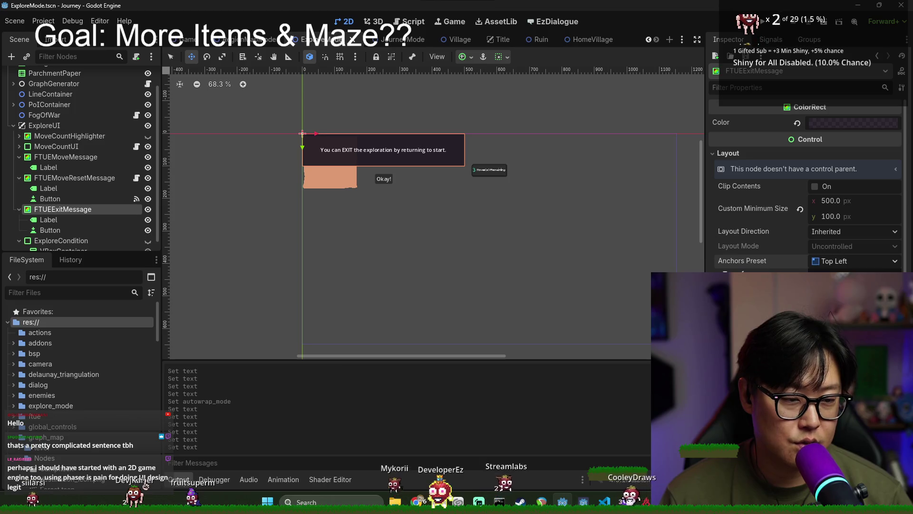
click(846, 399)
Move the exit message box slightly higher, save, and open explore_mode.gd.
mouse_move(474, 228)
mouse_down()
mouse_move(393, 212)
mouse_move(394, 183)
mouse_up()
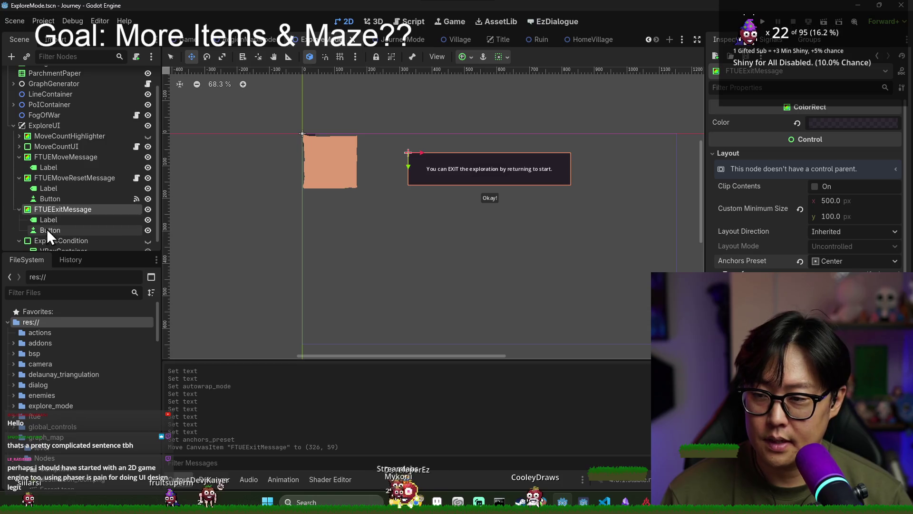
key(ctrl+s)
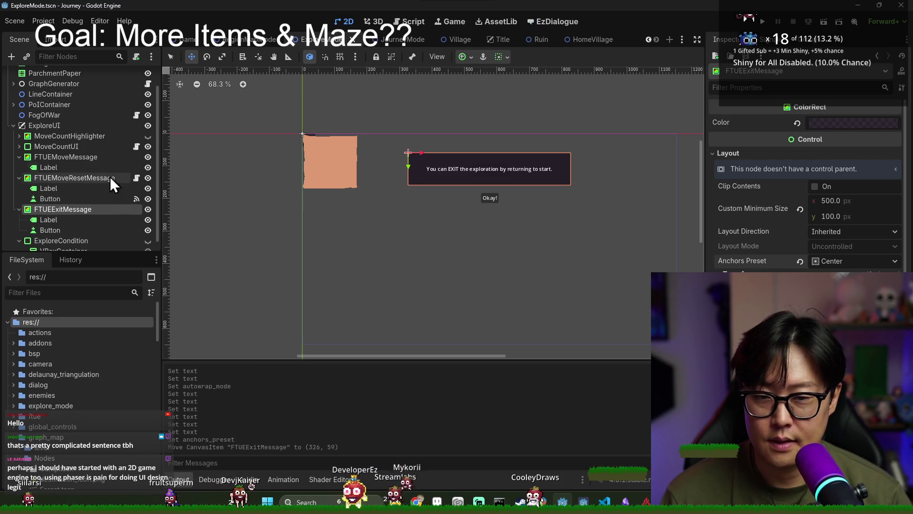
key(ctrl+s)
scroll(126, 95, up, 2)
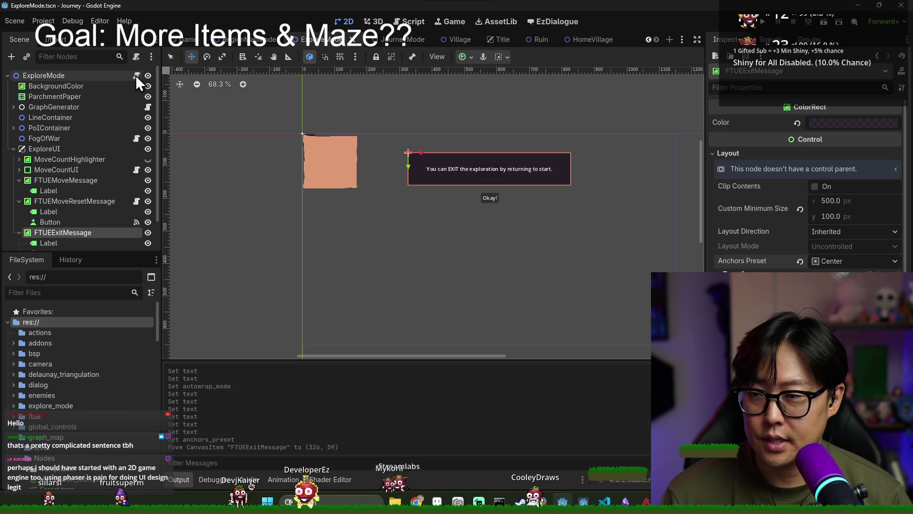
click(136, 76)
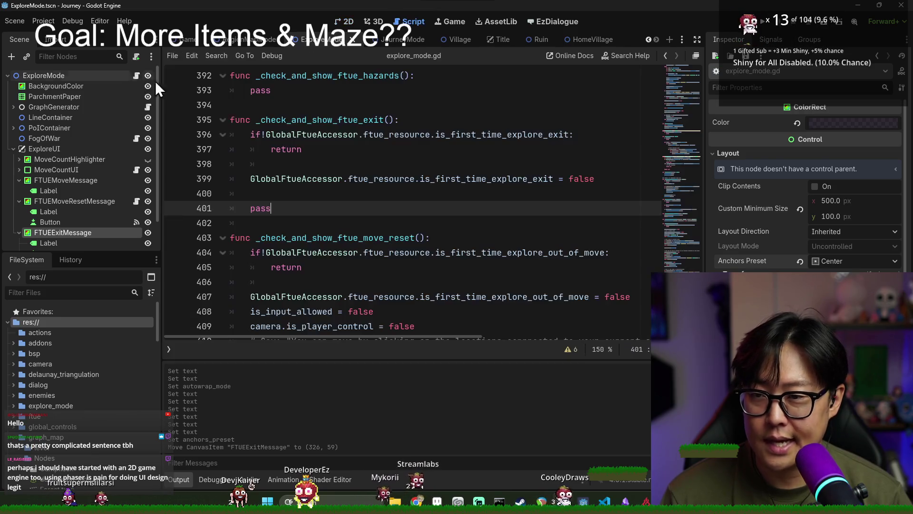
Tween ftue_exit_message's modulate to Color.WHITE over 0.4 seconds in _check_and_show_ftue_exit.
scroll(308, 219, down, 10)
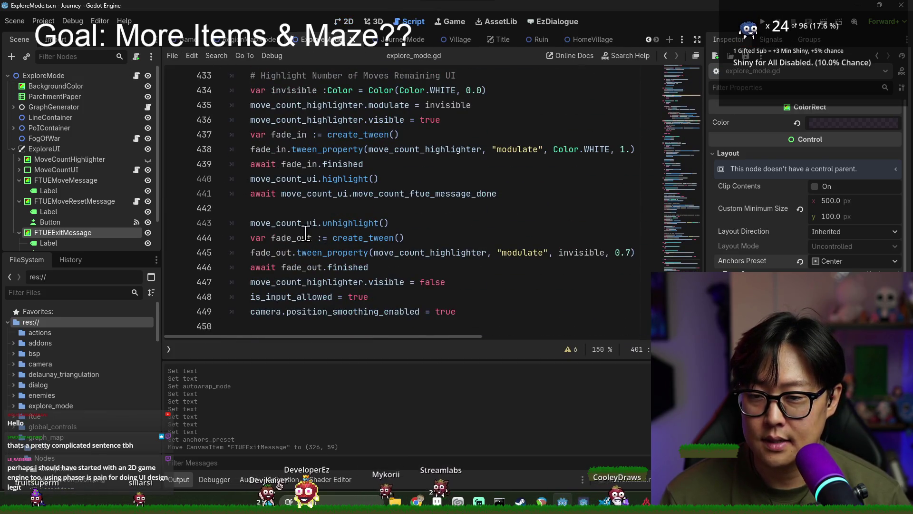
scroll(304, 229, up, 11)
click(292, 247)
key(ctrl+s)
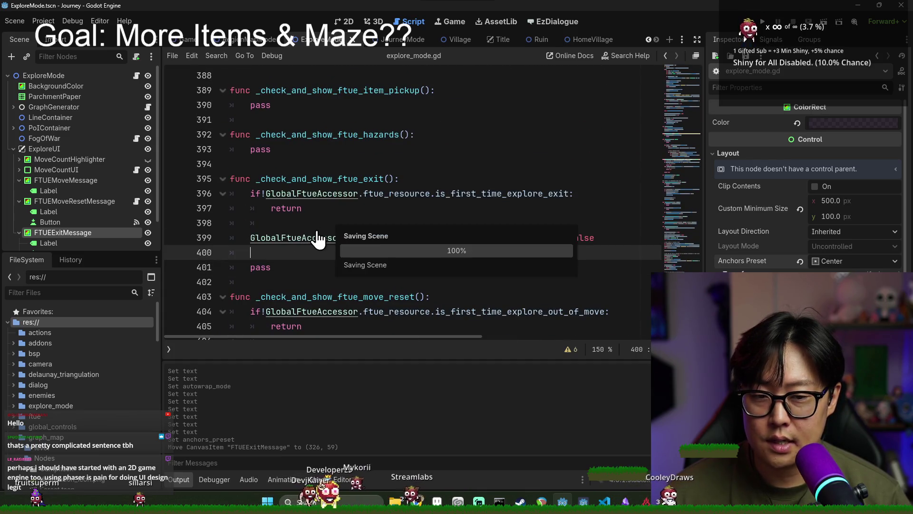
click(301, 194)
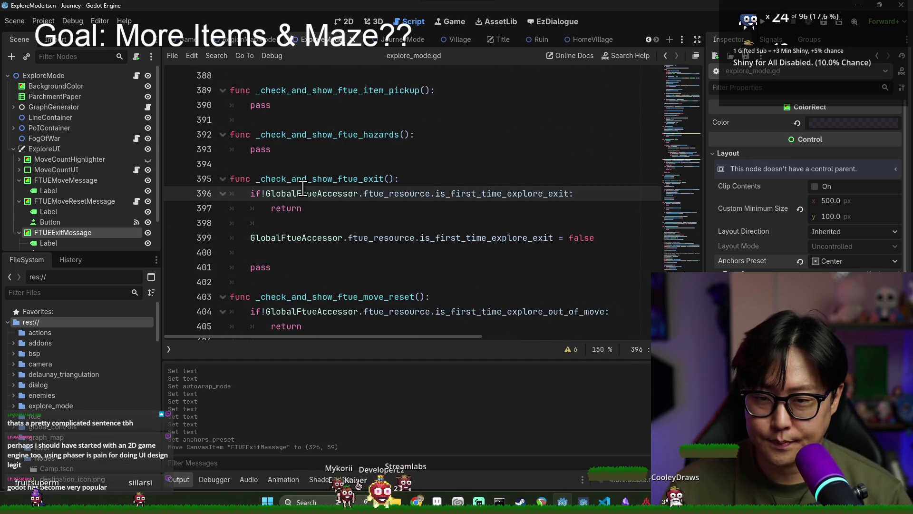
click(296, 177)
click(277, 224)
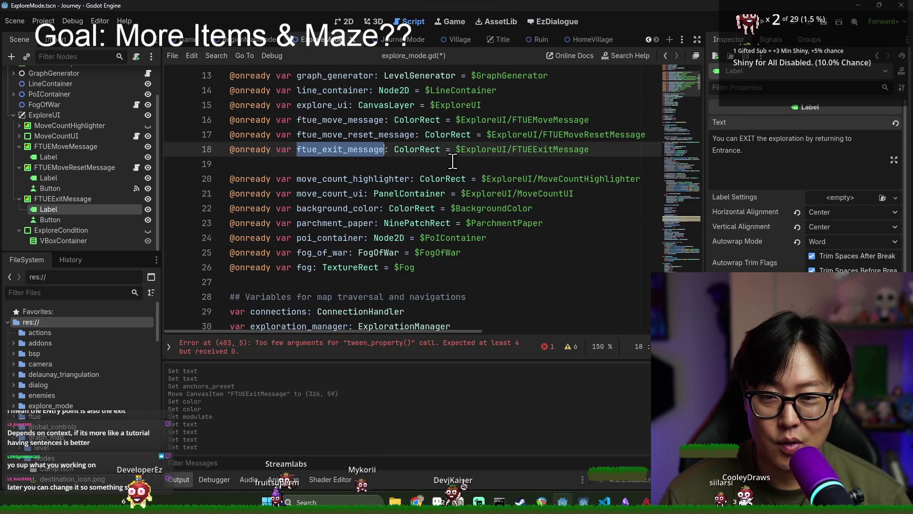
scroll(701, 185, down, 15)
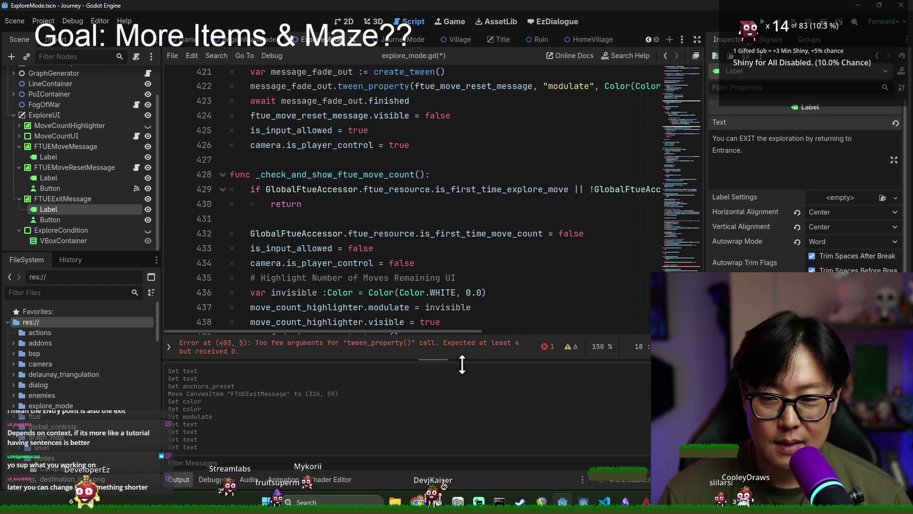
click(459, 355)
text(ftue_exit_message)
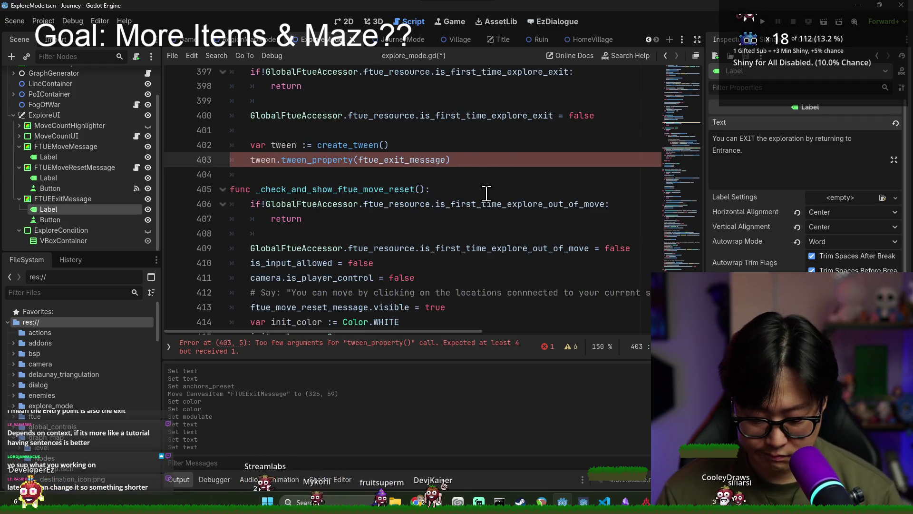
text(, "modulat)
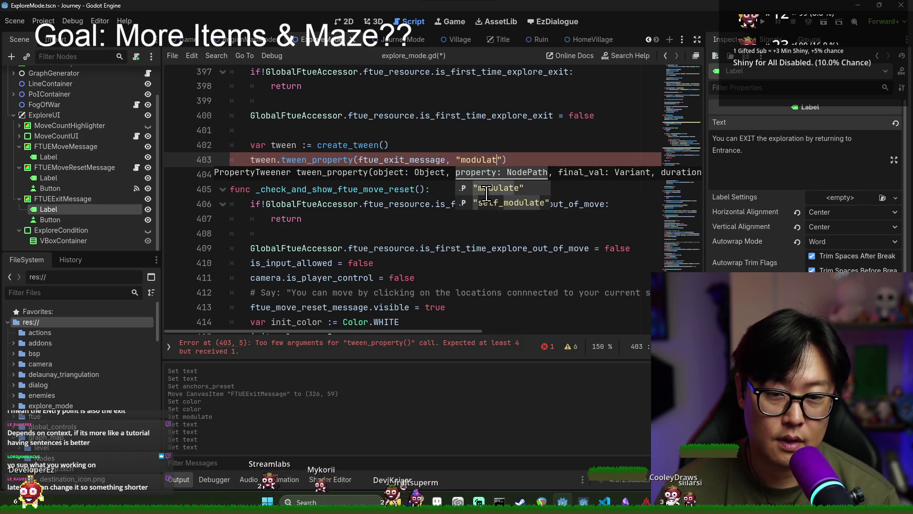
key(Return)
text(, Col)
text(or.WQHITe)
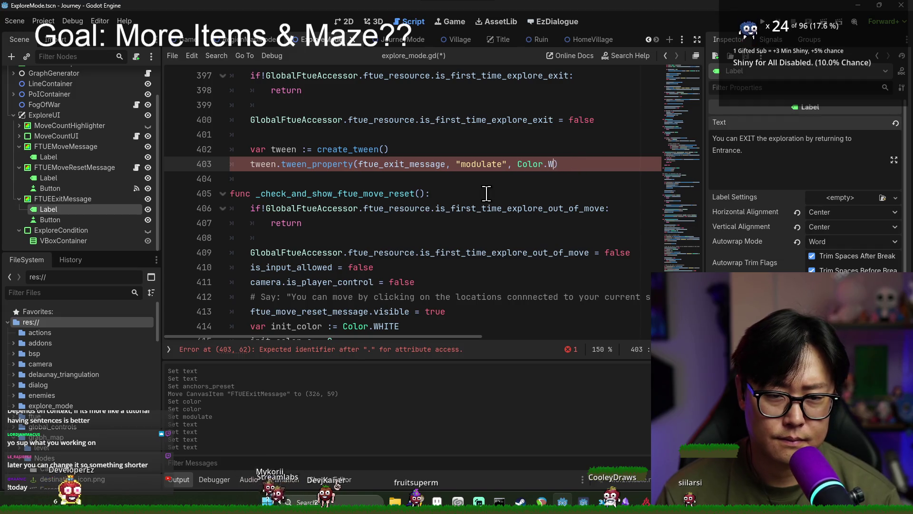
text(HITE, 0.)
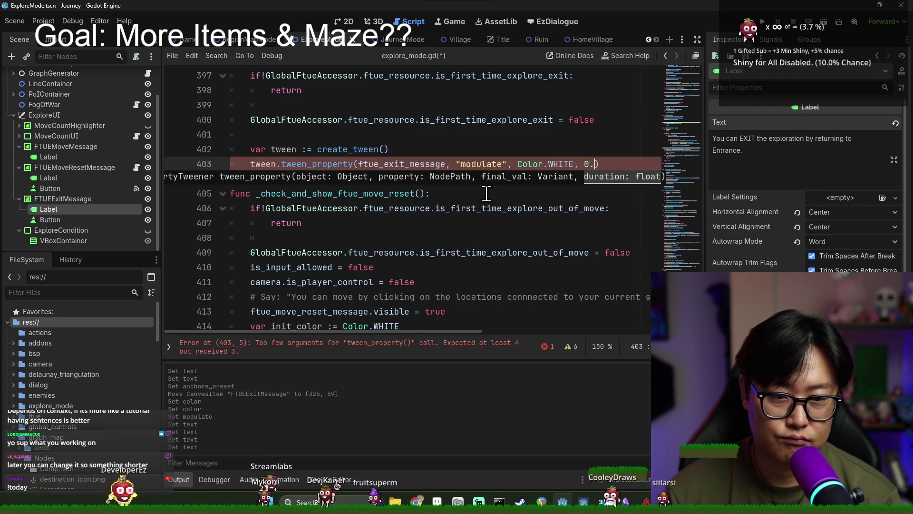
text(4)
key(End)
key(Return)
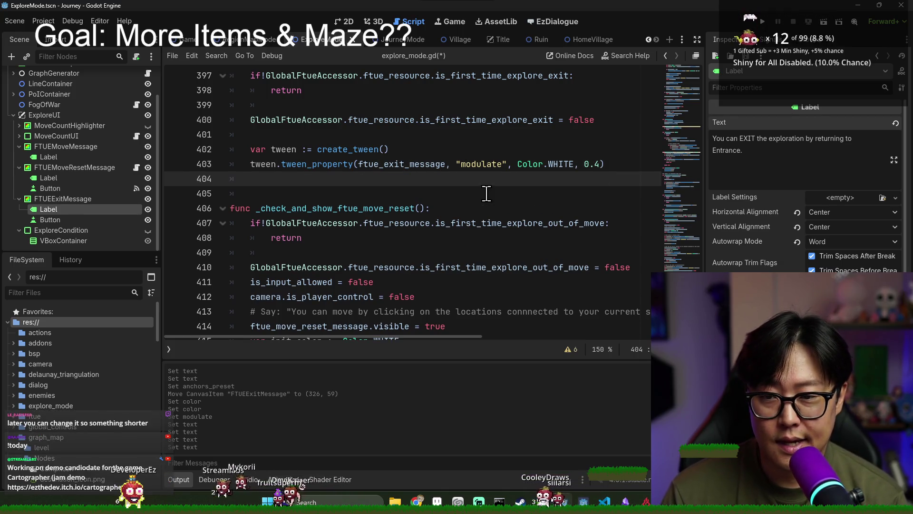
Add a CameraControl.camera.jump_to call on line 405.
key(BackSpace)
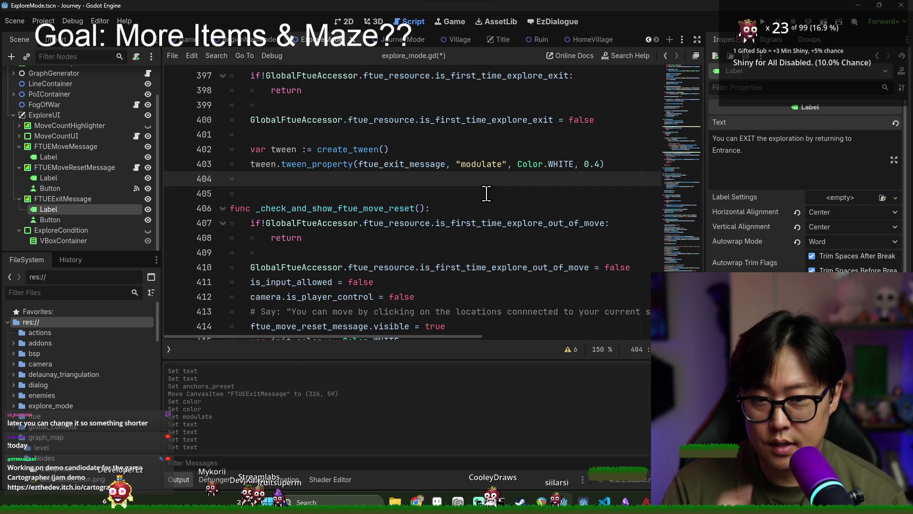
key(Return)
text(C)
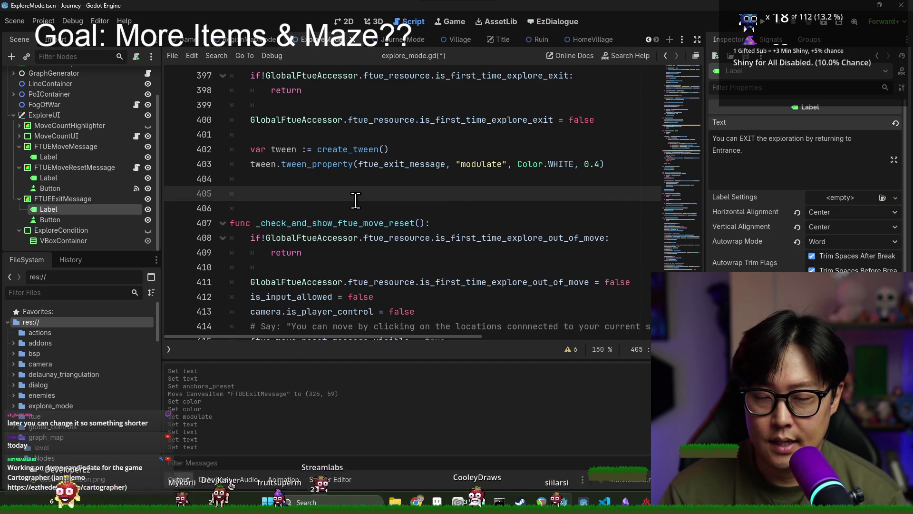
text(amer)
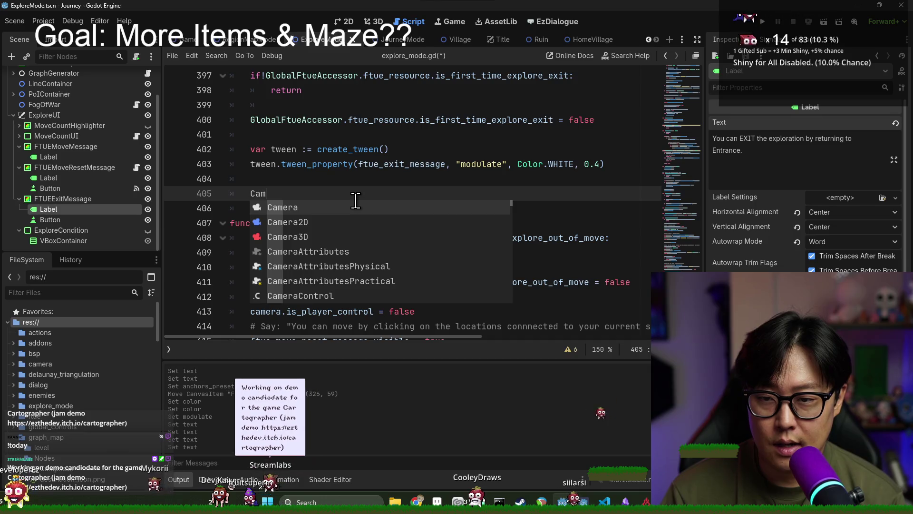
text(aC)
key(Return)
text(.)
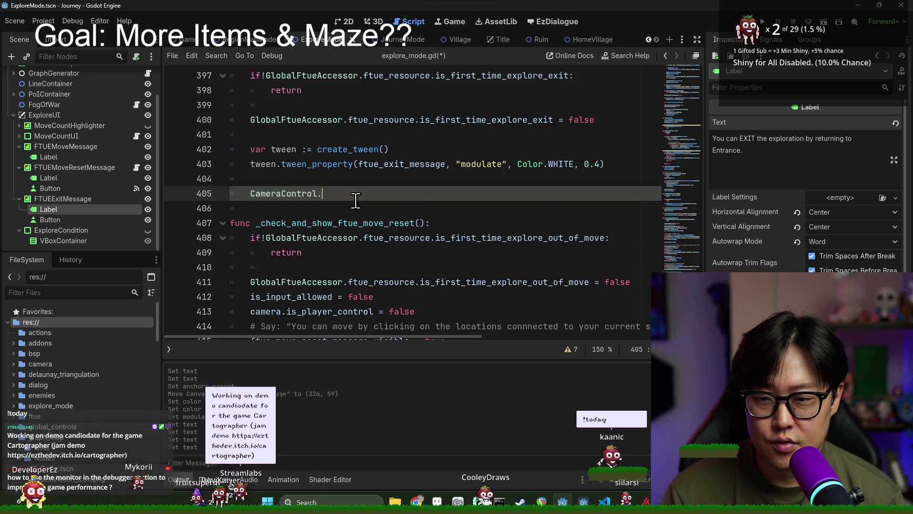
key(Return)
text(.)
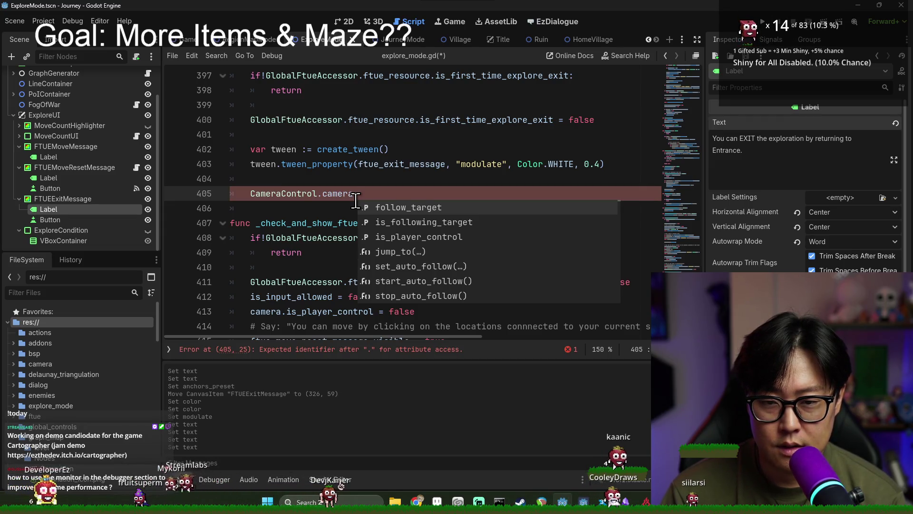
text(ju)
key(Return)
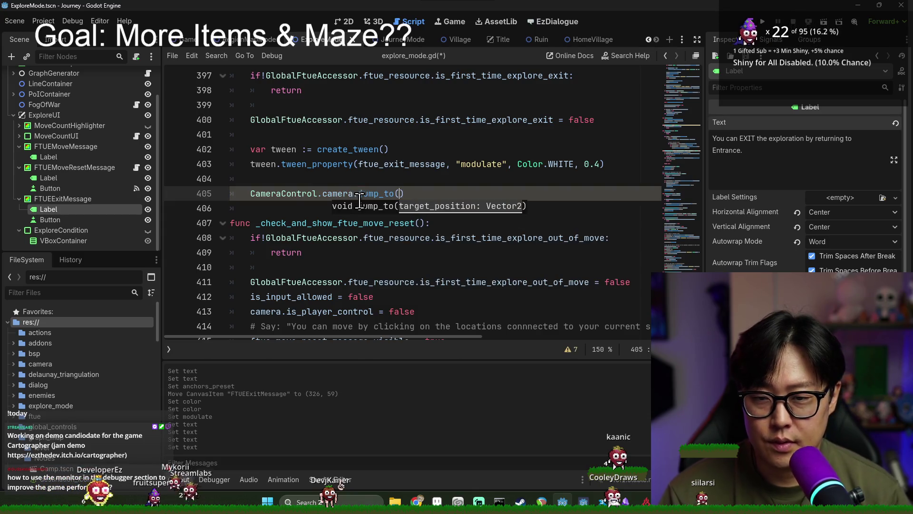
Copy the dolly tween lines and paste them over the jump_to line.
scroll(352, 209, down, 7)
scroll(347, 219, down, 3)
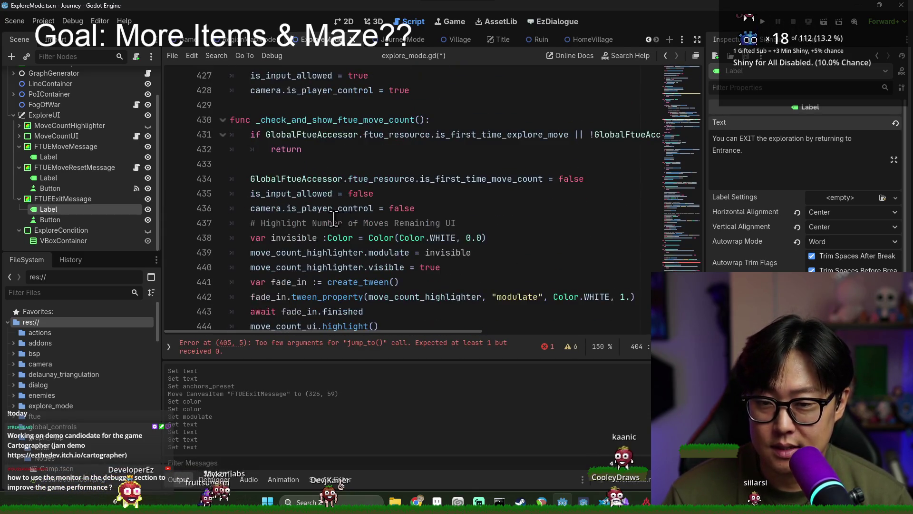
scroll(361, 209, up, 10)
key(ctrl+f)
text(dolly)
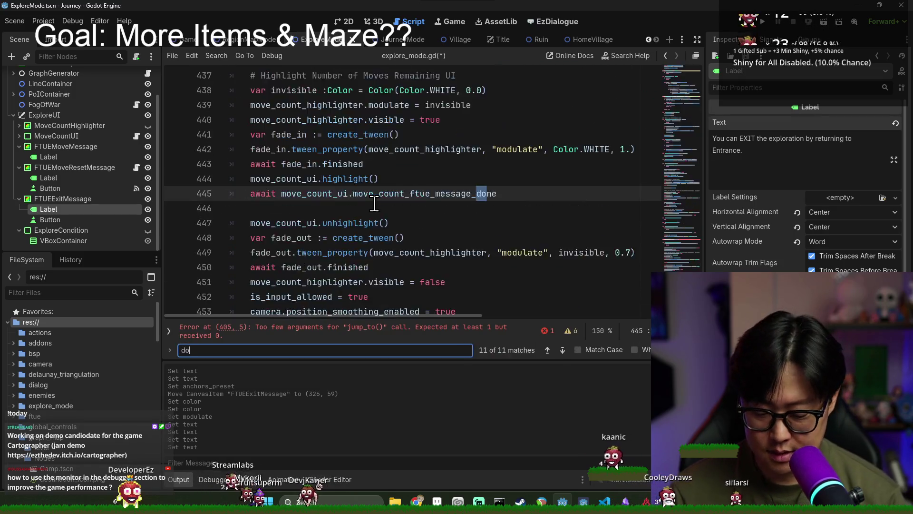
triple_click(290, 210)
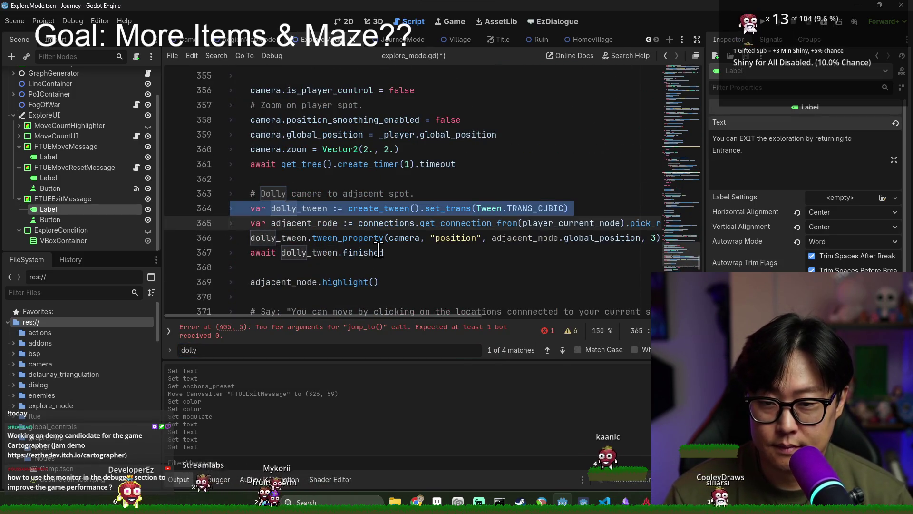
shift+click(408, 251)
click(698, 260)
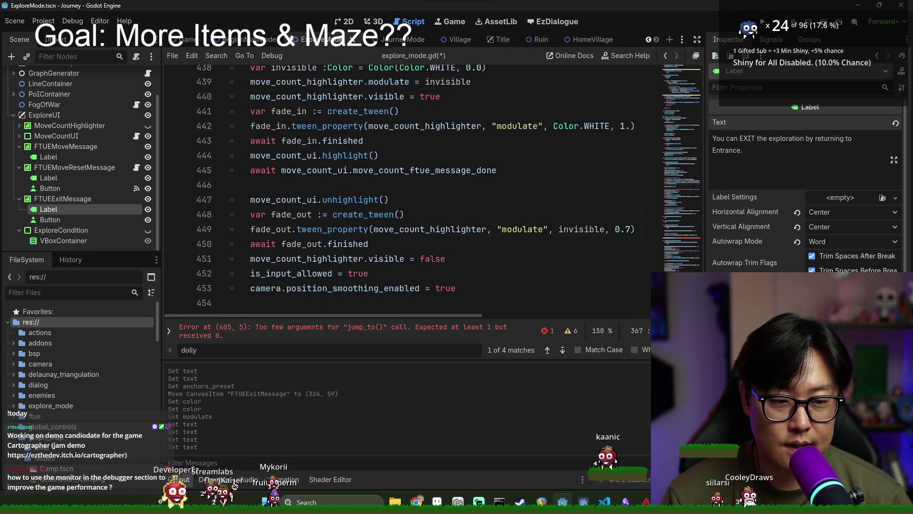
scroll(408, 248, up, 10)
scroll(408, 247, up, 2)
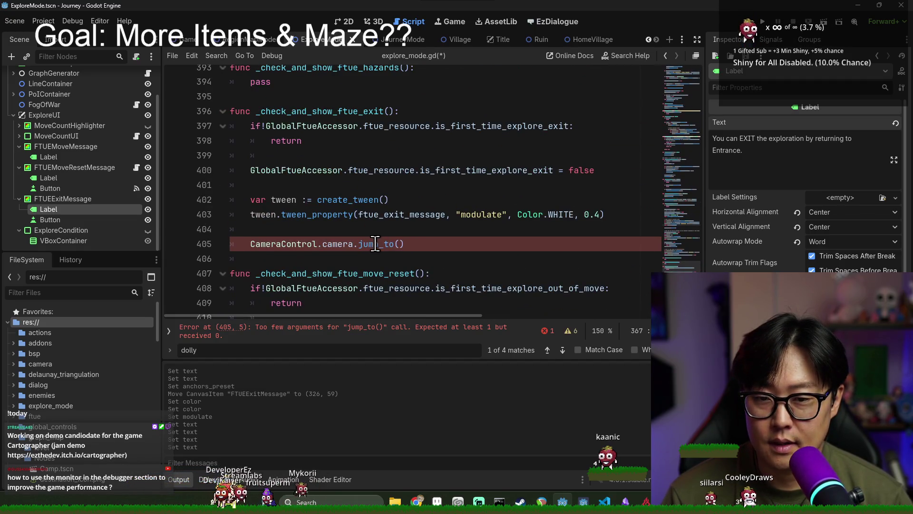
triple_click(372, 243)
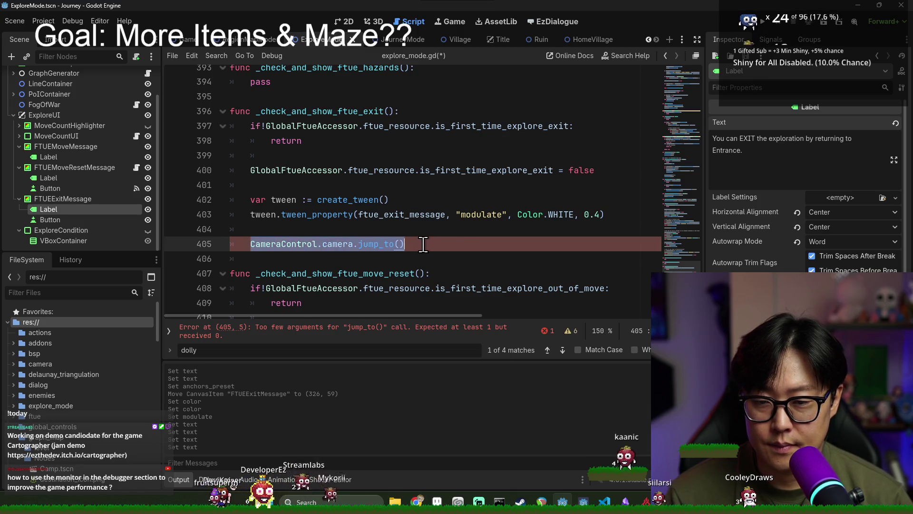
key(ctrl+v)
Fix the pasted line's indent and delete the adjacent_node declaration.
click(343, 257)
key(shift+Tab)
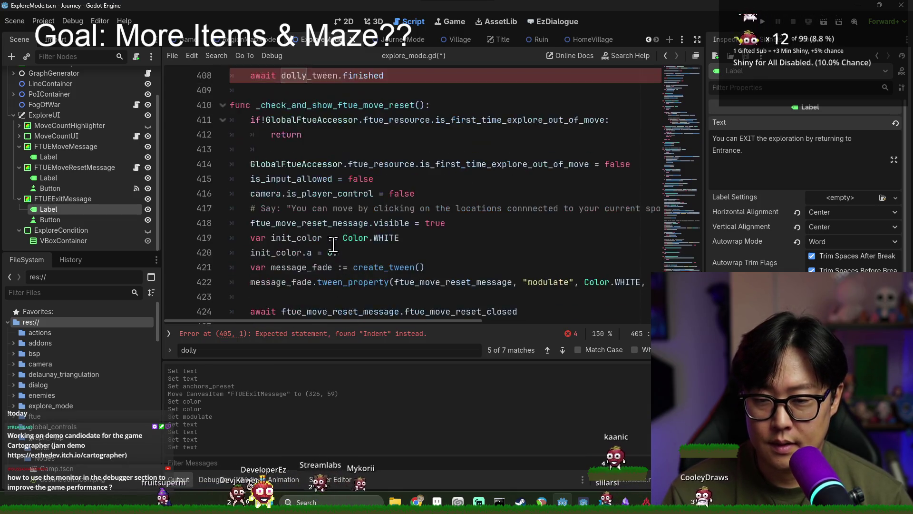
scroll(323, 214, down, 4)
scroll(324, 190, up, 2)
double_click(521, 164)
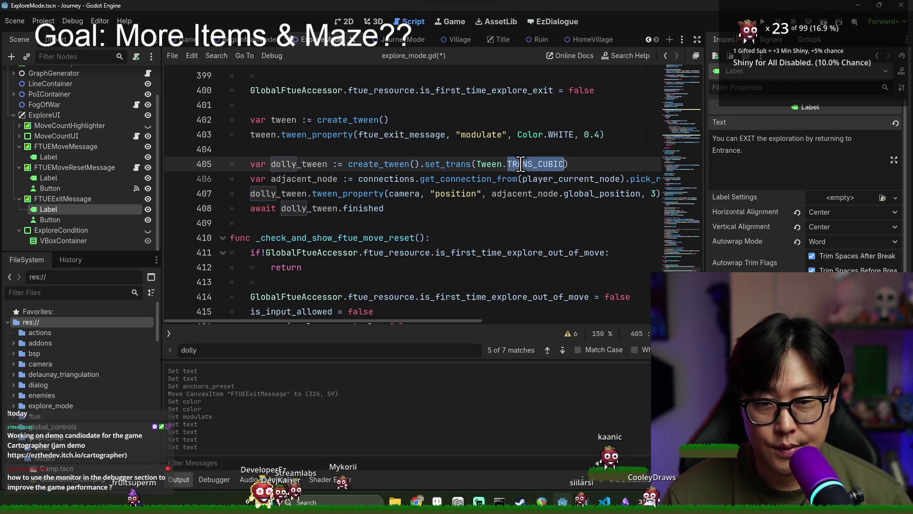
double_click(308, 179)
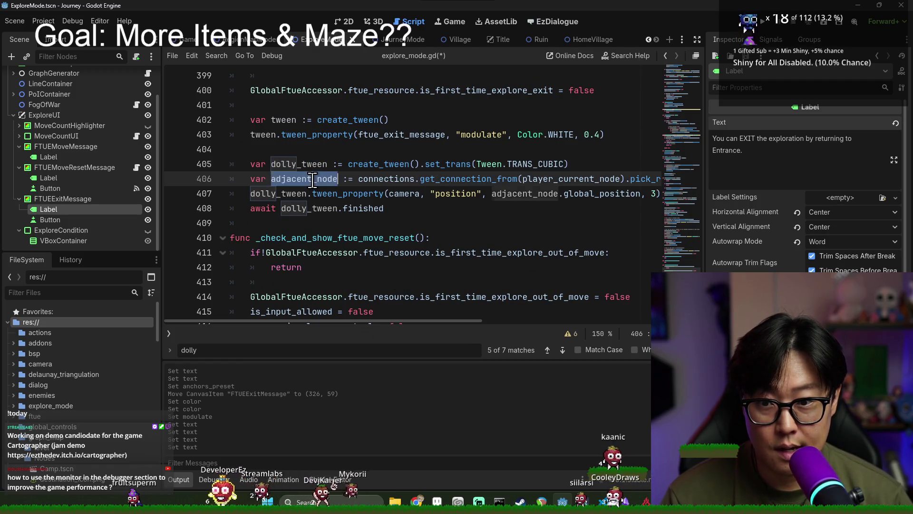
triple_click(312, 179)
key(ctrl+x)
Make the dolly target start_node.position with a 1.5-second duration and save.
double_click(405, 179)
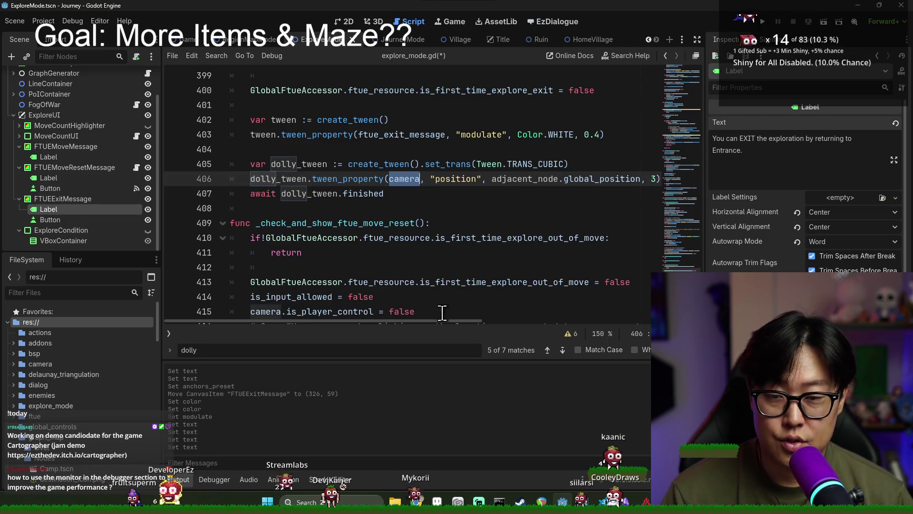
drag(443, 322, 461, 323)
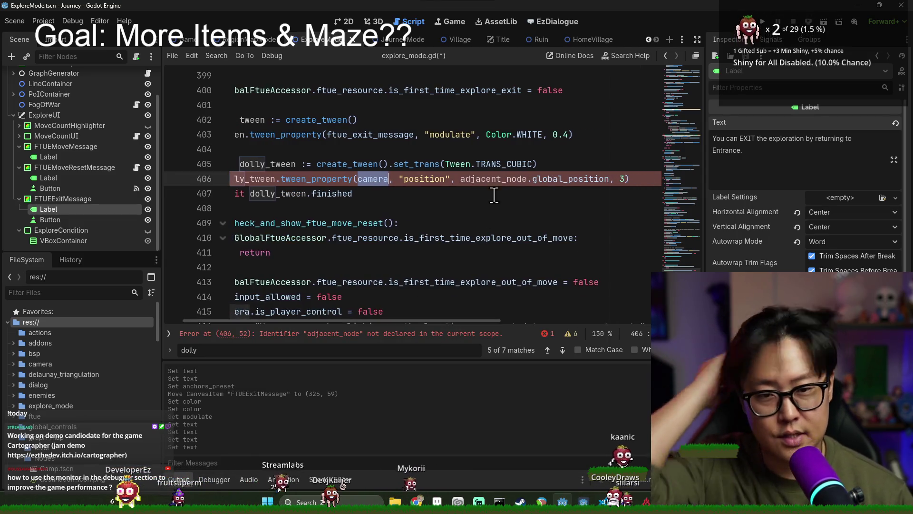
double_click(493, 179)
shift+click(606, 179)
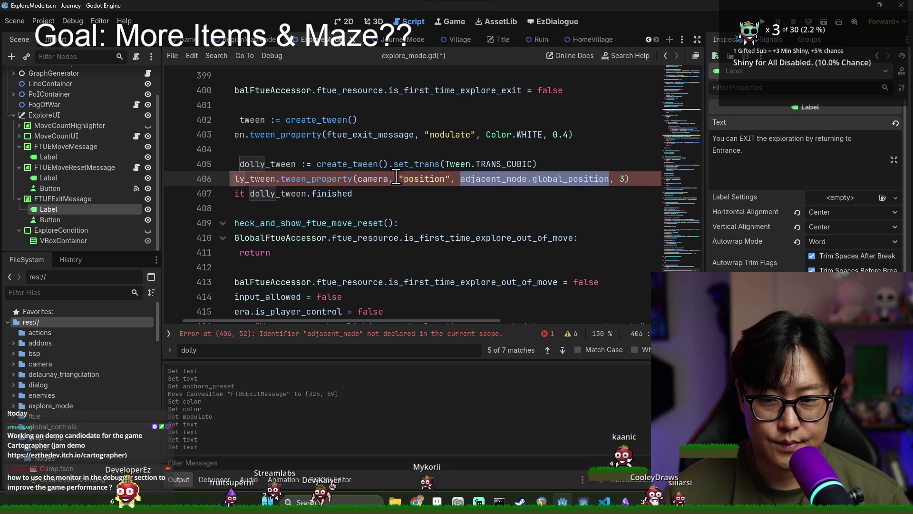
text(start_nod)
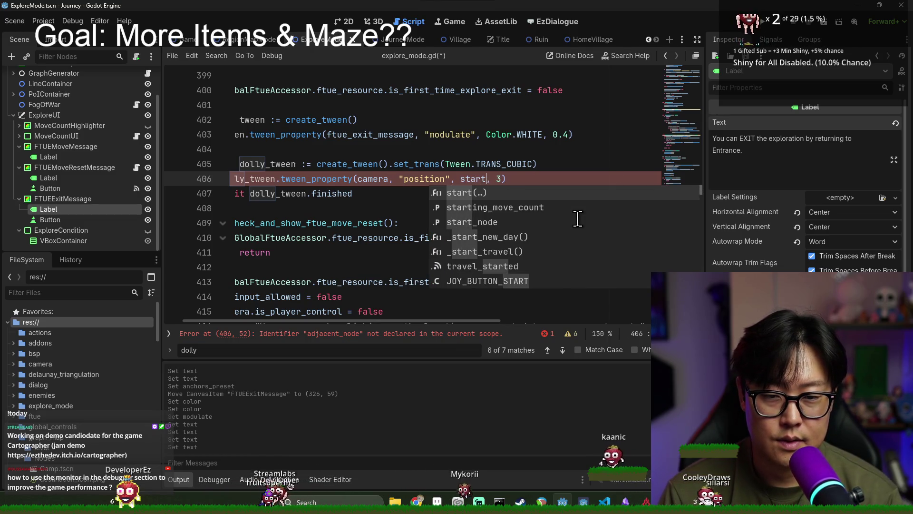
text(e.position)
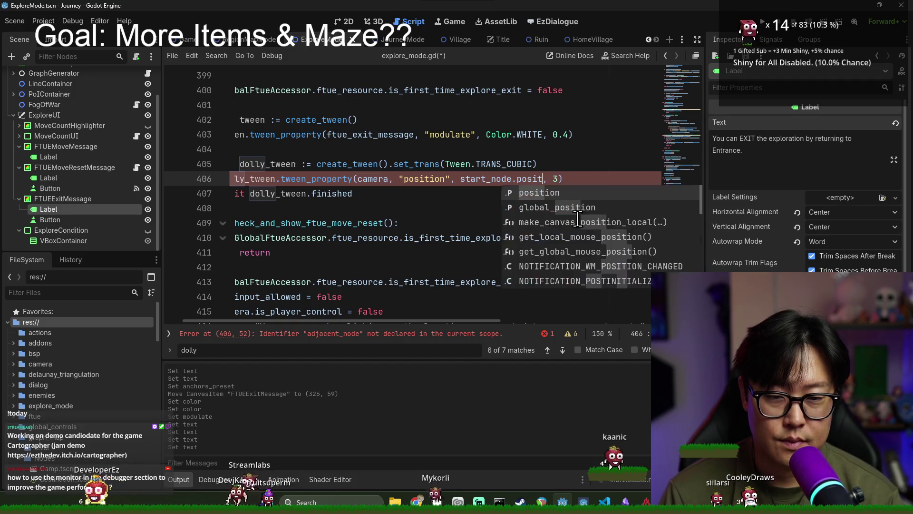
key(ctrl+s)
click(570, 180)
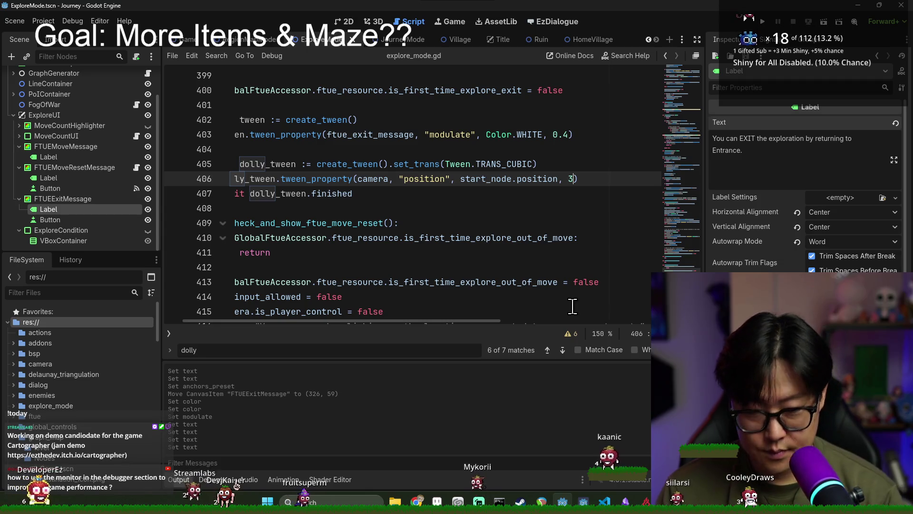
text(2)
key(BackSpace)
text(1.5)
key(ctrl+s)
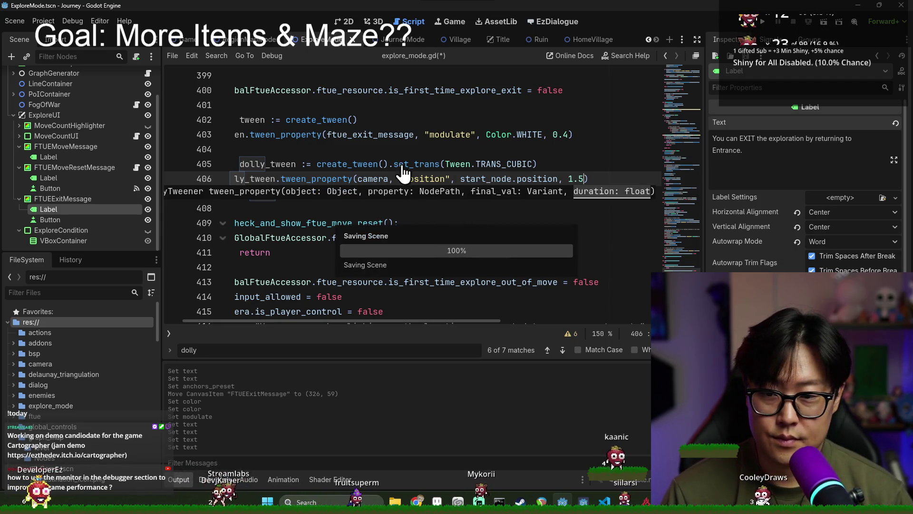
scroll(391, 321, left, 2)
key(ctrl+s)
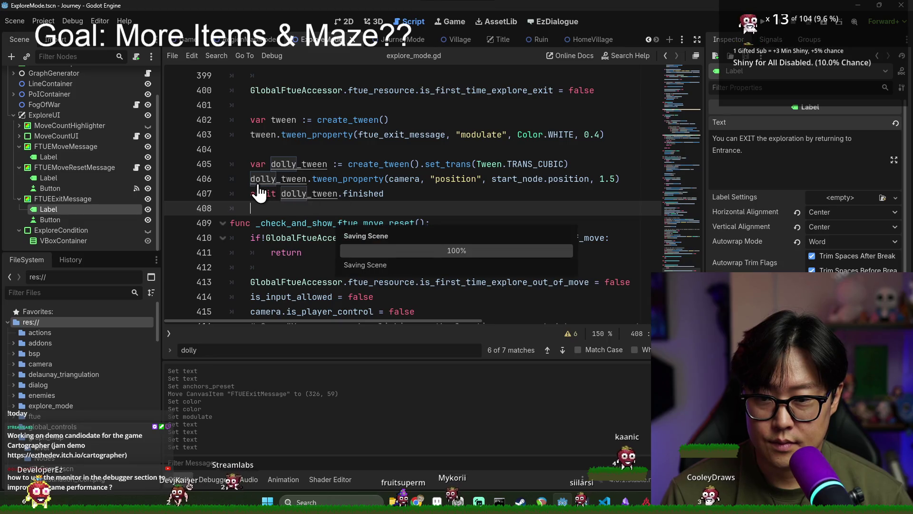
double_click(280, 177)
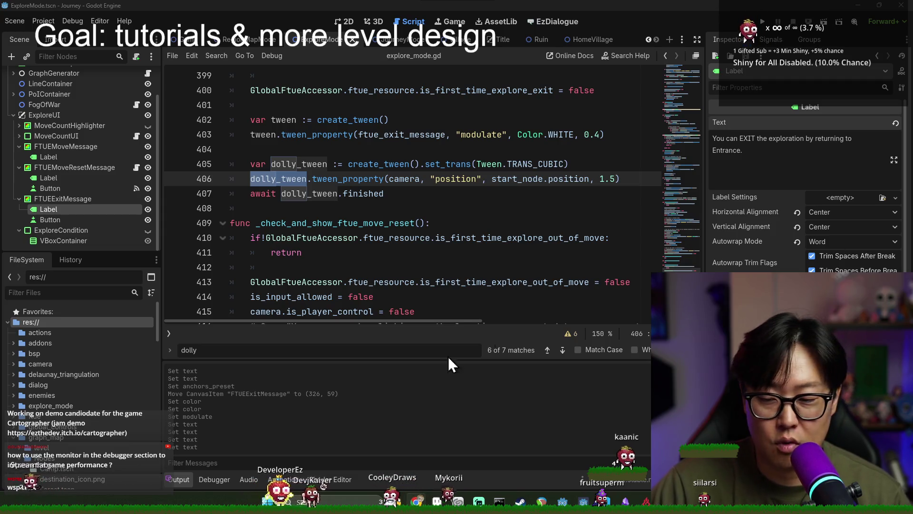
click(214, 479)
click(414, 360)
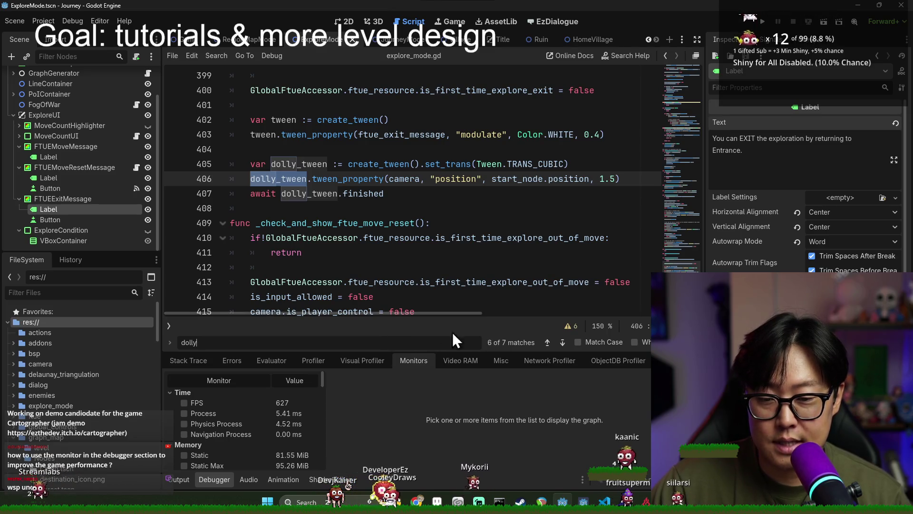
click(492, 359)
click(453, 361)
click(414, 360)
drag(441, 352, 442, 227)
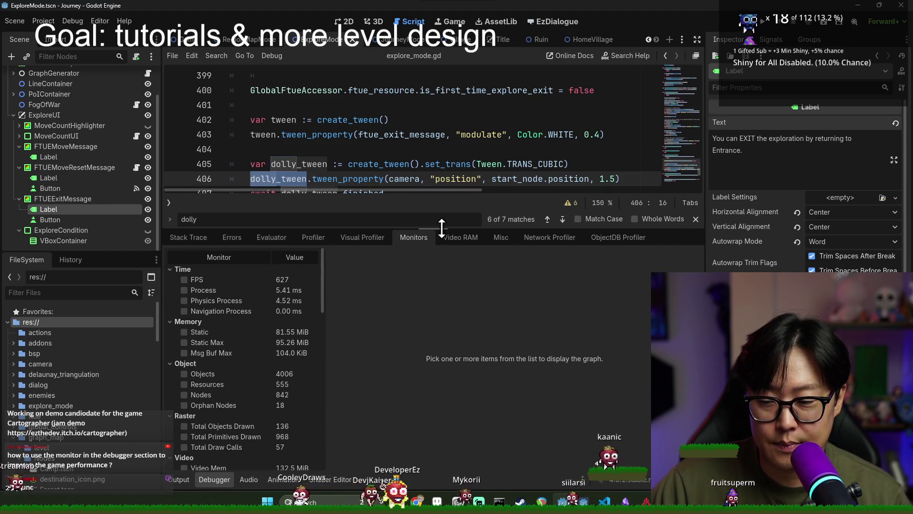
click(185, 291)
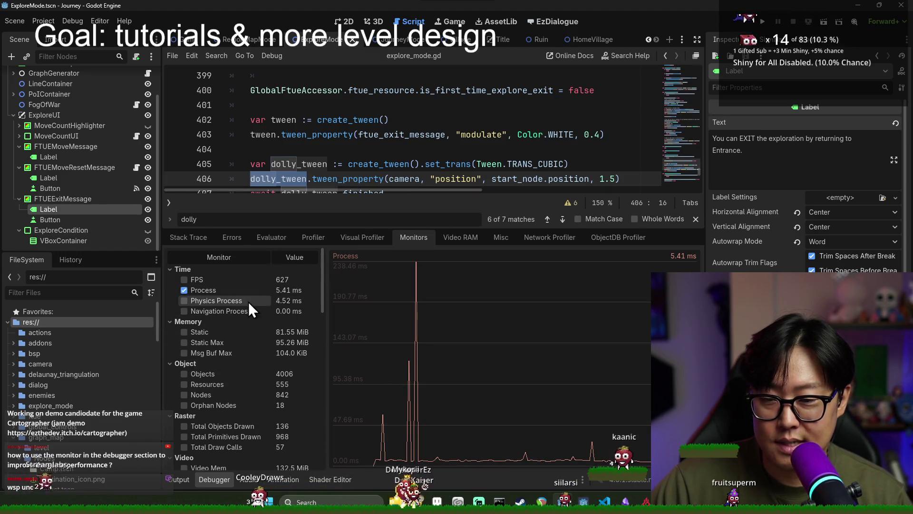
scroll(233, 316, down, 5)
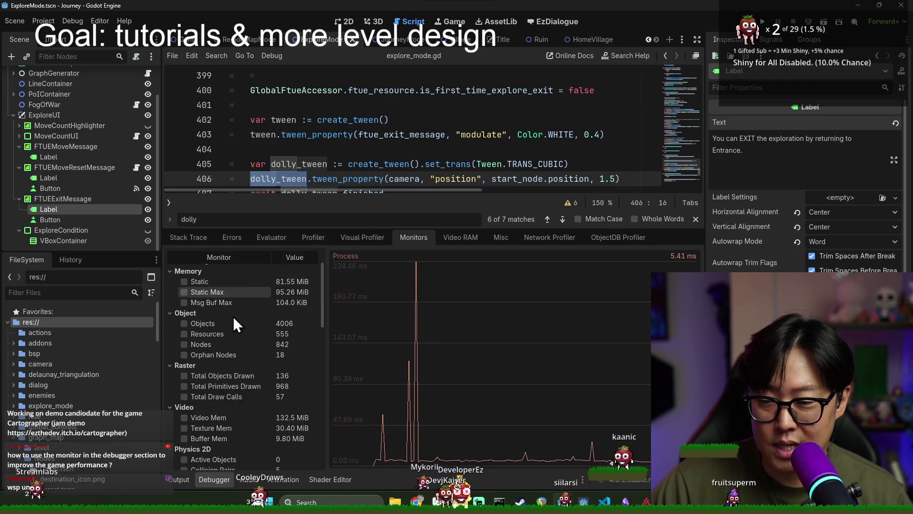
scroll(250, 375, up, 3)
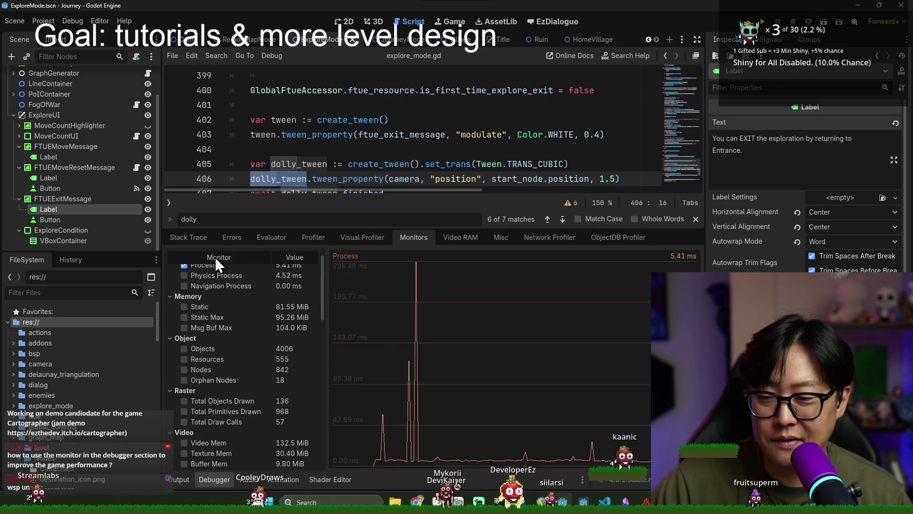
scroll(230, 280, up, 2)
scroll(248, 319, down, 5)
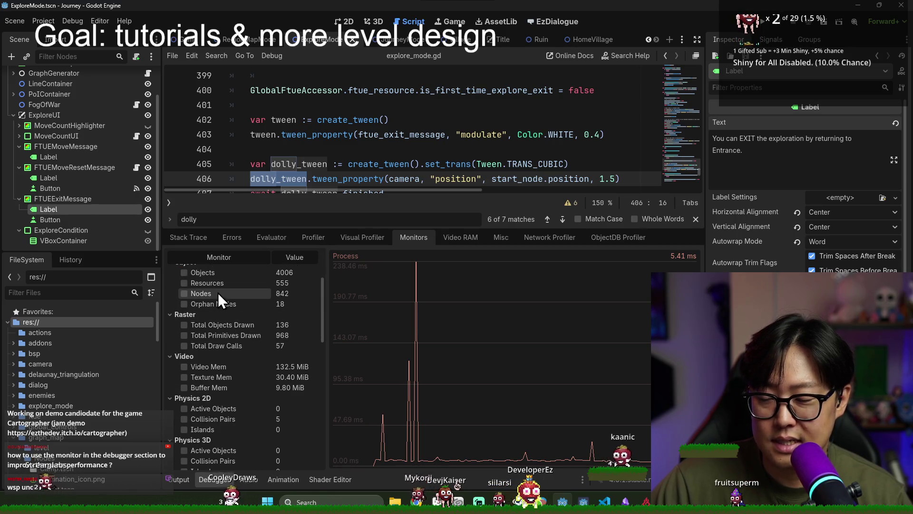
click(213, 303)
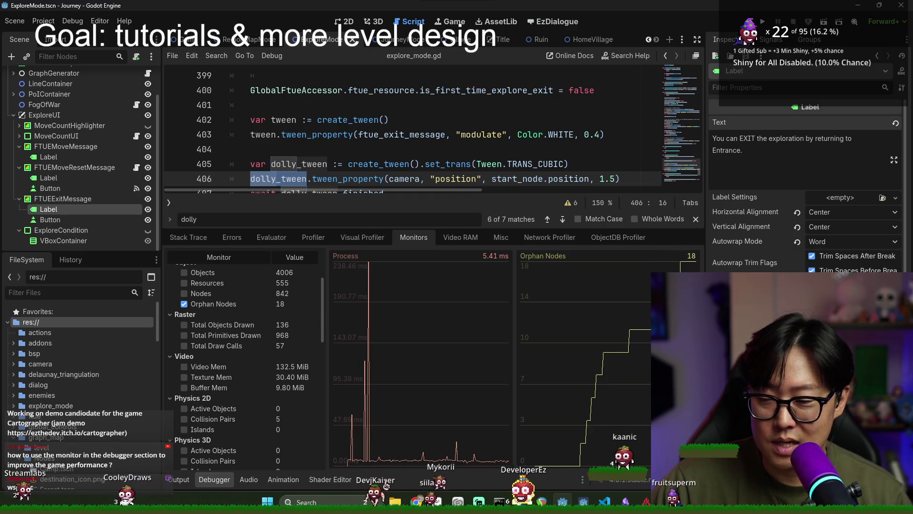
click(218, 308)
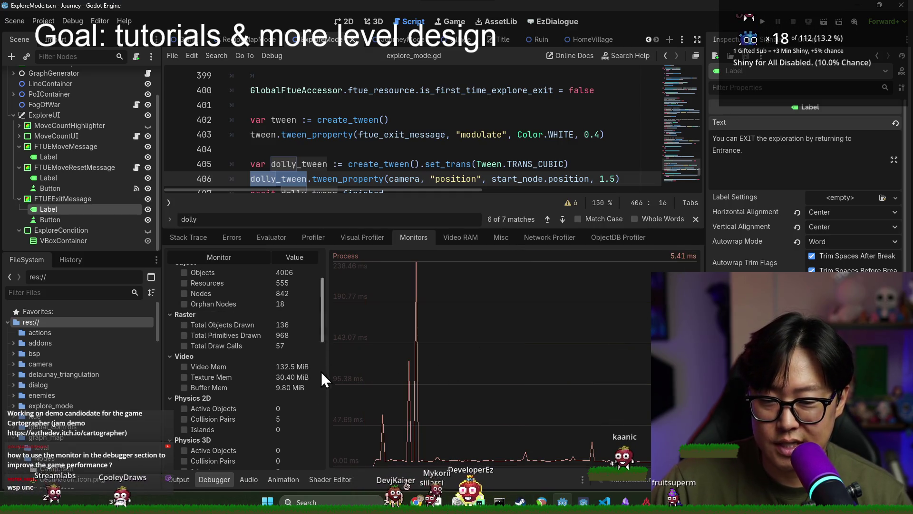
scroll(278, 362, up, 5)
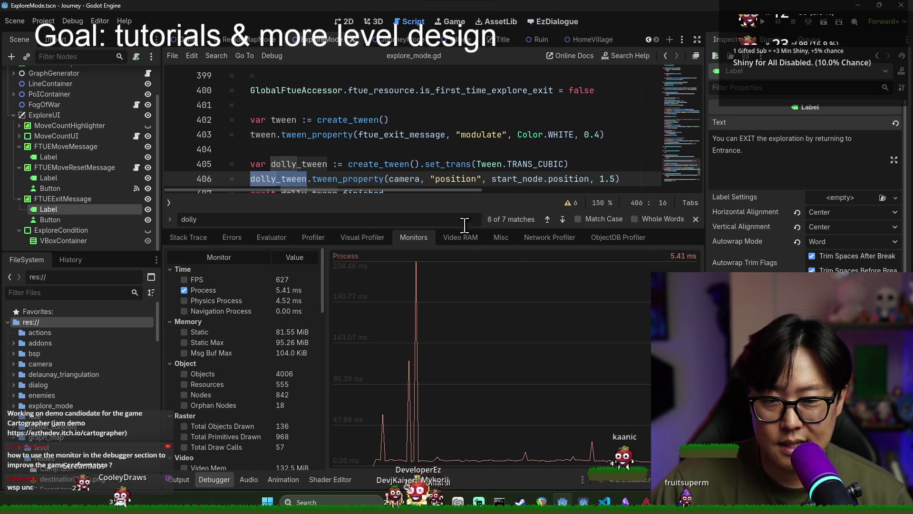
drag(465, 228, 450, 335)
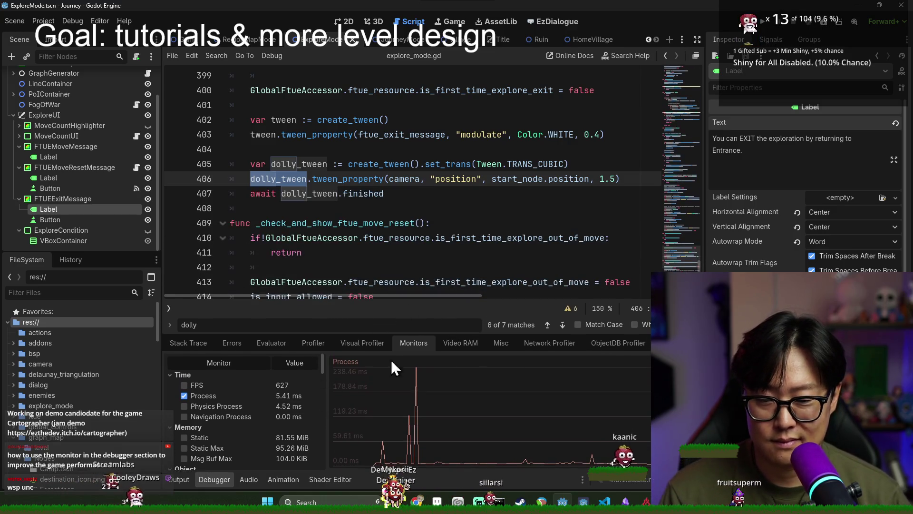
click(355, 342)
click(402, 344)
click(370, 344)
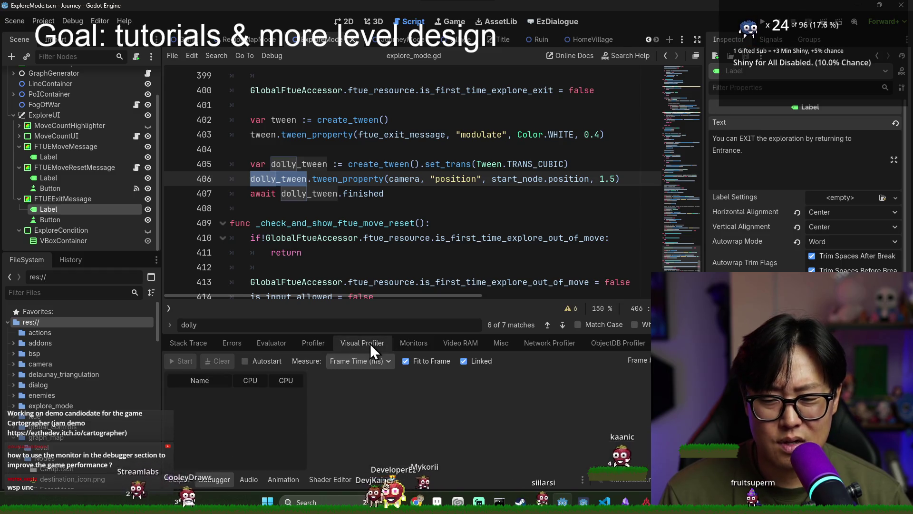
click(313, 343)
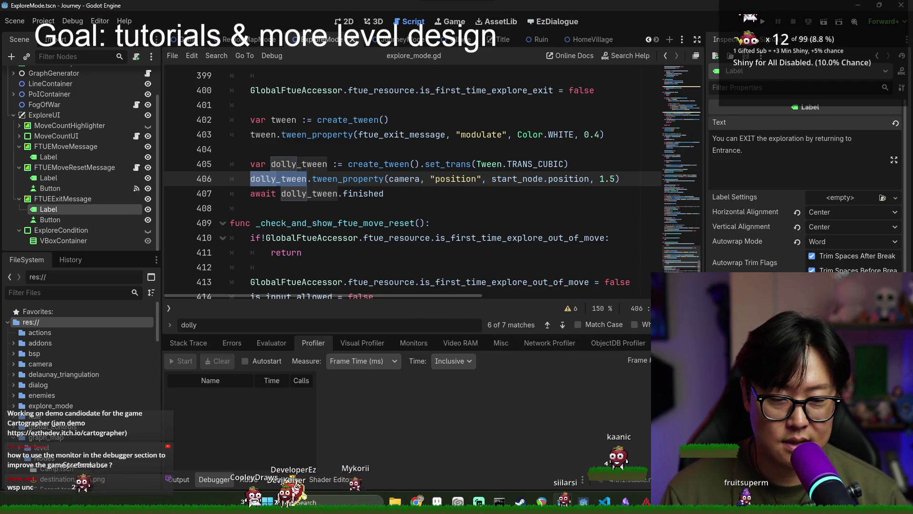
key(Escape)
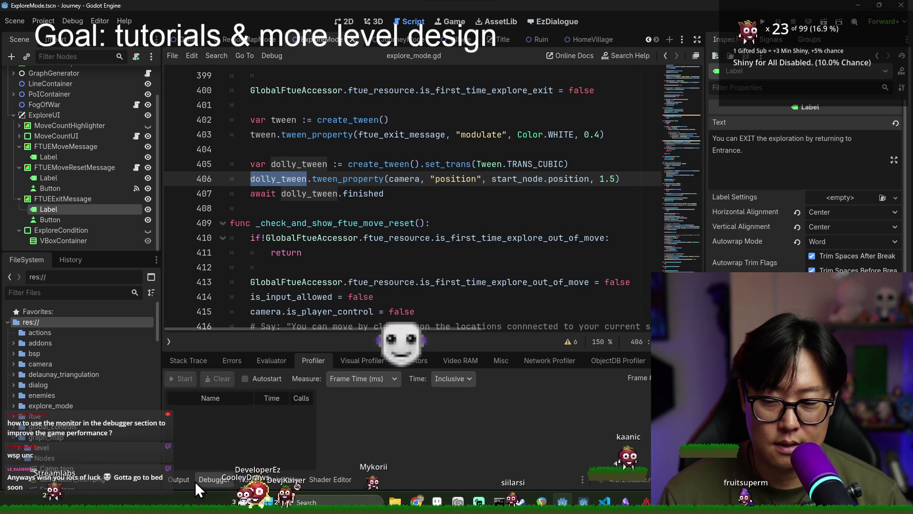
click(547, 297)
key(ctrl+s)
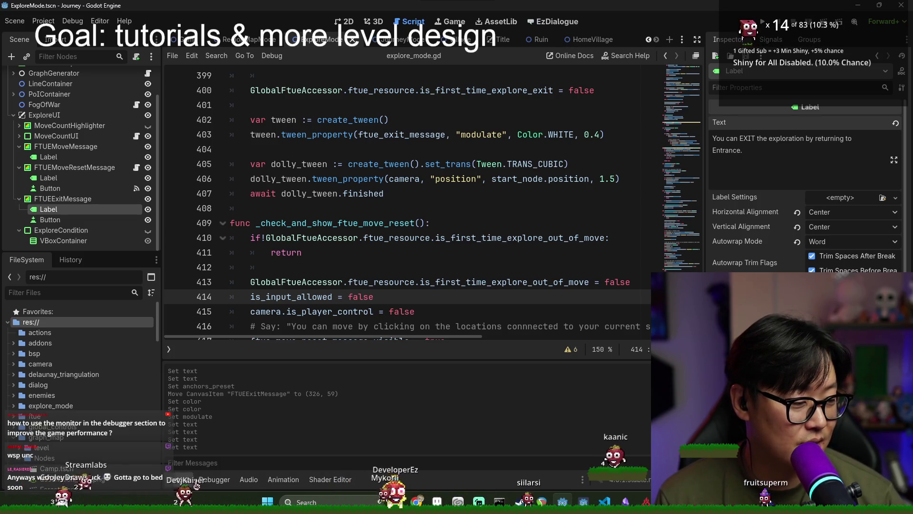
click(516, 246)
key(ctrl+s)
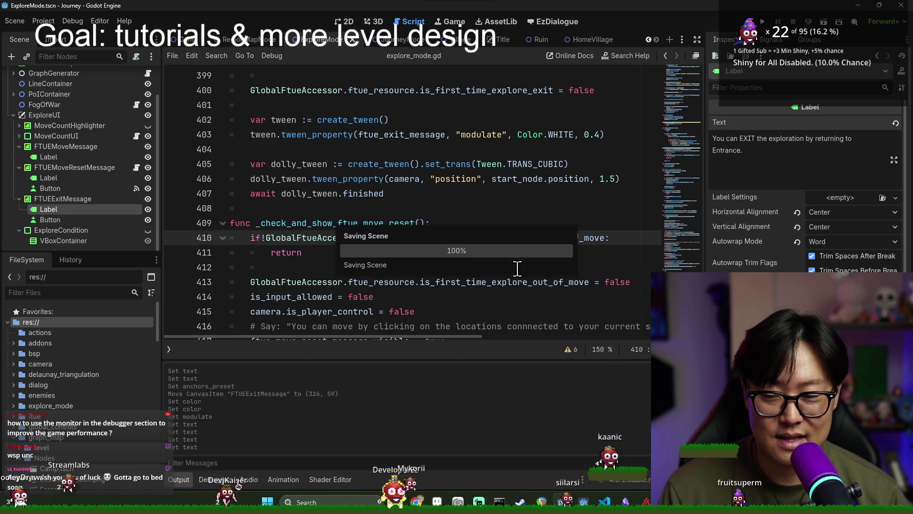
Collapse the output log and review the dolly tween and its awaited finished signal.
click(178, 479)
click(307, 238)
scroll(324, 262, down, 3)
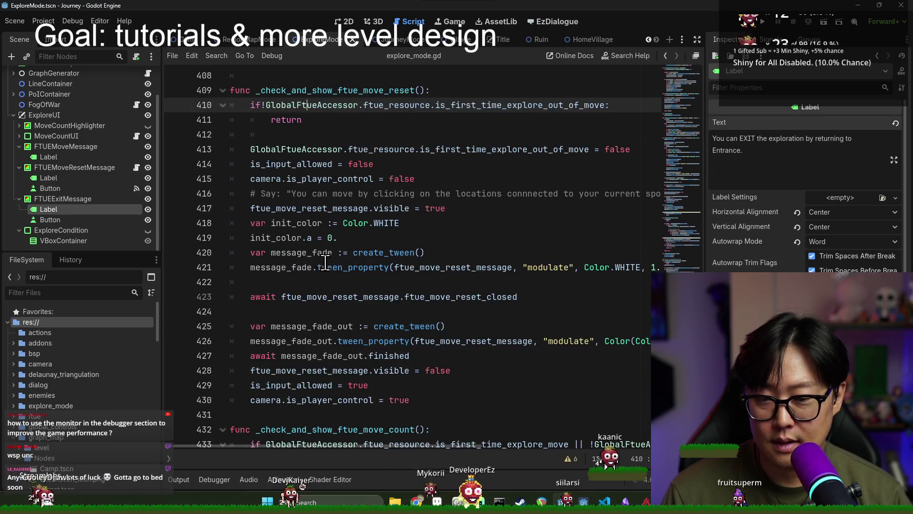
scroll(325, 261, up, 4)
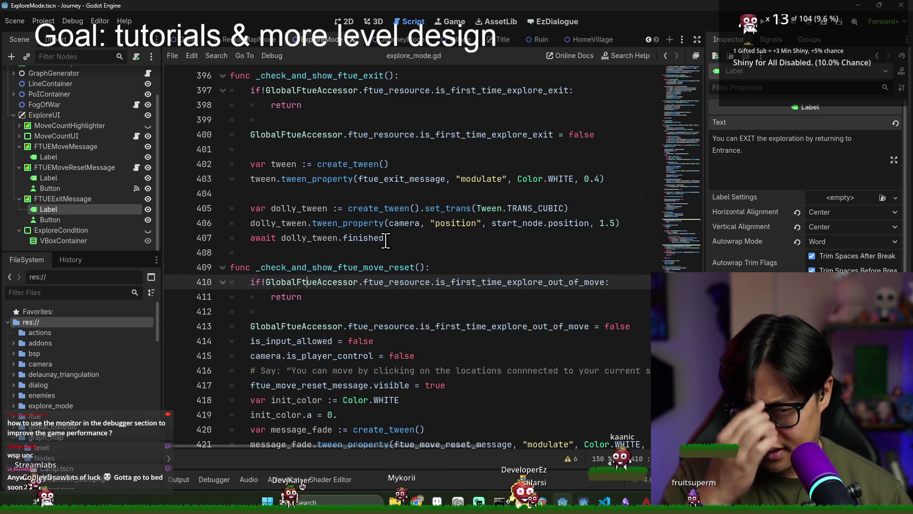
double_click(518, 223)
double_click(304, 240)
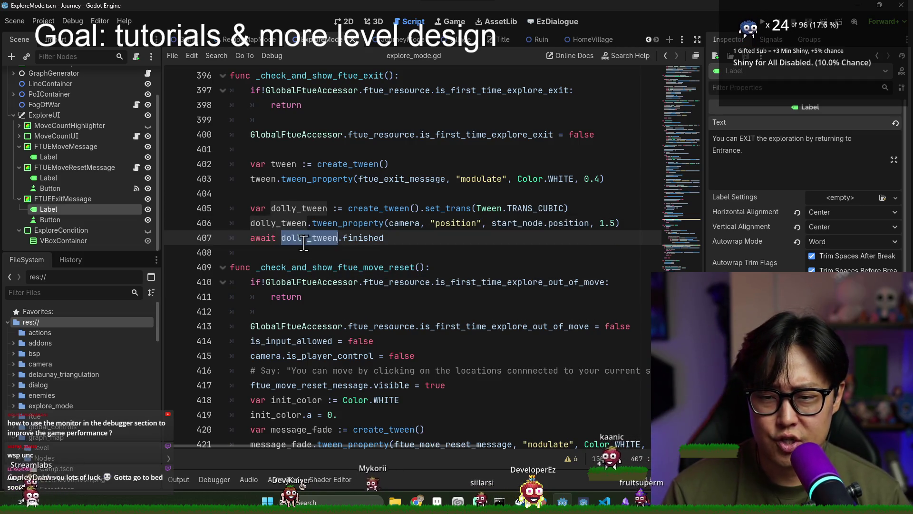
double_click(404, 237)
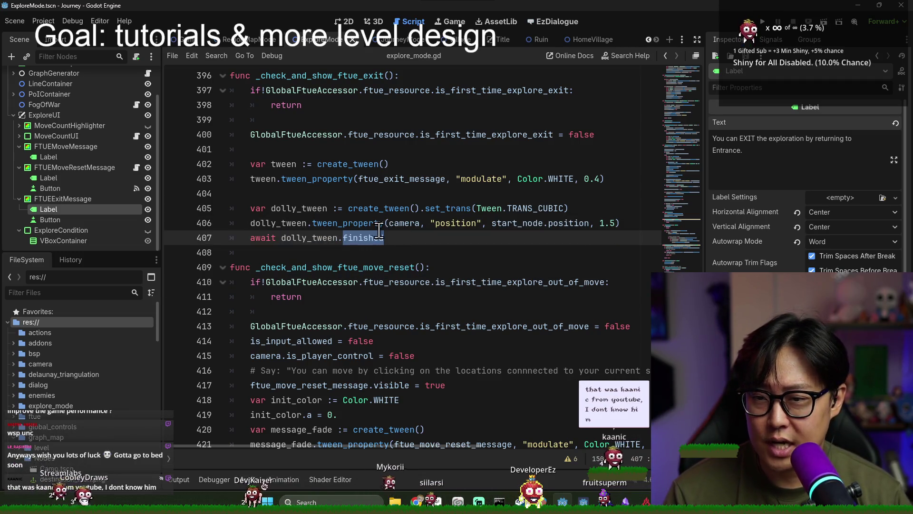
click(552, 226)
double_click(521, 223)
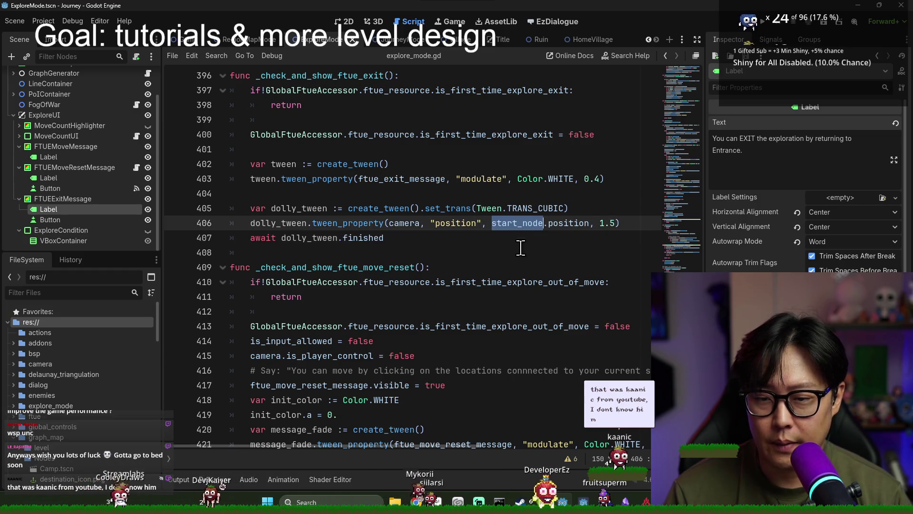
scroll(521, 247, down, 4)
click(523, 247)
scroll(521, 250, down, 6)
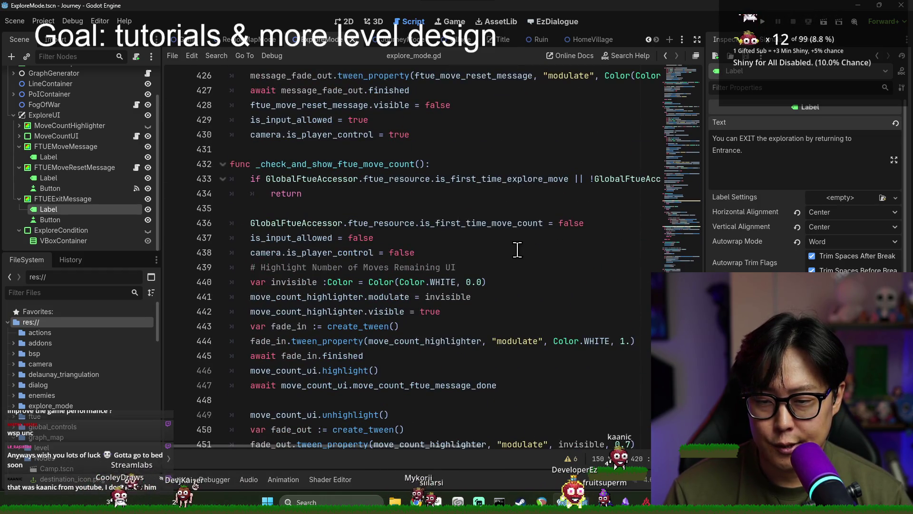
scroll(518, 249, down, 2)
scroll(519, 254, up, 10)
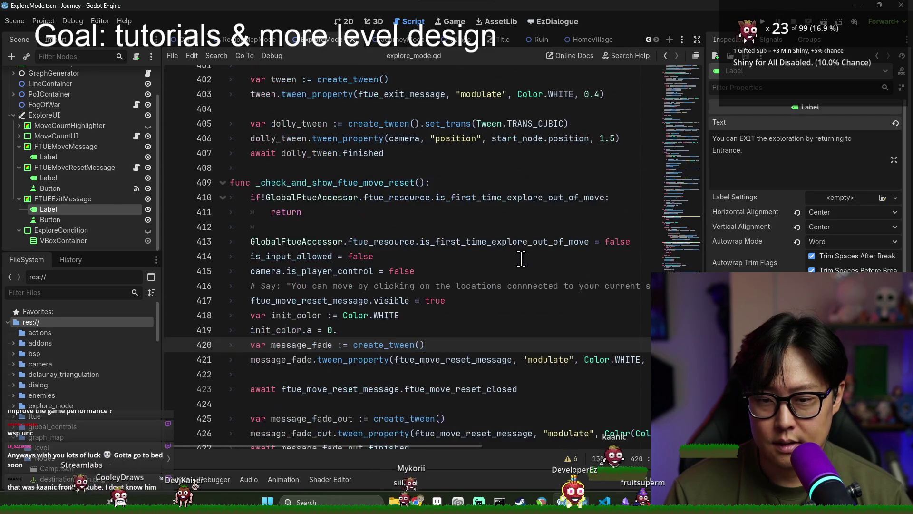
Insert camera.position_smoothing_enabled = false before the dolly tween.
double_click(404, 138)
key(ctrl+c)
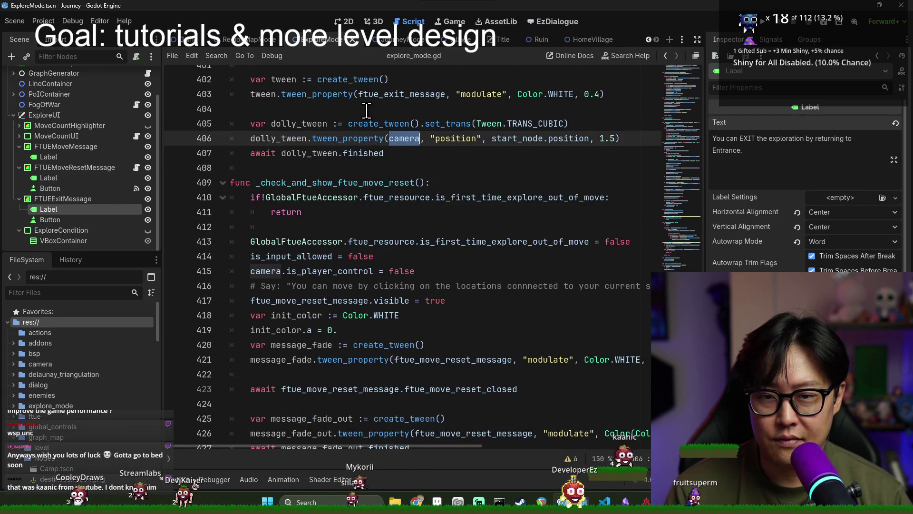
click(377, 110)
key(Return)
key(ctrl+v)
key(Tab)
text(.)
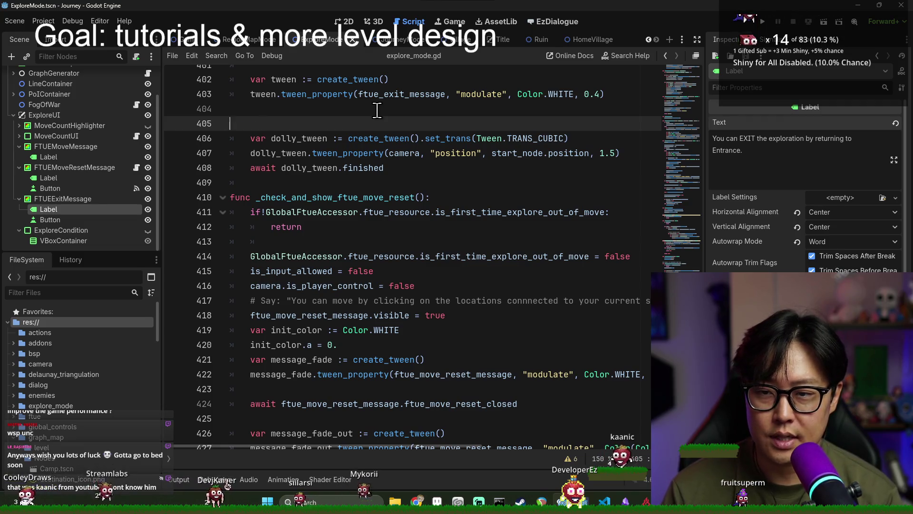
text(posi)
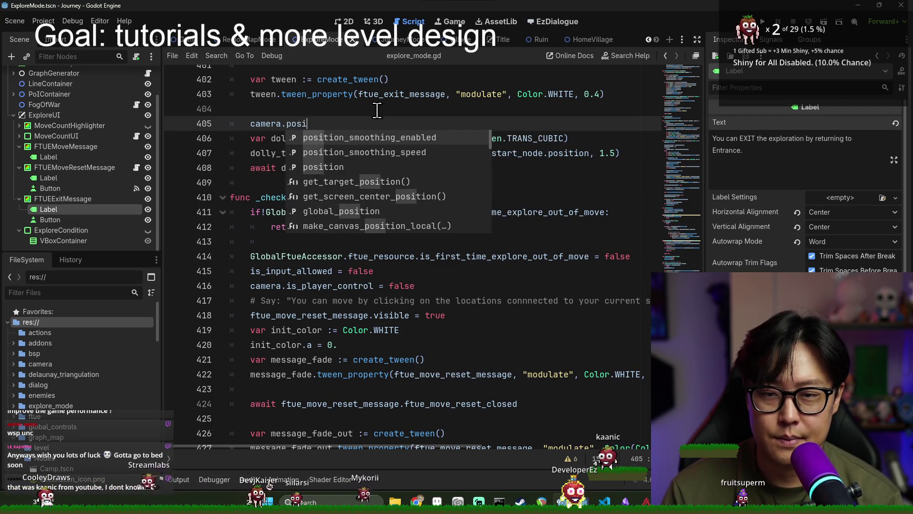
key(Return)
text(= false)
Add camera.position_smoothing_enabled = true after the await and save.
click(407, 164)
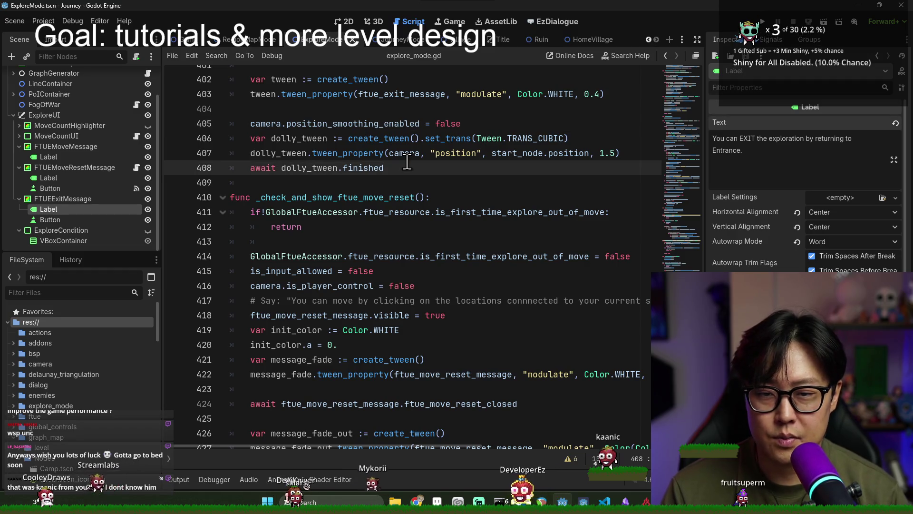
key(Return)
key(ctrl+v)
text(.po)
key(Return)
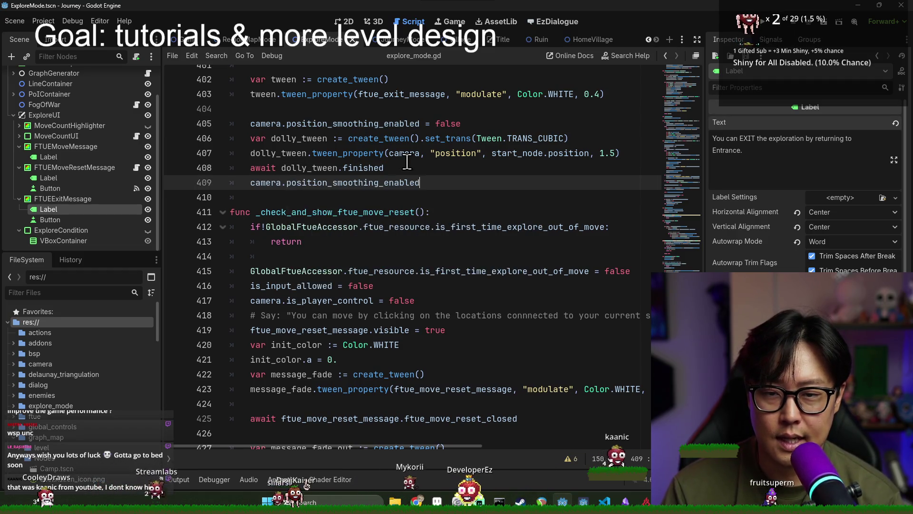
text(= true)
key(ctrl+s)
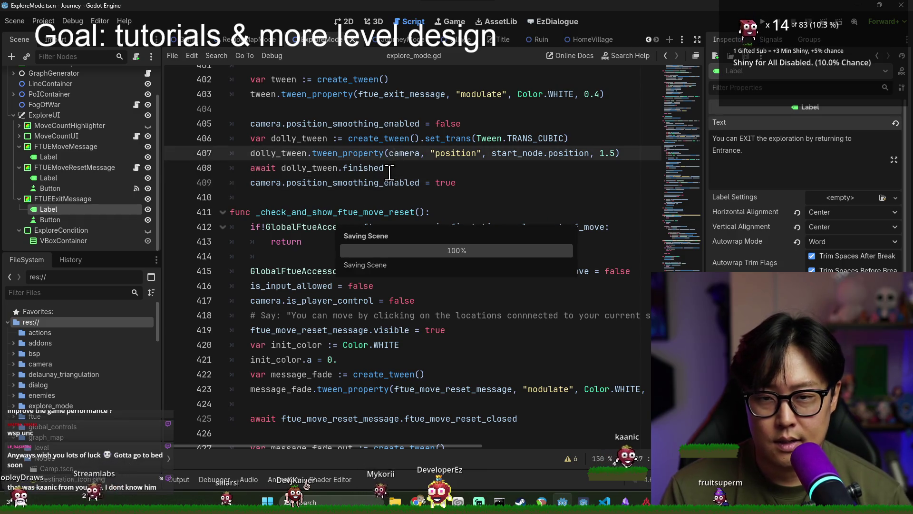
click(400, 100)
key(ctrl+s)
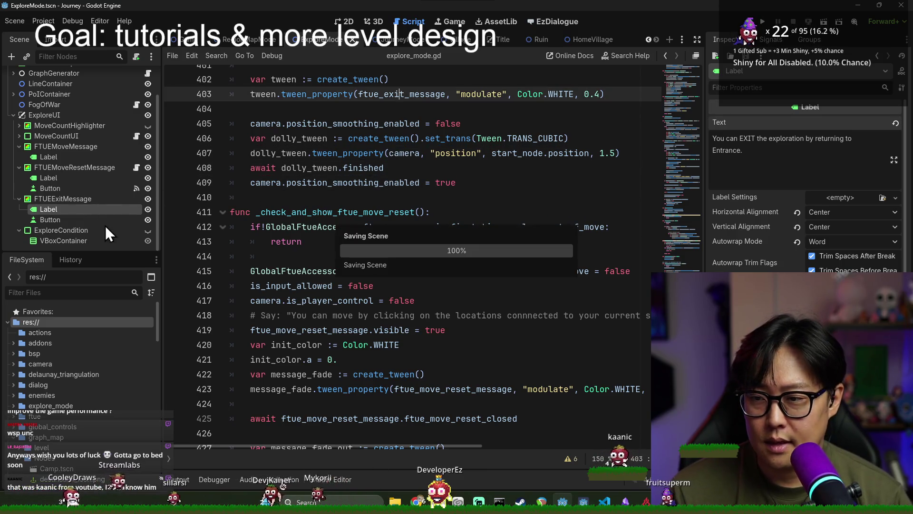
Rename the exit message's button to FTUEExitMessageButton.
click(65, 219)
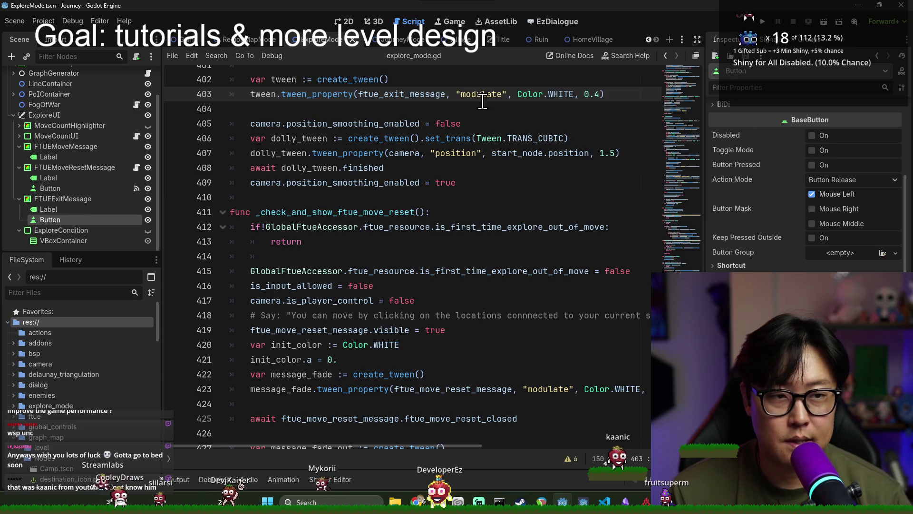
click(51, 189)
click(770, 39)
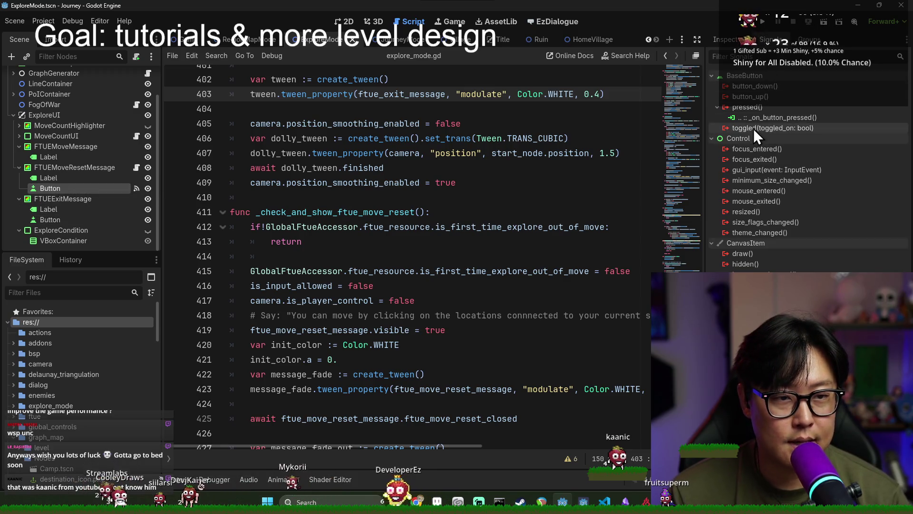
double_click(47, 221)
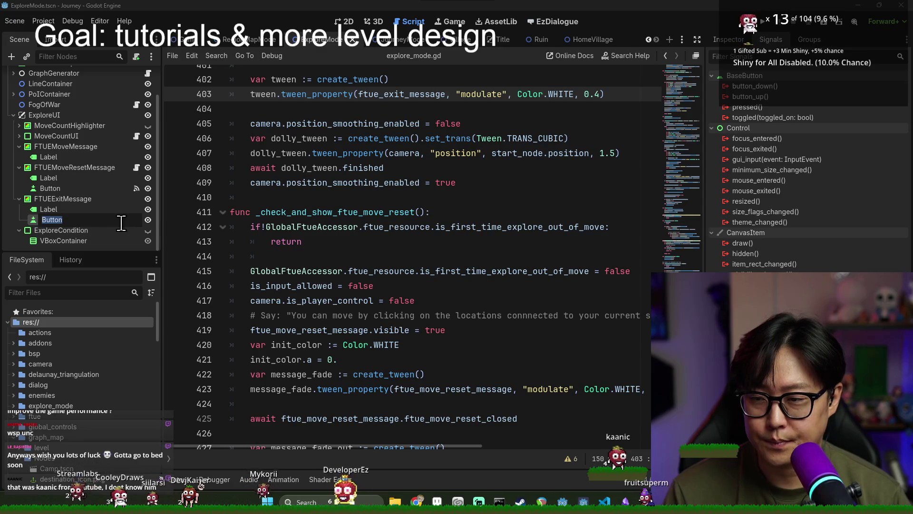
key(Home)
text(FTUEExit)
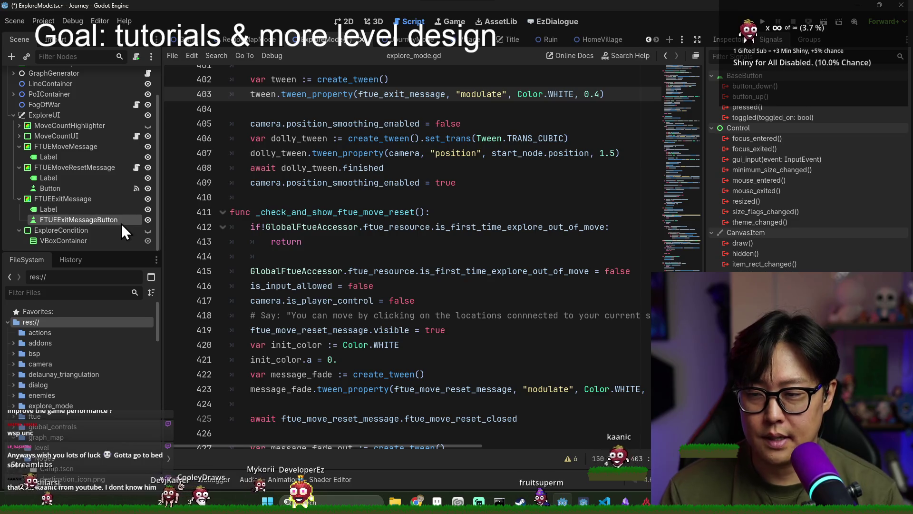
click(87, 189)
Connect FTUEExitMessageButton's pressed signal to a new handler, place it above _check_and_show_ftue_exit, and save.
click(740, 40)
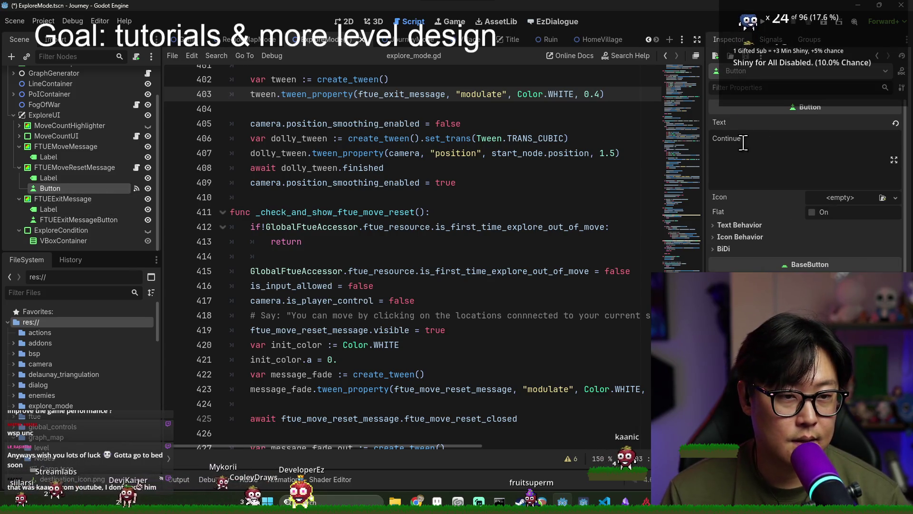
click(770, 40)
click(81, 220)
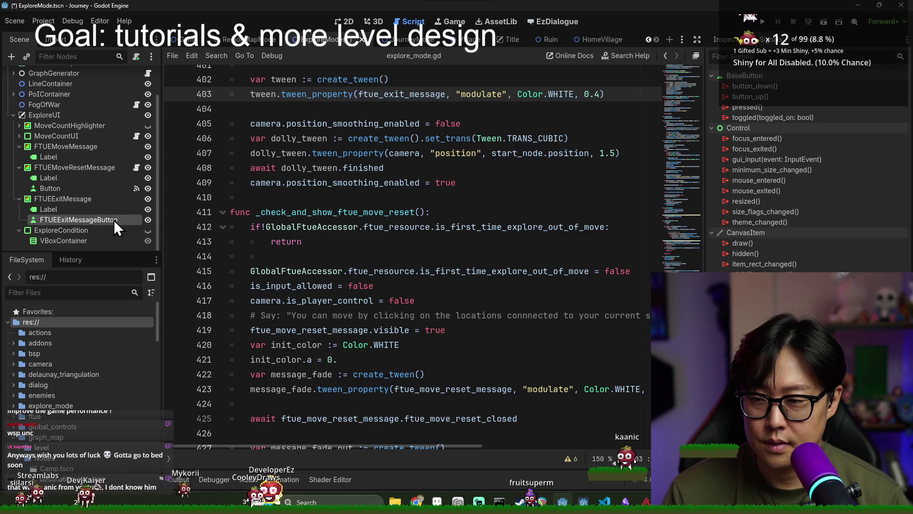
double_click(772, 107)
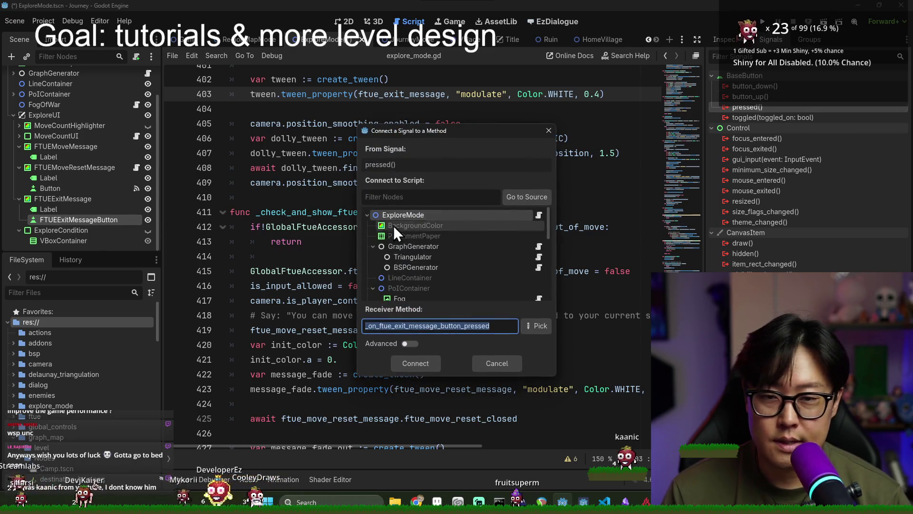
key(Return)
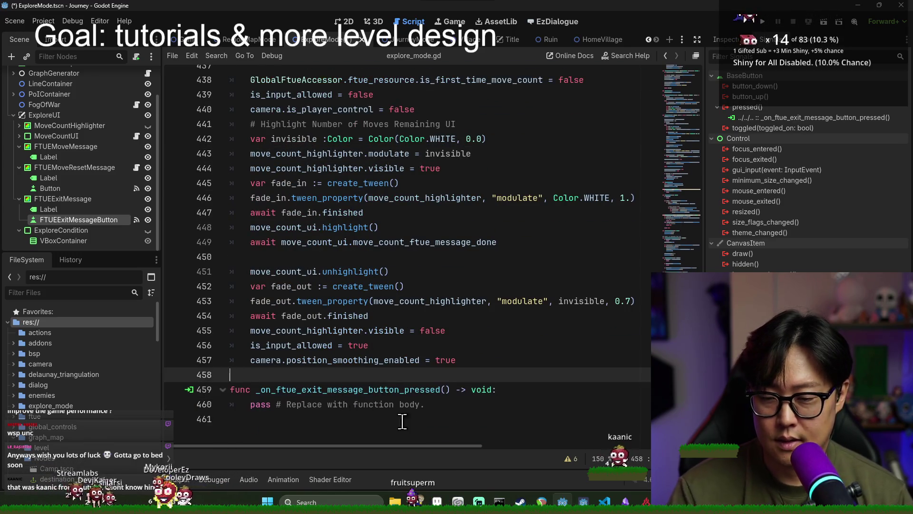
drag(424, 419, 459, 408)
scroll(426, 357, up, 5)
scroll(426, 357, up, 14)
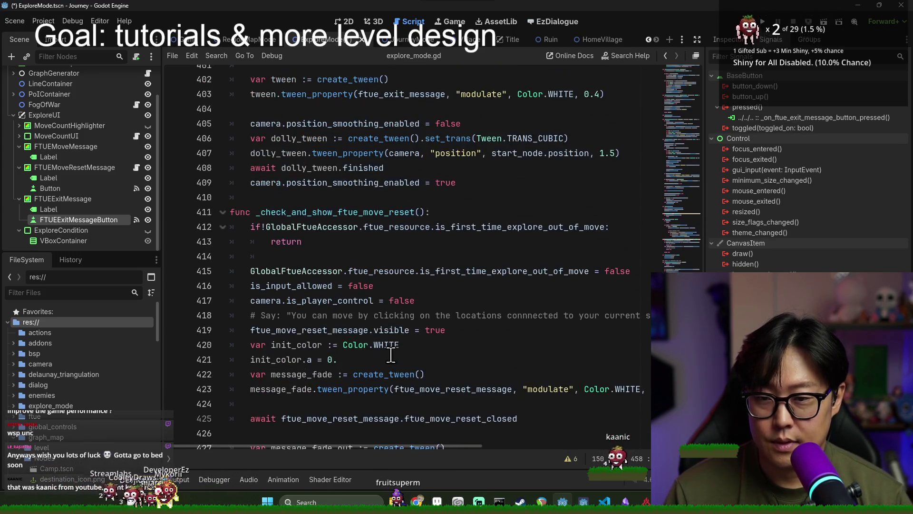
click(318, 286)
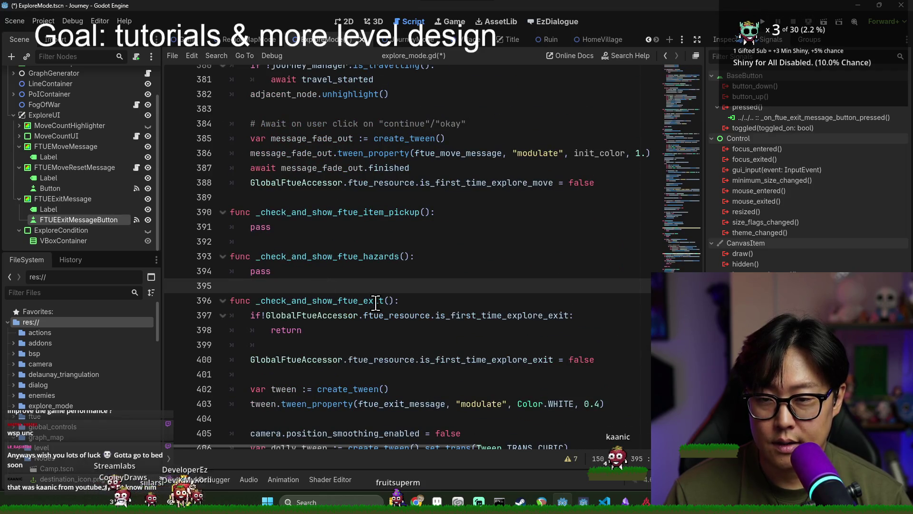
key(ctrl+v)
scroll(329, 291, down, 4)
key(ctrl+s)
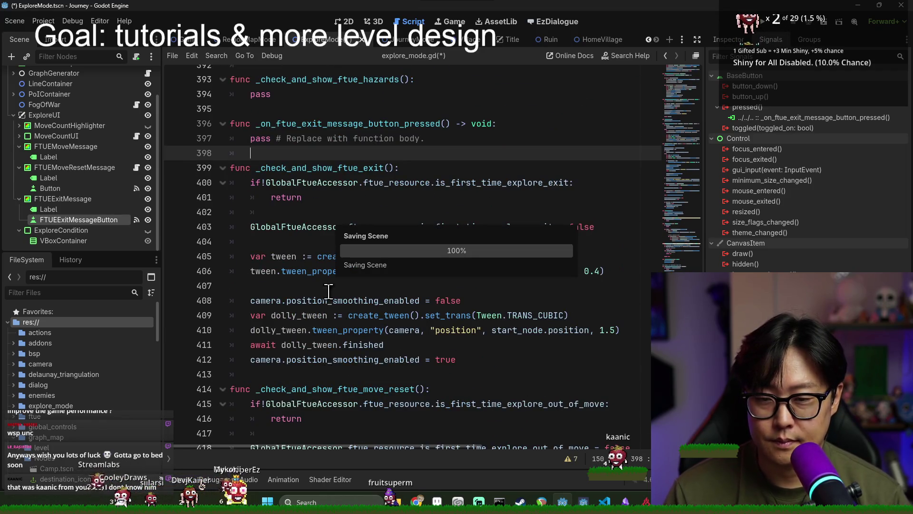
Review the new handler and ftue_move_reset_message.gd, then return to explore_mode.gd.
double_click(304, 138)
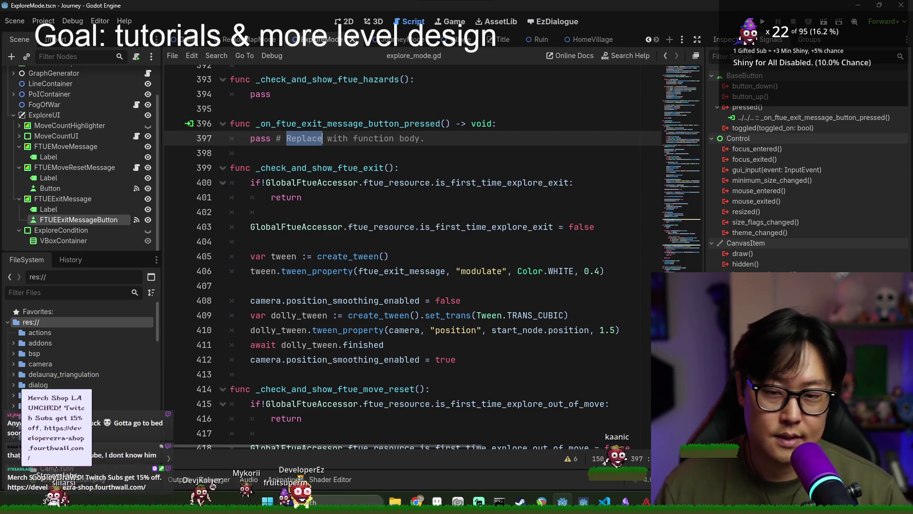
drag(463, 139, 281, 107)
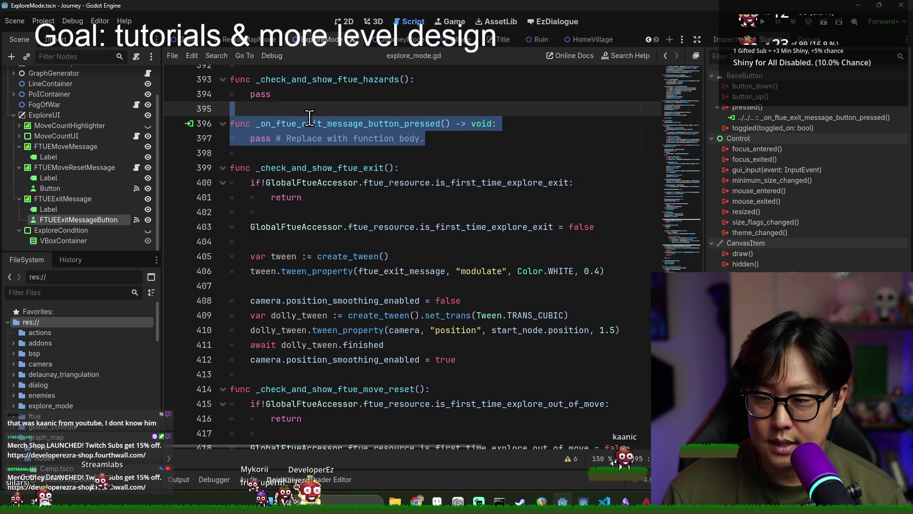
right_click(747, 107)
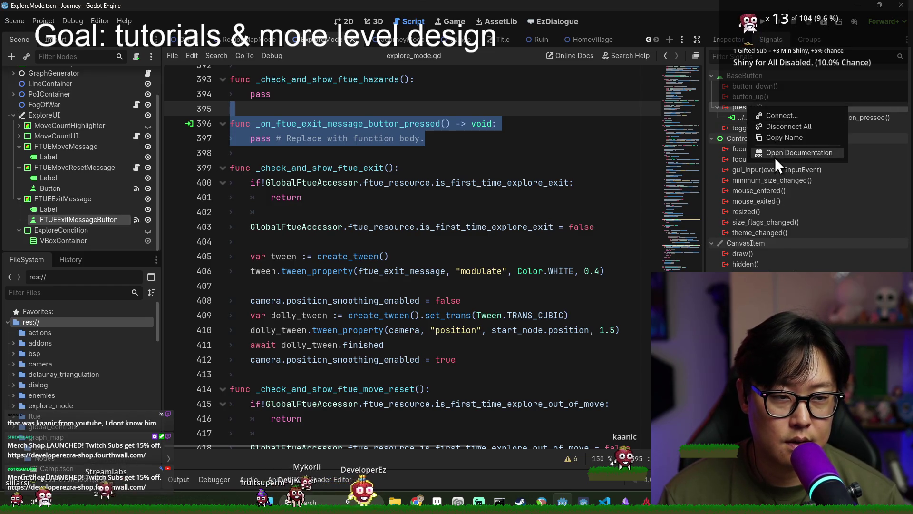
click(74, 184)
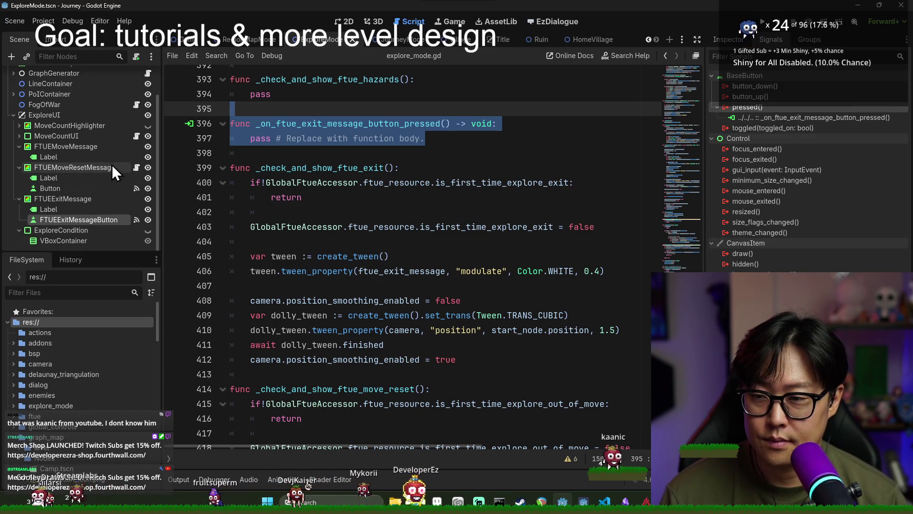
click(136, 168)
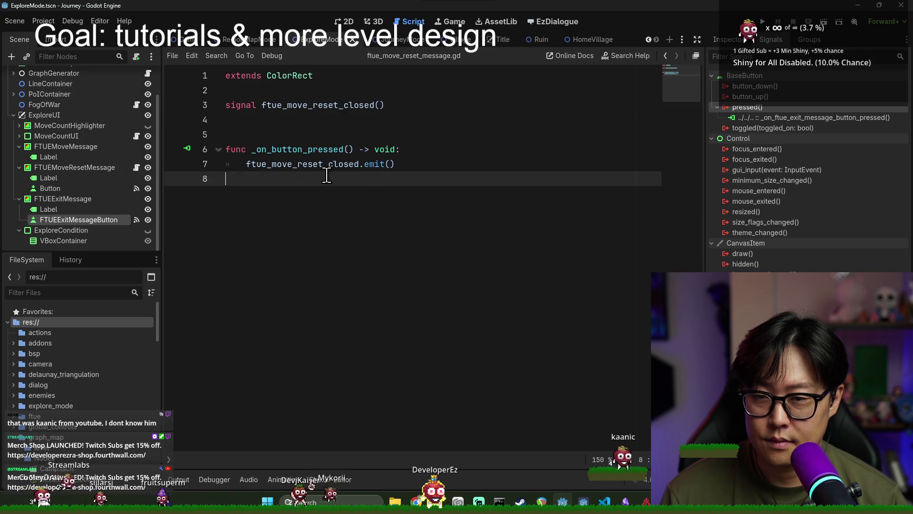
key(alt+Left)
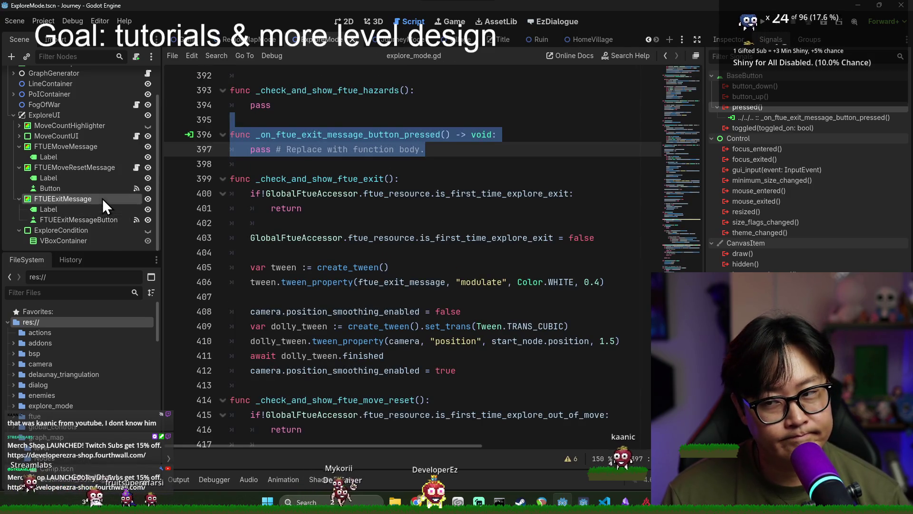
Attach a new script ftue_exit_message.gd, saved in res://ftue, to FTUEExitMessage.
right_click(102, 199)
click(180, 291)
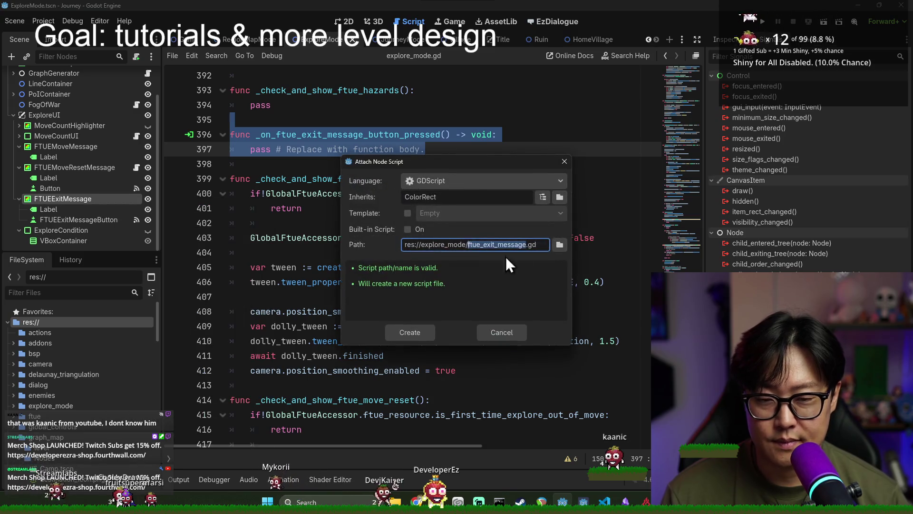
click(560, 245)
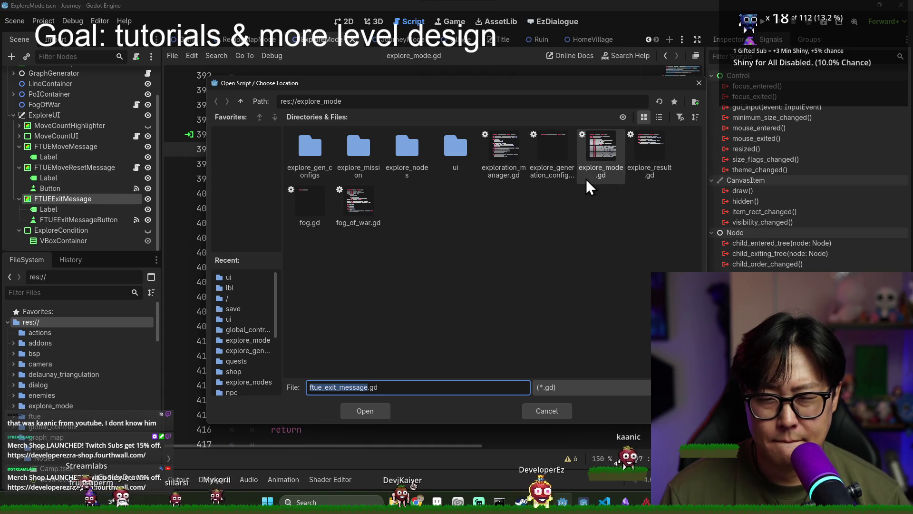
click(240, 104)
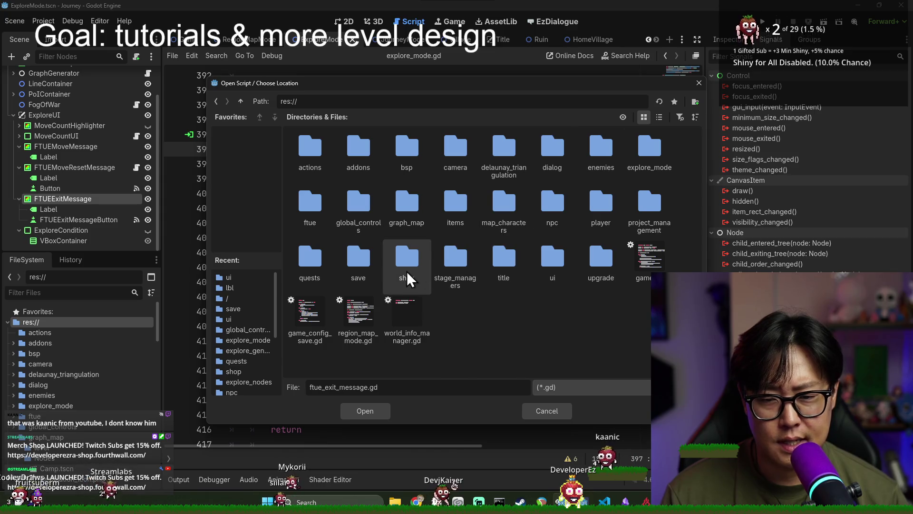
double_click(315, 217)
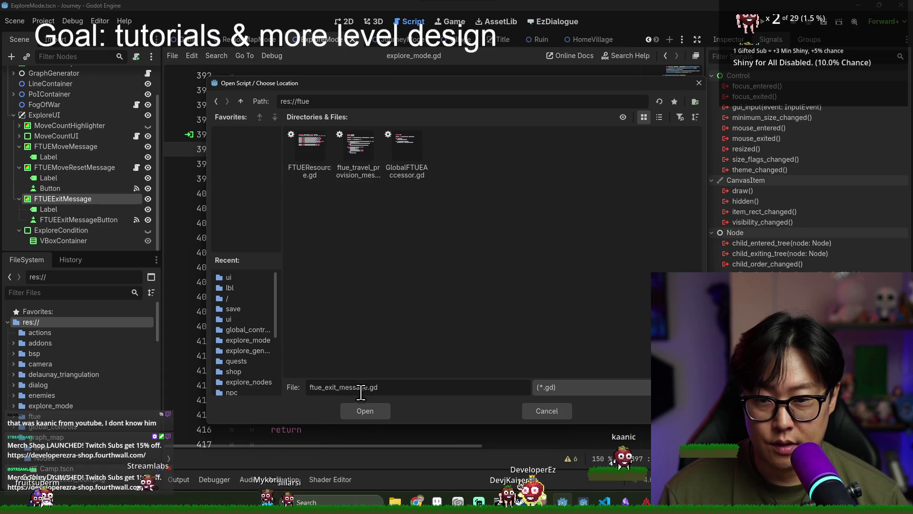
click(372, 415)
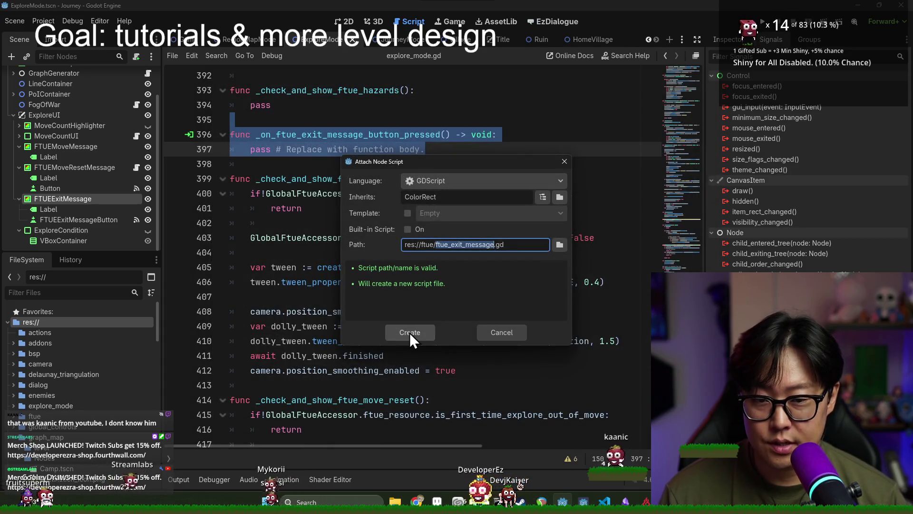
click(410, 332)
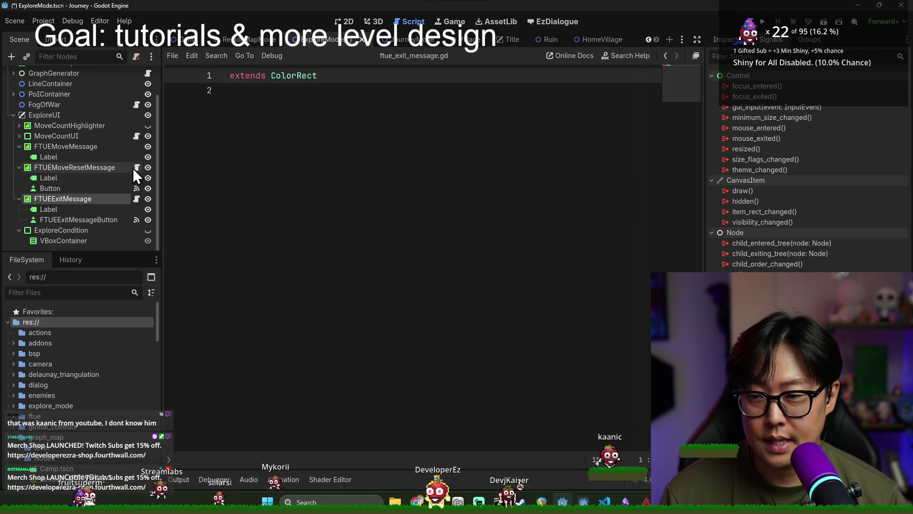
Declare a ftue_exit_message_closed signal, adapted from the move-reset message's signal line.
click(135, 168)
double_click(265, 105)
key(ctrl+c)
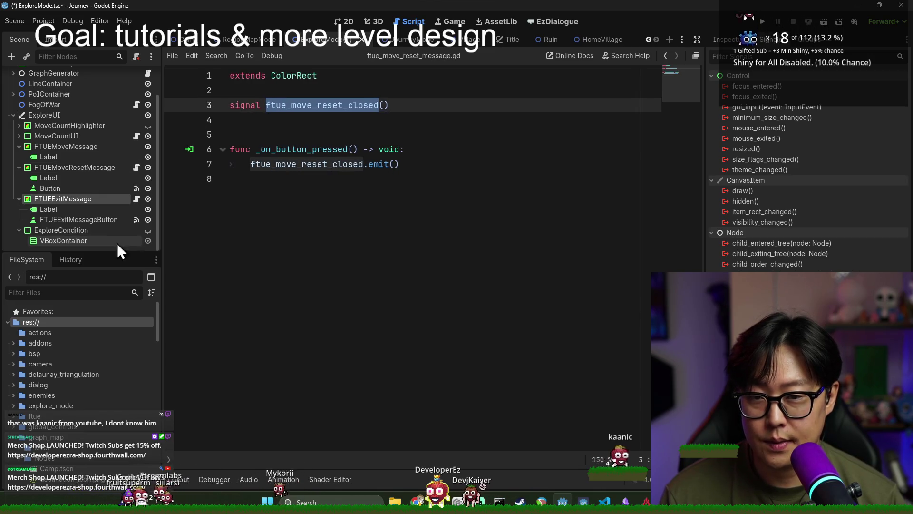
click(136, 199)
key(ctrl+v)
key(Return)
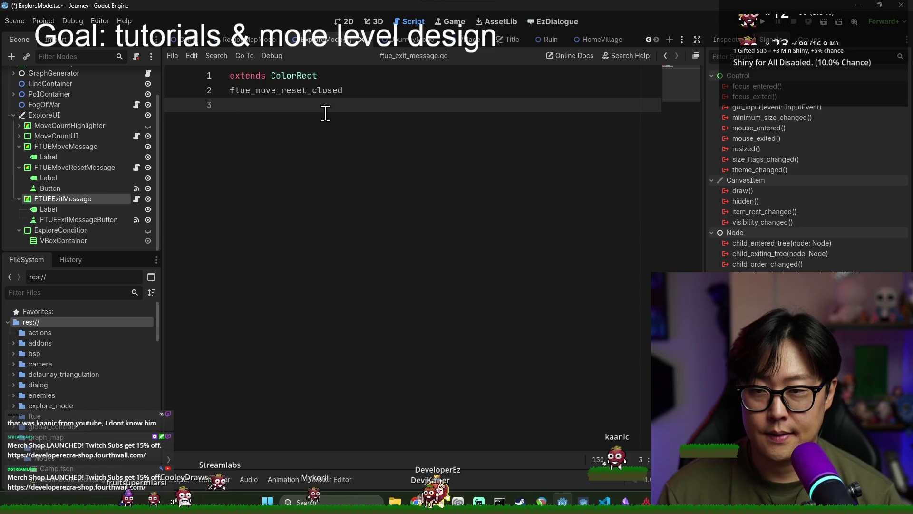
key(Up)
text(si)
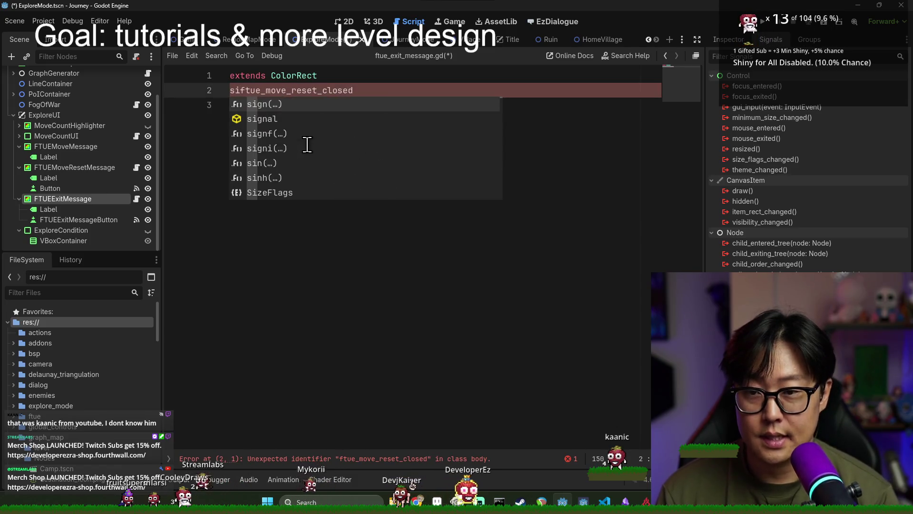
text(gnal)
click(293, 91)
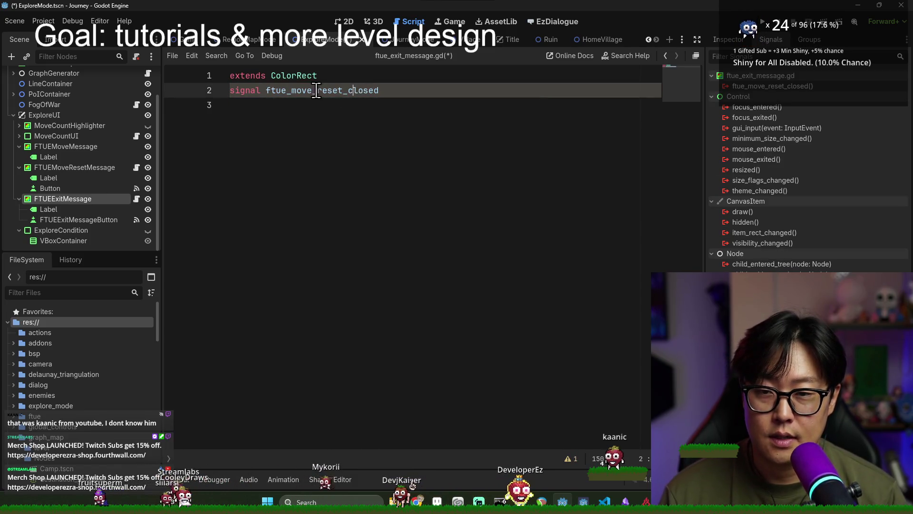
drag(293, 90, 346, 94)
text(exit_e)
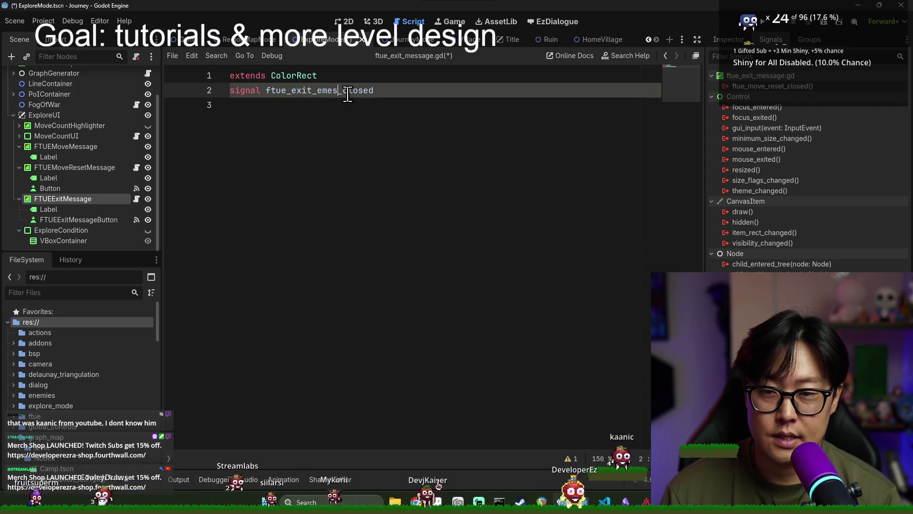
key(BackSpace)
key(BackSpace)
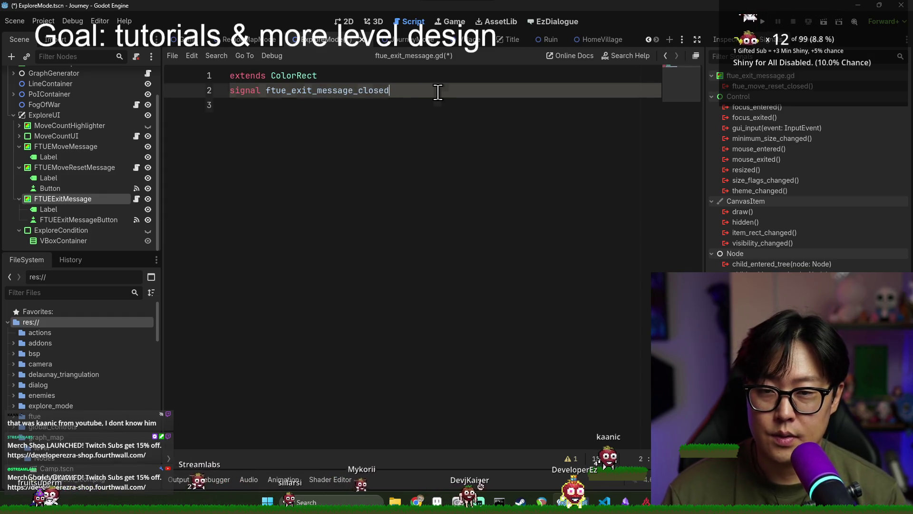
key(Return)
key(Return)
click(79, 219)
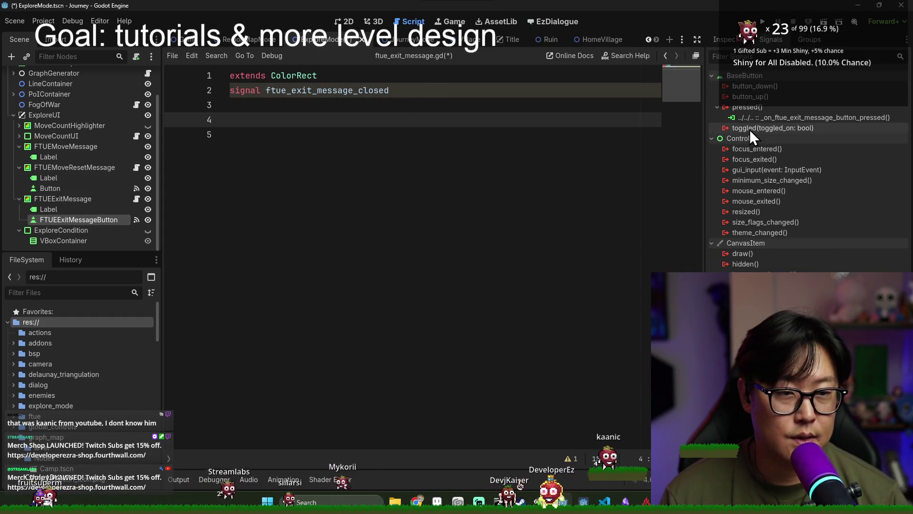
Delete the unneeded pressed handler stub from explore_mode.gd and save.
double_click(761, 108)
right_click(823, 119)
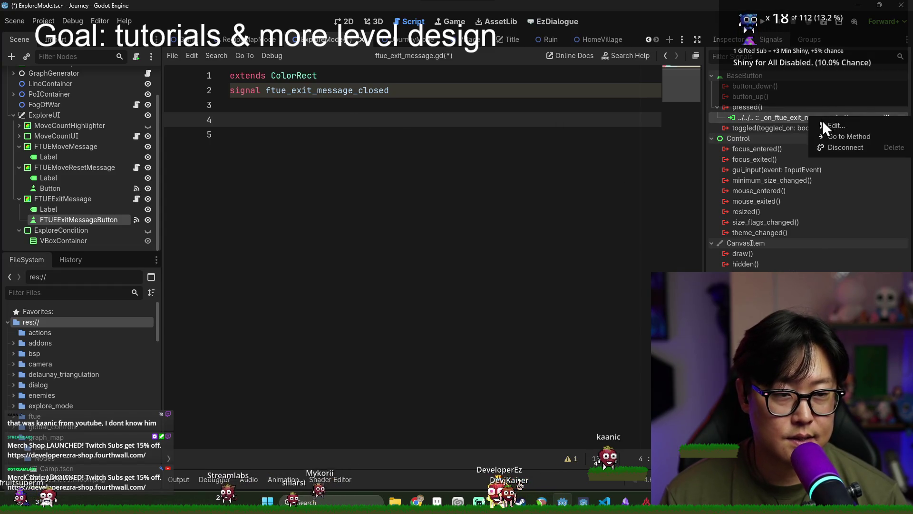
click(786, 119)
double_click(788, 116)
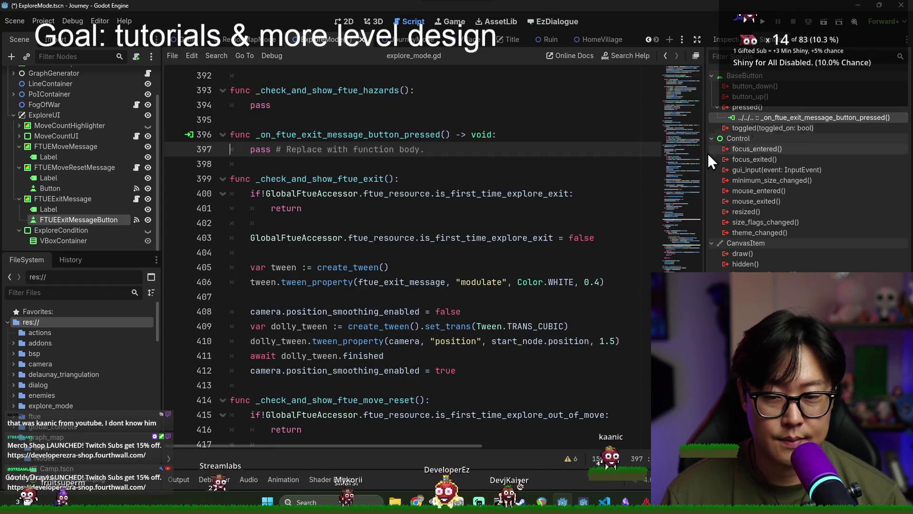
drag(230, 134, 228, 164)
key(Delete)
click(430, 157)
key(ctrl+s)
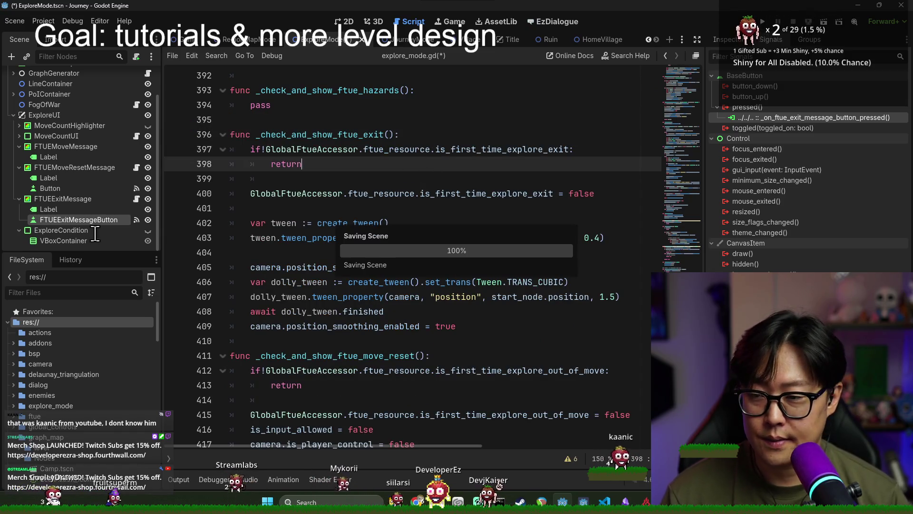
Disconnect all pressed connections and reconnect pressed to FTUEExitMessage's script.
right_click(767, 120)
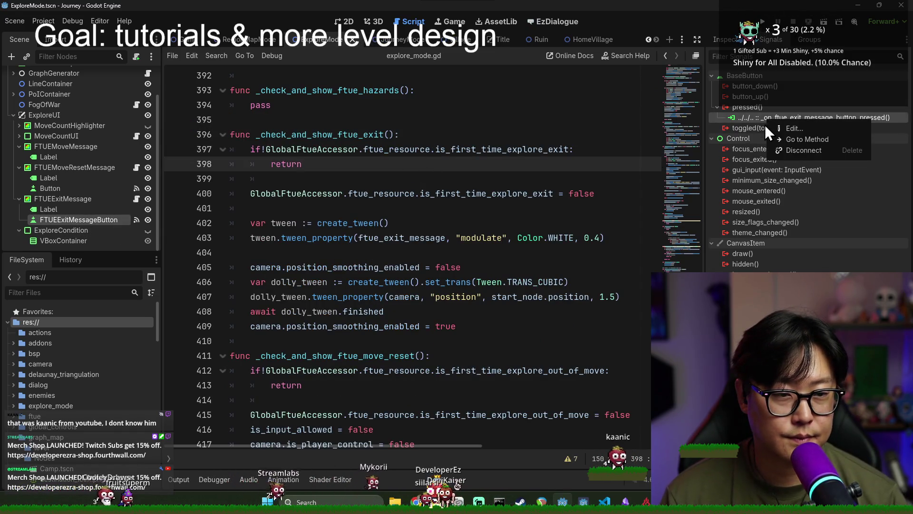
click(772, 106)
right_click(772, 106)
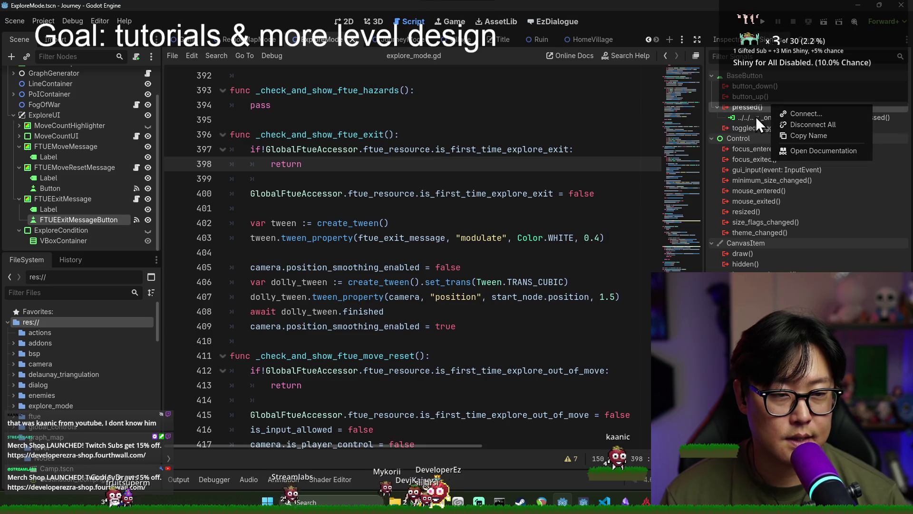
click(800, 137)
click(409, 265)
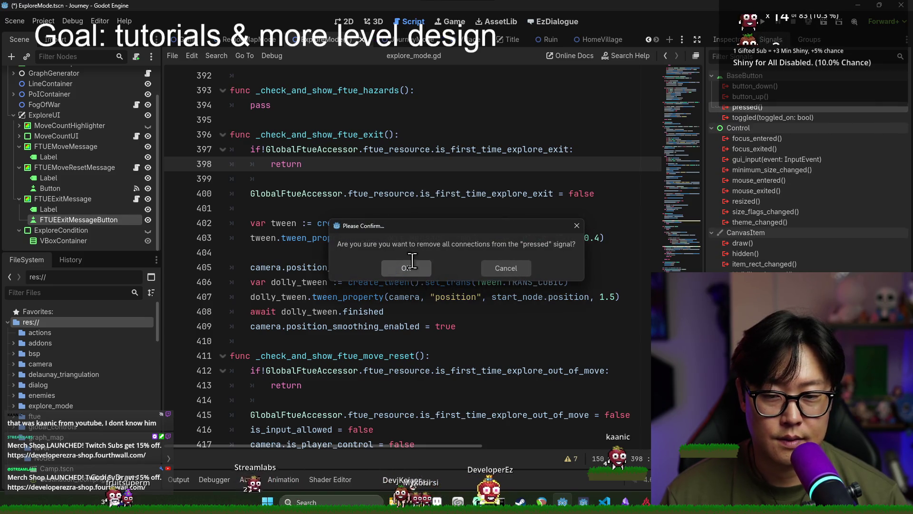
double_click(766, 106)
scroll(427, 261, down, 5)
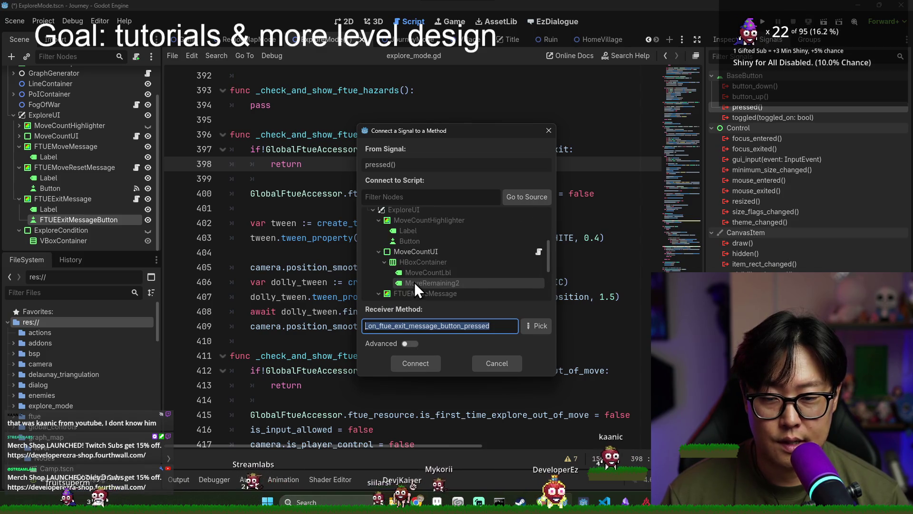
double_click(428, 259)
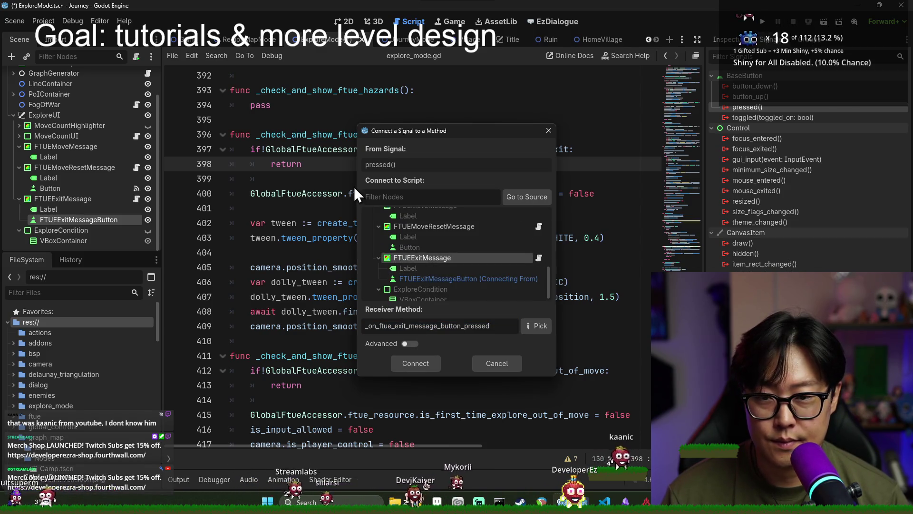
Make the button handler emit ftue_exit_message_closed in place of pass, and save.
double_click(357, 91)
click(408, 90)
text(())
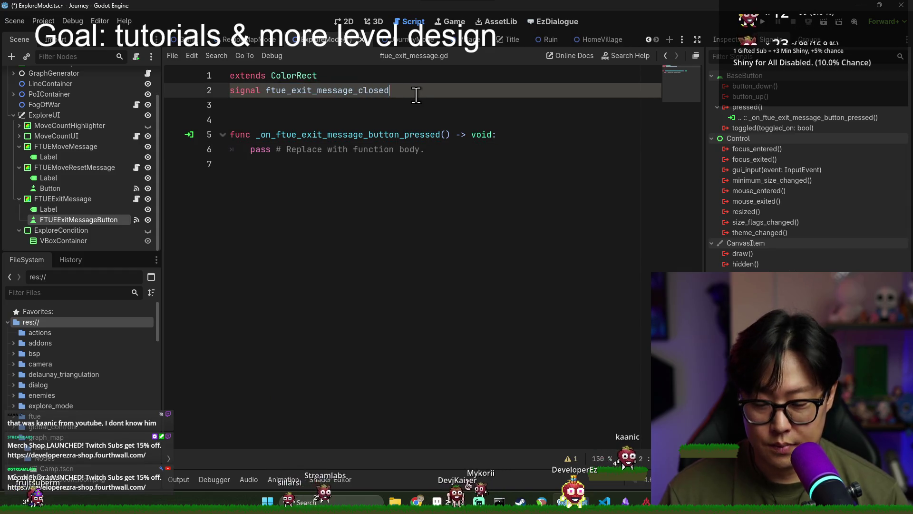
double_click(320, 91)
key(ctrl+c)
click(520, 135)
key(Return)
key(ctrl+v)
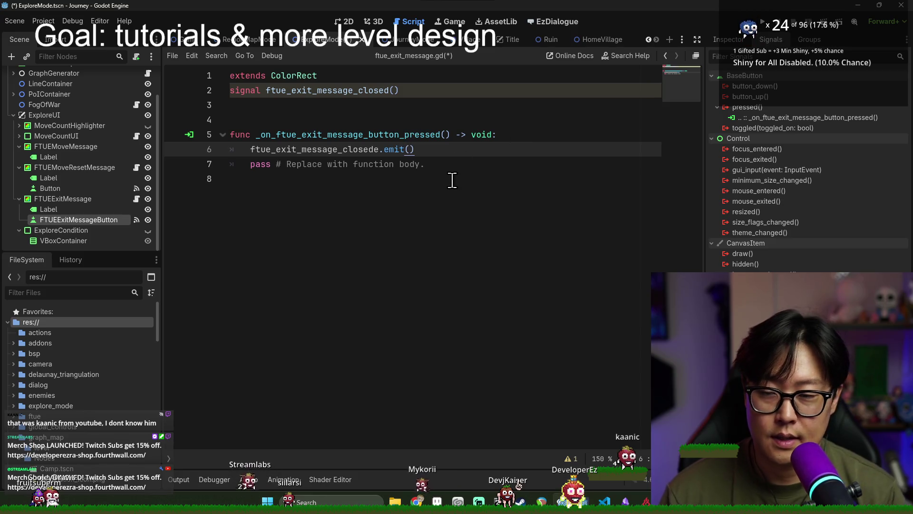
key(Down)
key(ctrl+shift+k)
key(ctrl+s)
key(Down)
key(Down)
key(Down)
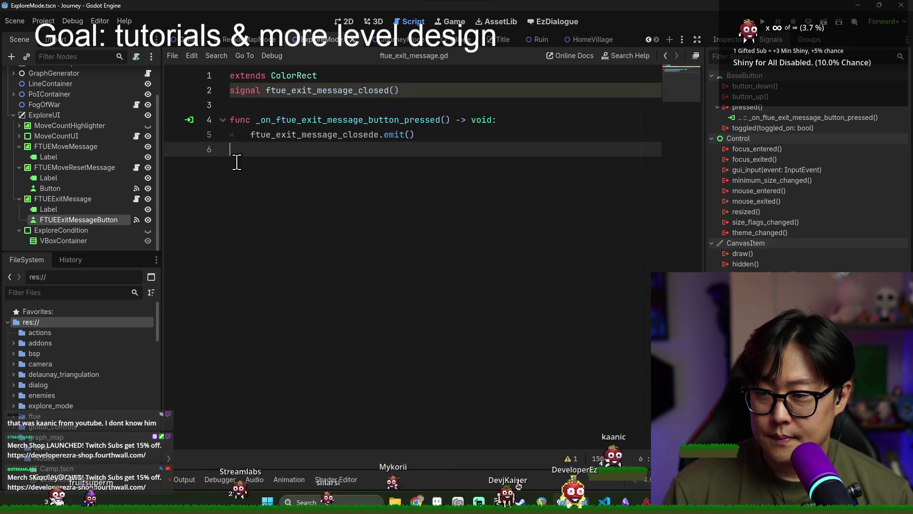
key(ctrl+s)
key(ctrl+s)
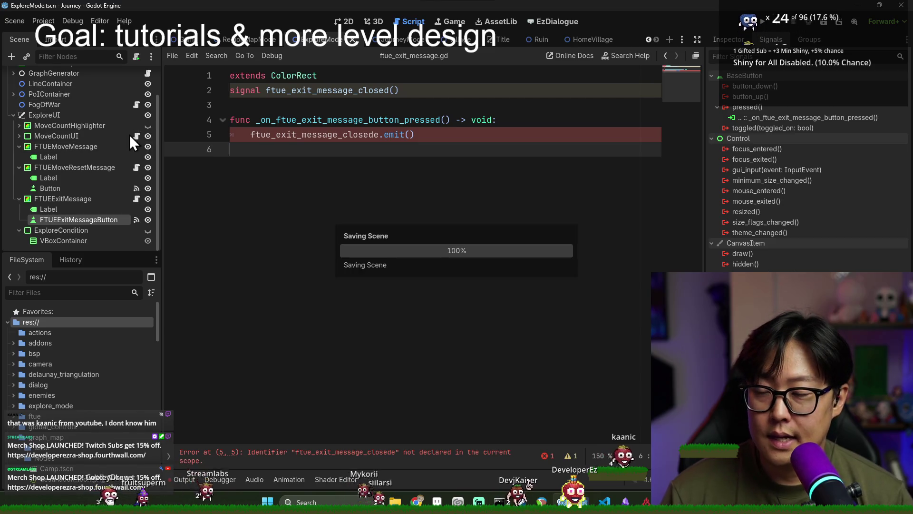
In explore_mode.gd, begin an await line after the camera dolly code.
scroll(130, 135, up, 3)
click(136, 76)
scroll(403, 220, down, 5)
scroll(403, 220, up, 3)
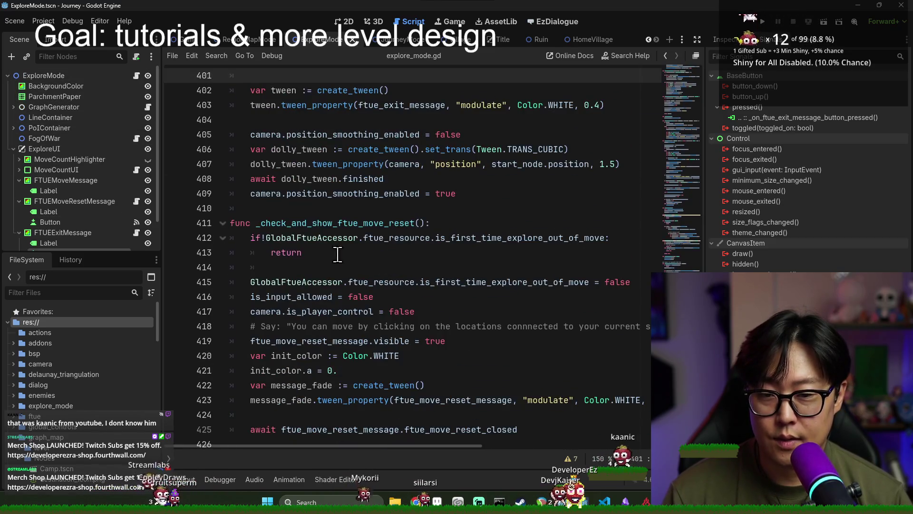
click(310, 193)
key(Return)
key(Return)
text(await)
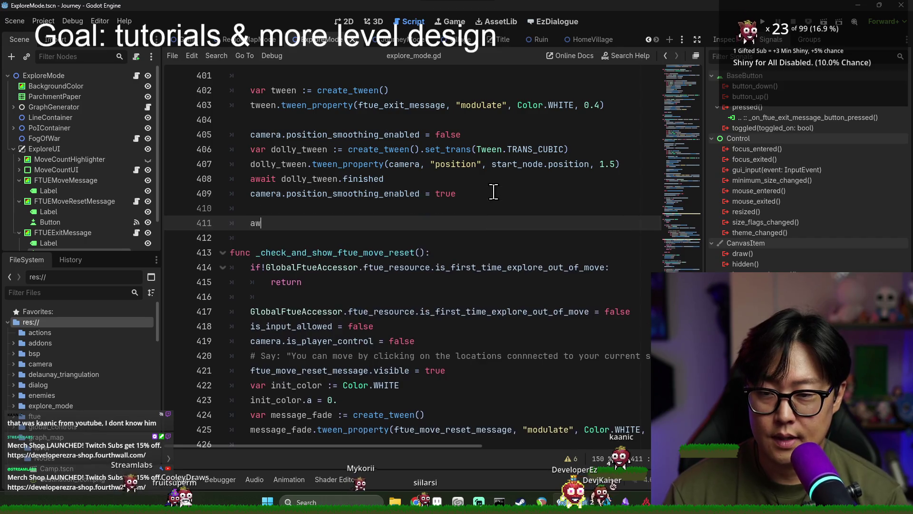
double_click(270, 180)
key(Delete)
key(Delete)
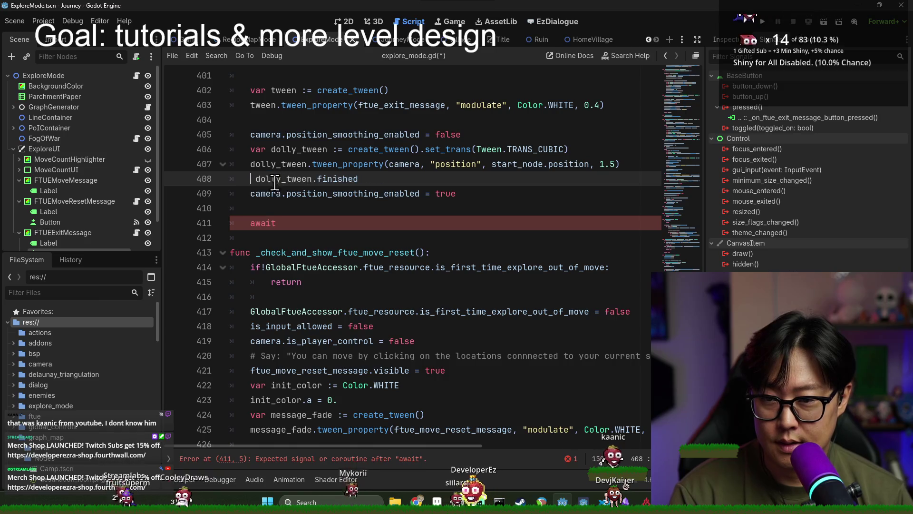
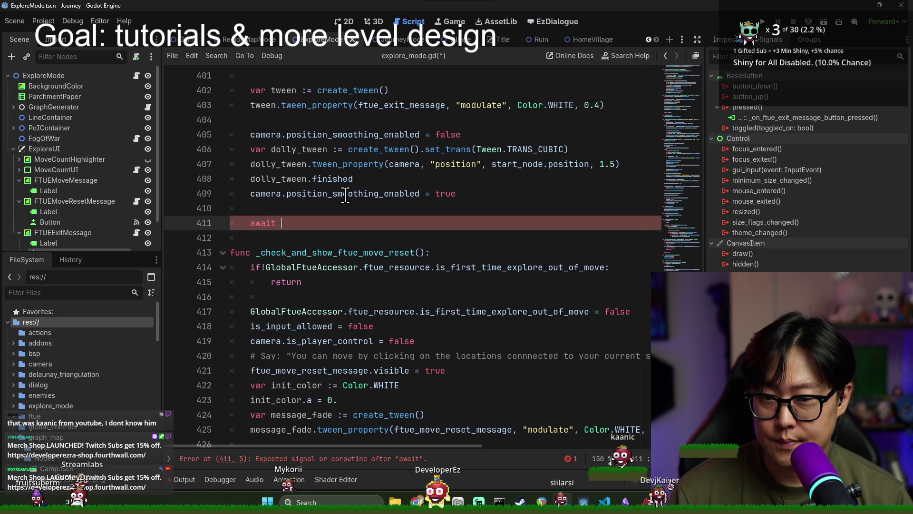
Add an 'await dolly_tween' line below the dolly tween finish line.
click(379, 180)
key(Return)
text(ait dolly)
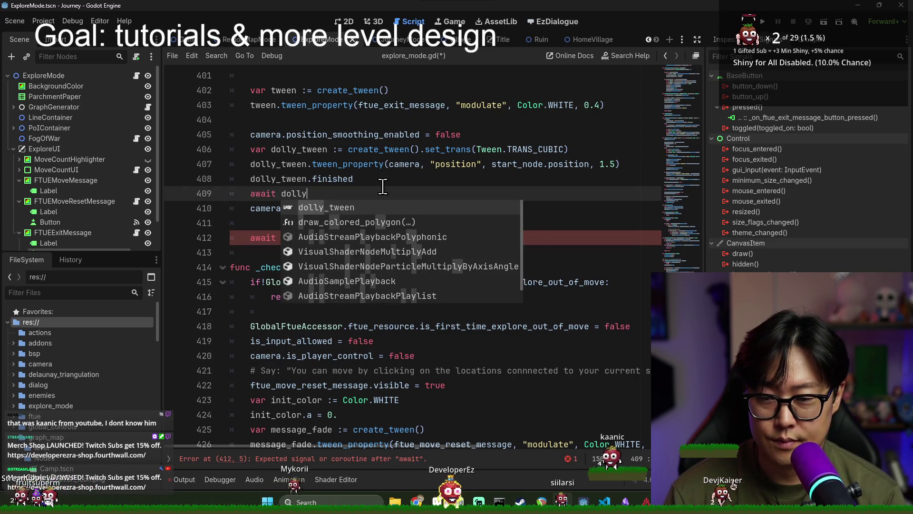
key(Return)
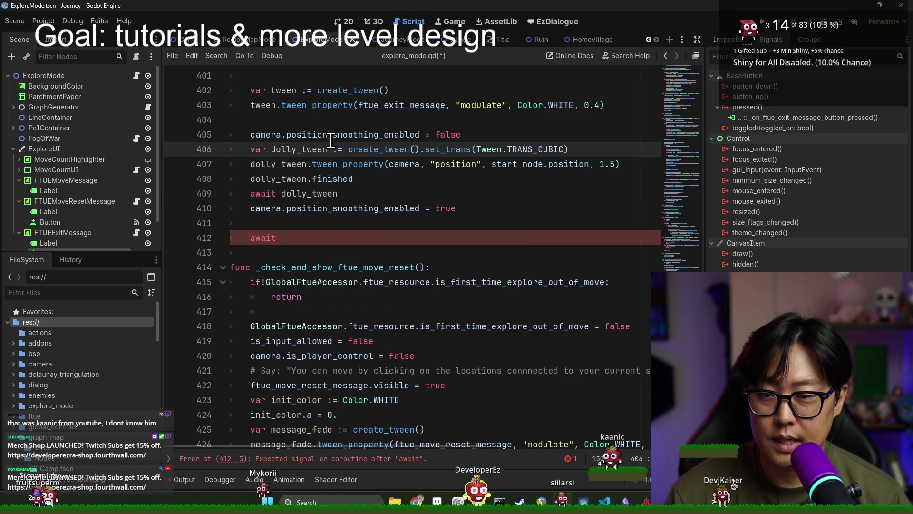
Move the exit message fade-in tween lines below the smoothing reset line.
mouse_move(606, 105)
mouse_down()
mouse_move(286, 77)
mouse_move(268, 164)
mouse_up()
key(ctrl+x)
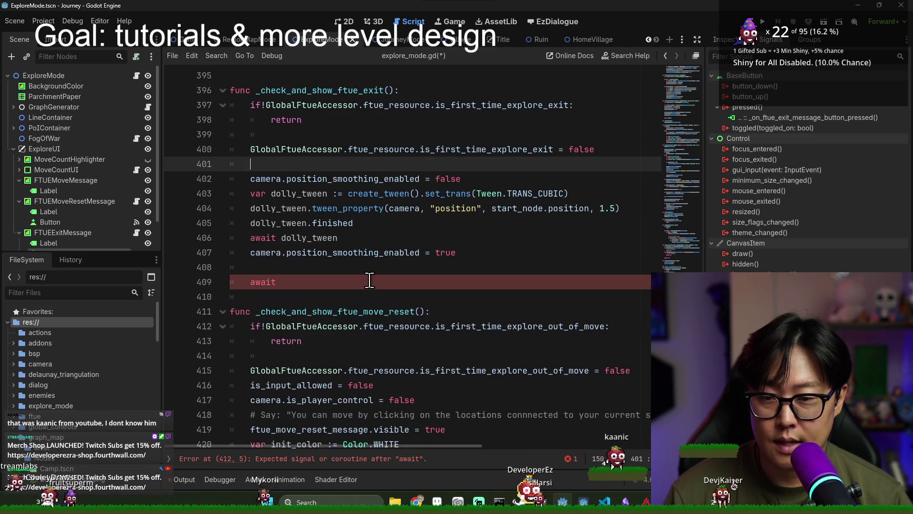
click(368, 233)
key(Return)
key(ctrl+v)
key(Return)
key(shift+Up)
key(shift+Up)
key(ctrl+x)
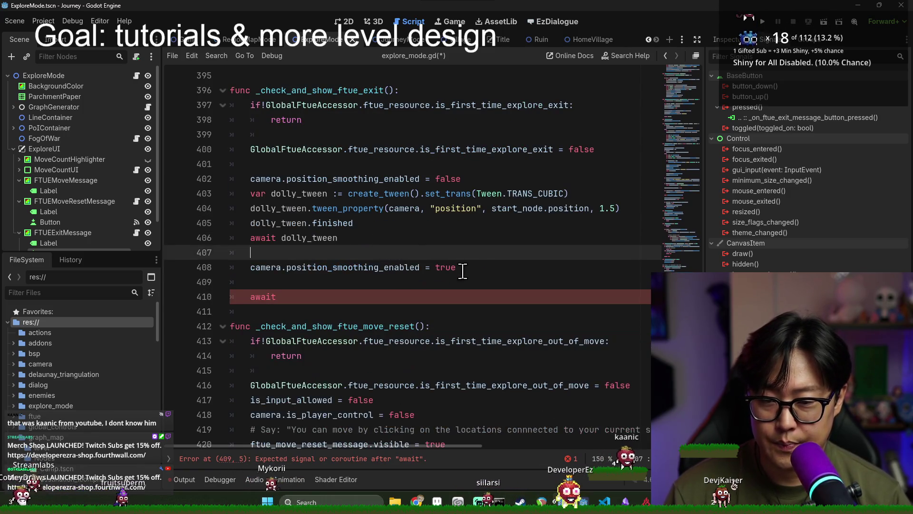
click(463, 267)
key(Return)
key(ctrl+v)
Delete the leftover blank lines around the moved tween code.
click(331, 257)
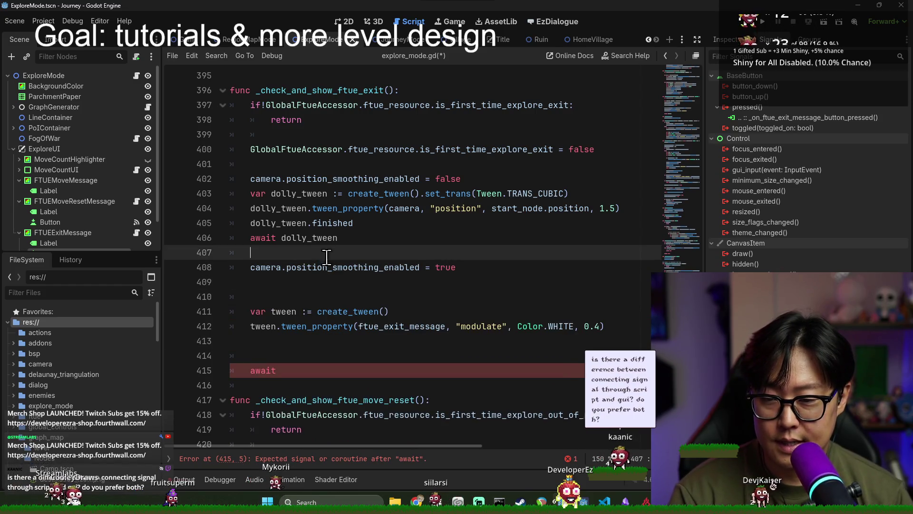
key(BackSpace)
key(BackSpace)
click(301, 279)
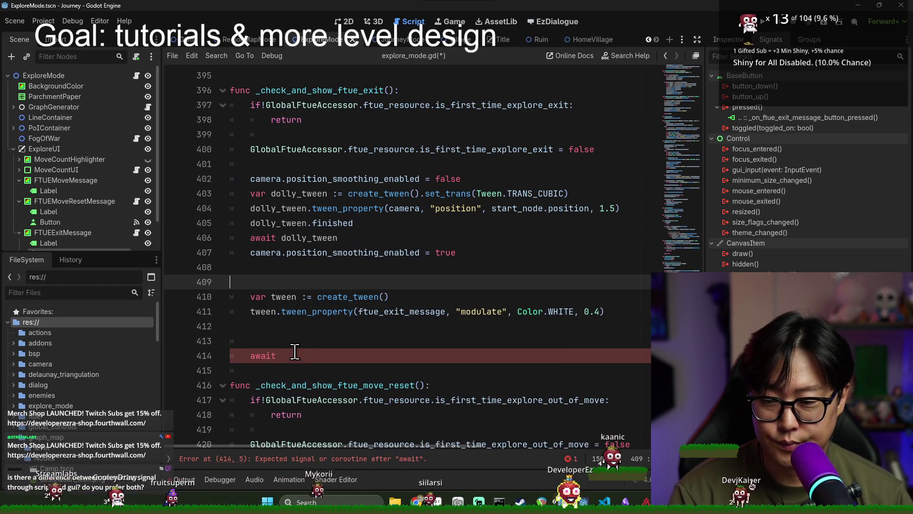
key(BackSpace)
click(292, 336)
key(BackSpace)
key(BackSpace)
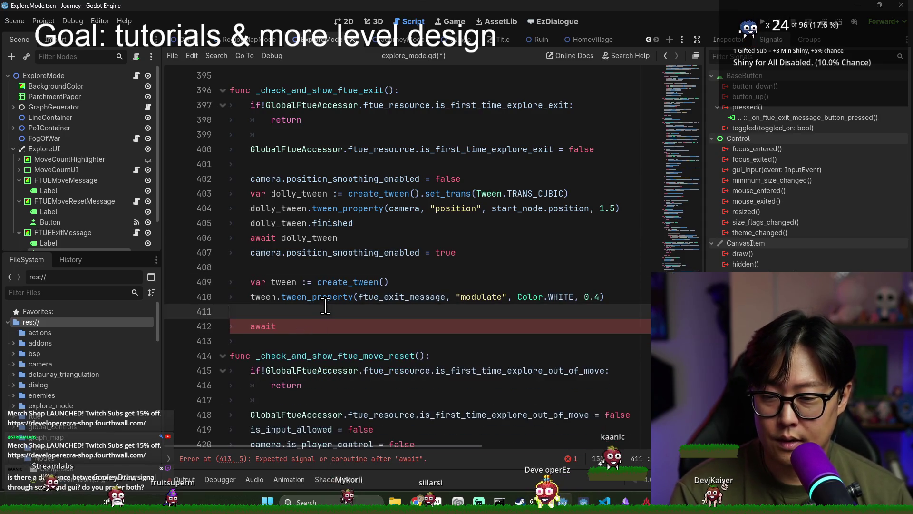
Begin an 'await ftue_exit_message.' line, then open FTUEMoveResetMessage's script.
click(357, 326)
text(ftue_exit_message.)
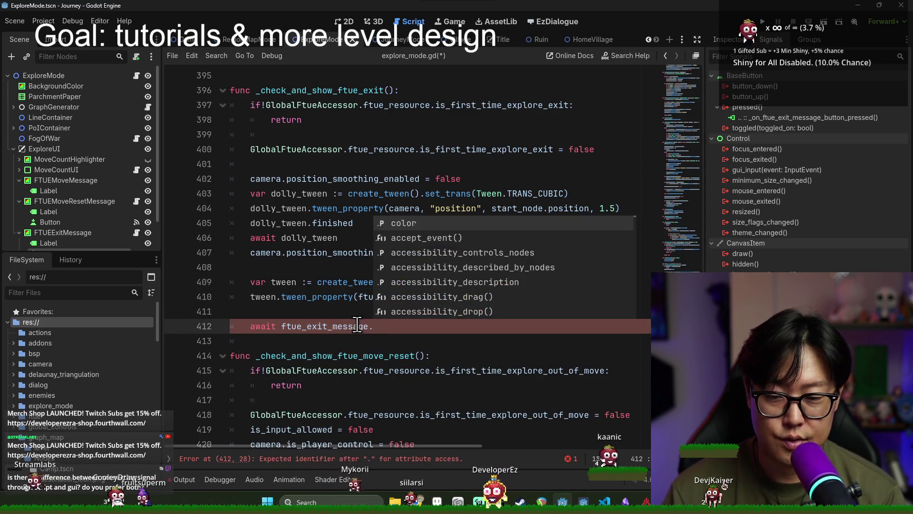
click(136, 201)
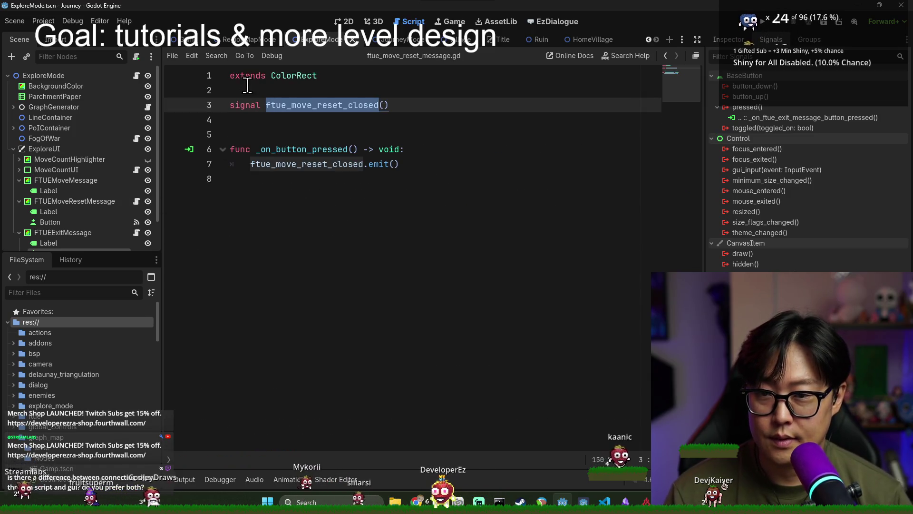
Revert the accidental class_name edit in ftue_move_reset_message.gd and save.
text(e)
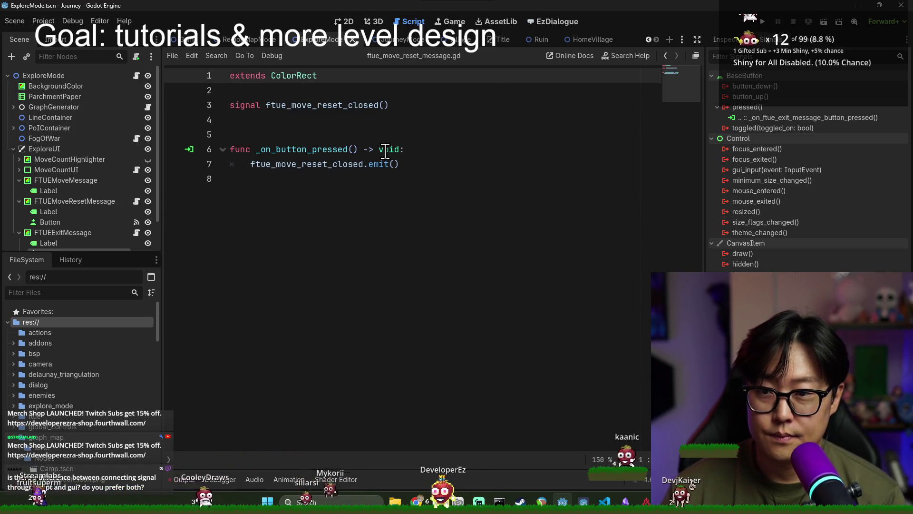
text( FTUE)
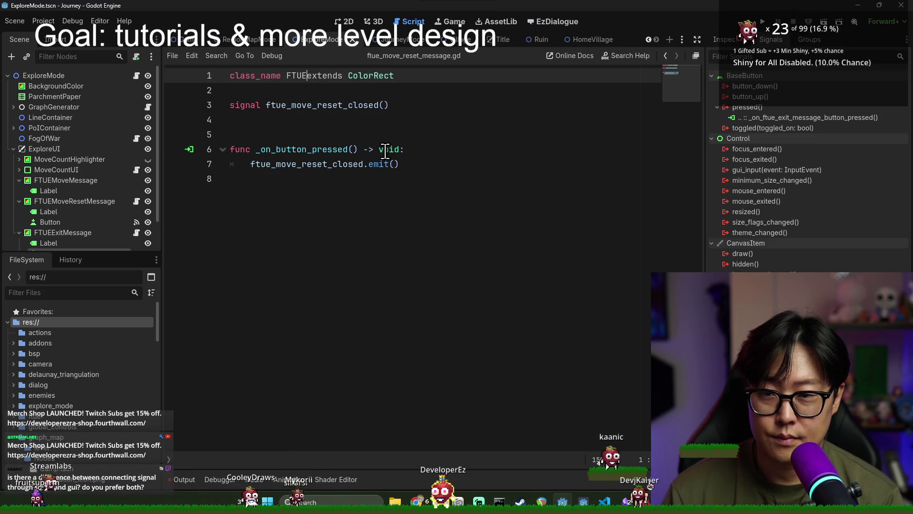
key(ctrl+z)
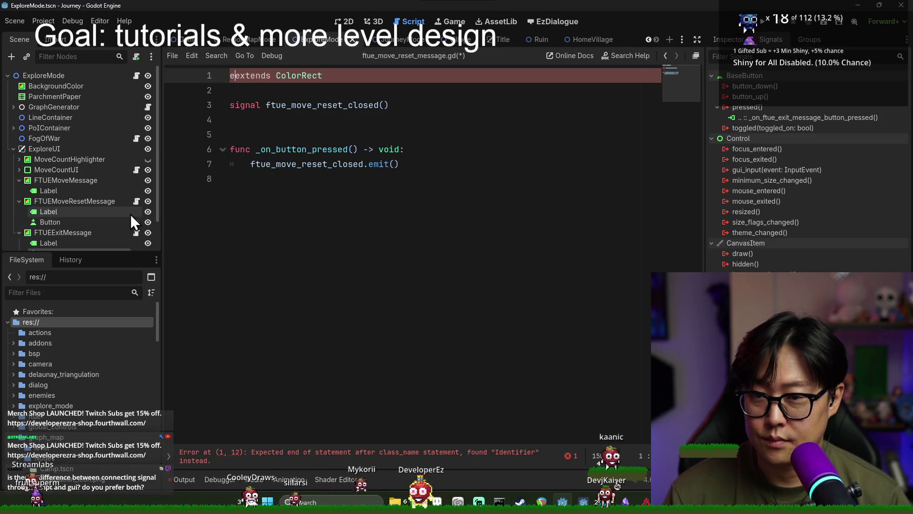
key(ctrl+s)
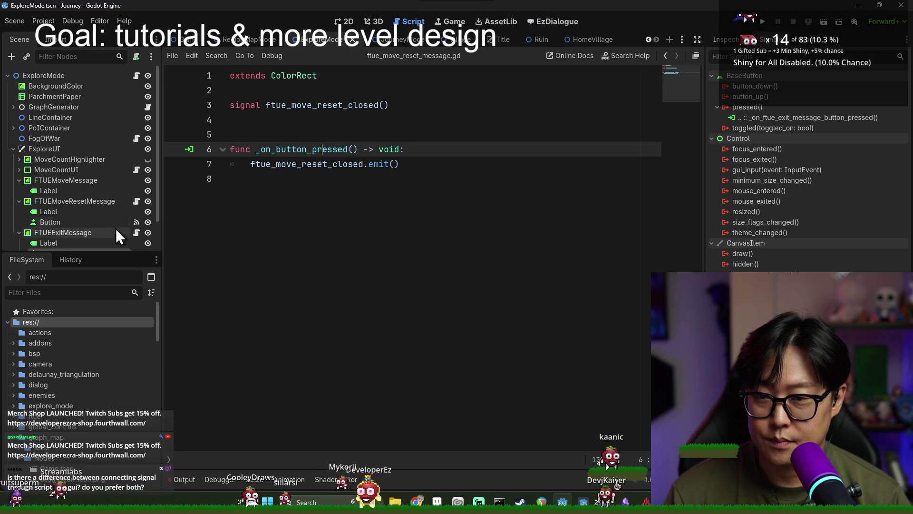
Try trimming the move-reset signal name, then undo it and save the restored script.
click(318, 104)
double_click(312, 167)
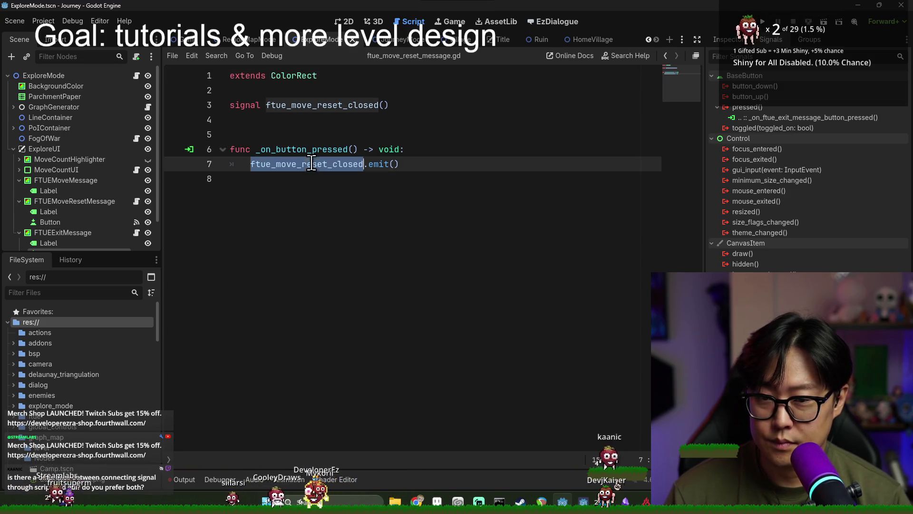
double_click(302, 106)
click(288, 106)
click(291, 105)
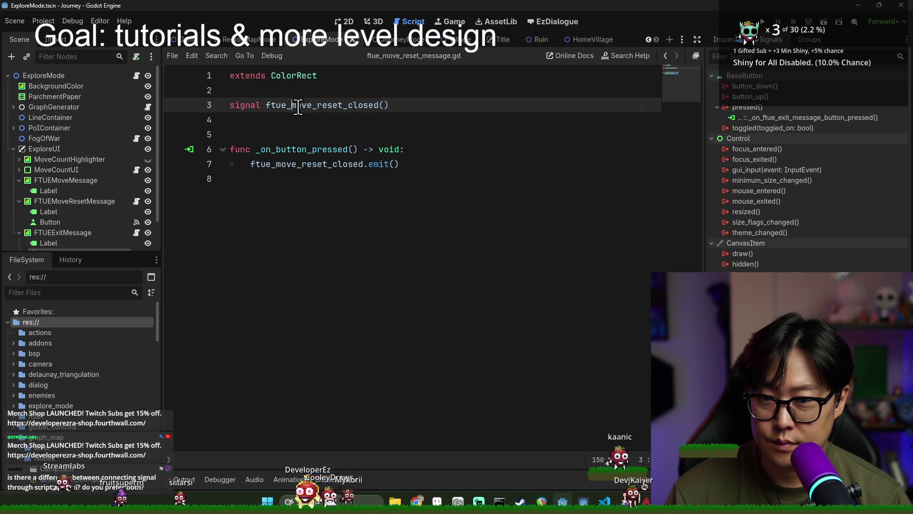
shift+click(379, 105)
key(BackSpace)
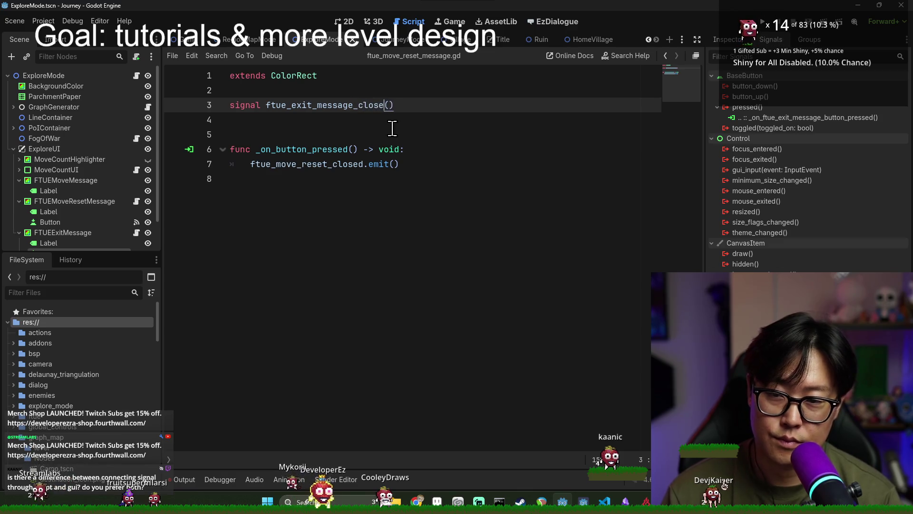
key(ctrl+s)
key(ctrl+z)
key(ctrl+z)
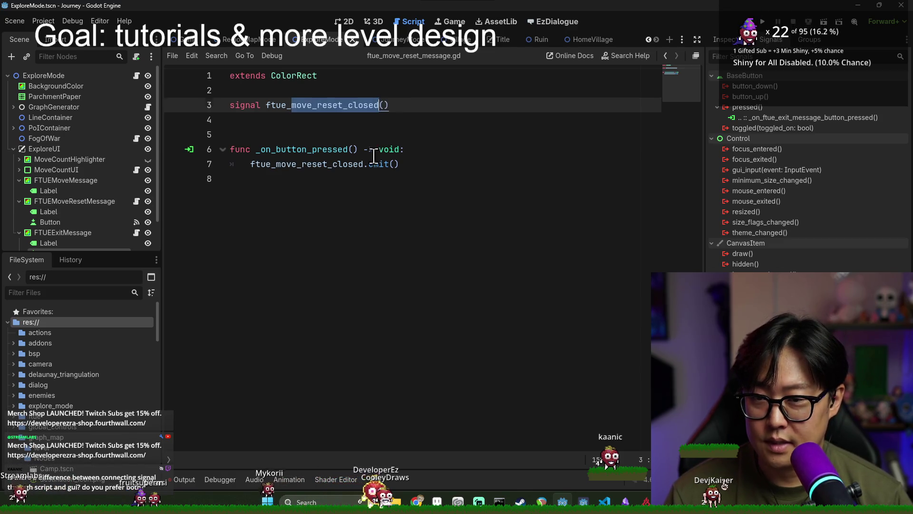
key(ctrl+z)
key(ctrl+s)
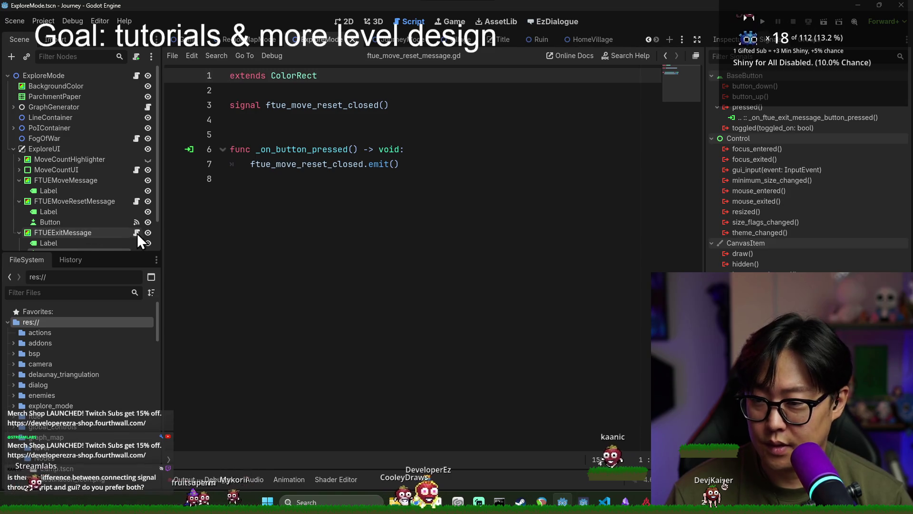
In ftue_exit_message.gd, replace the misspelled emit name on line 5 with the line 2 signal name, and save.
click(137, 233)
click(316, 90)
double_click(316, 91)
click(366, 142)
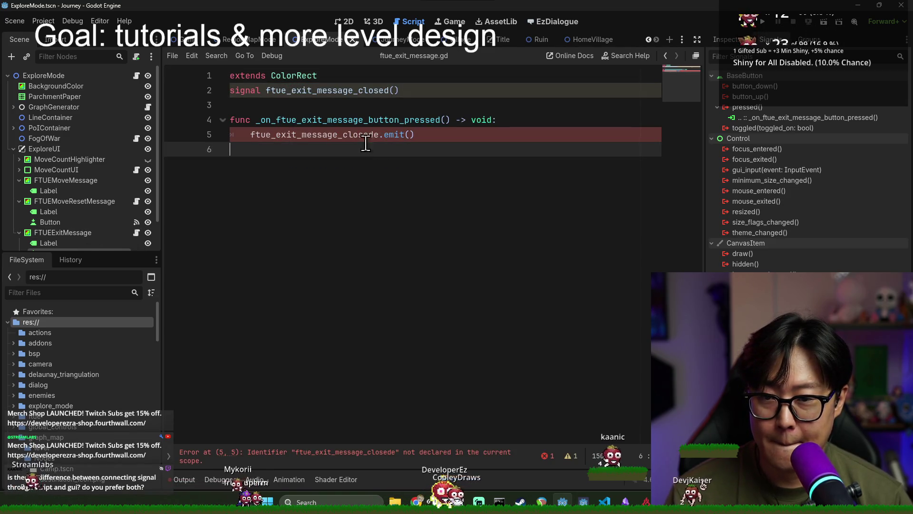
double_click(332, 90)
click(301, 134)
double_click(302, 135)
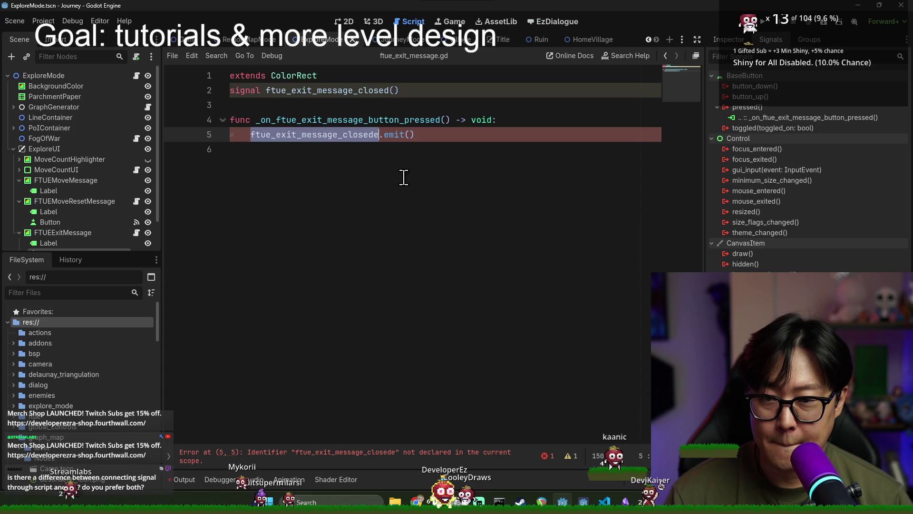
double_click(343, 90)
key(ctrl+c)
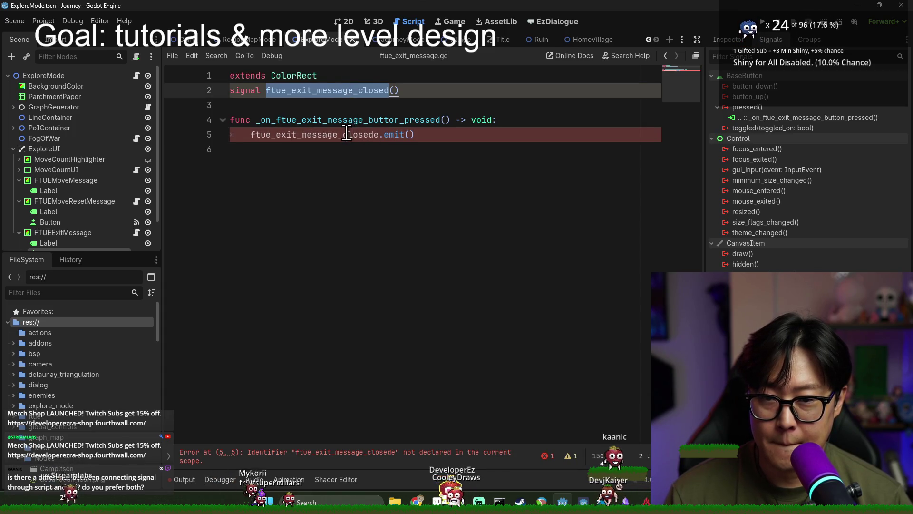
double_click(359, 135)
key(ctrl+v)
key(ctrl+s)
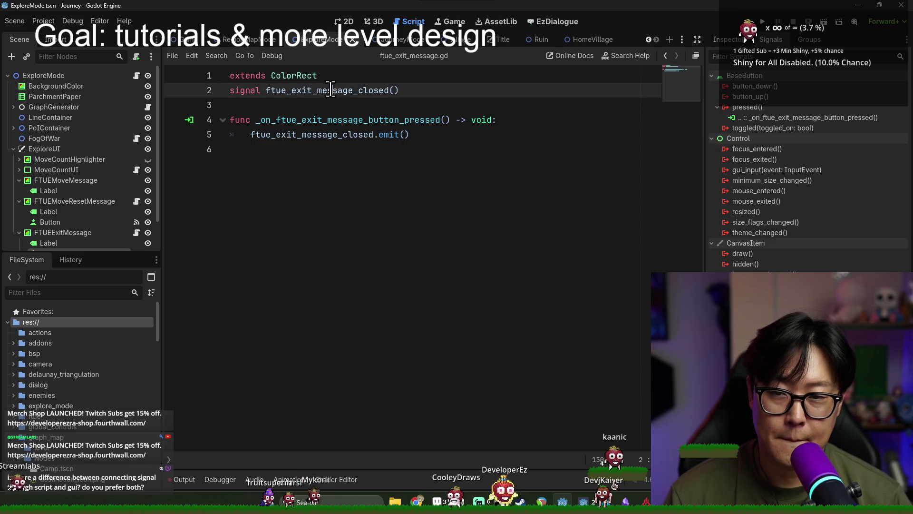
Return to explore_mode.gd and save it.
click(136, 202)
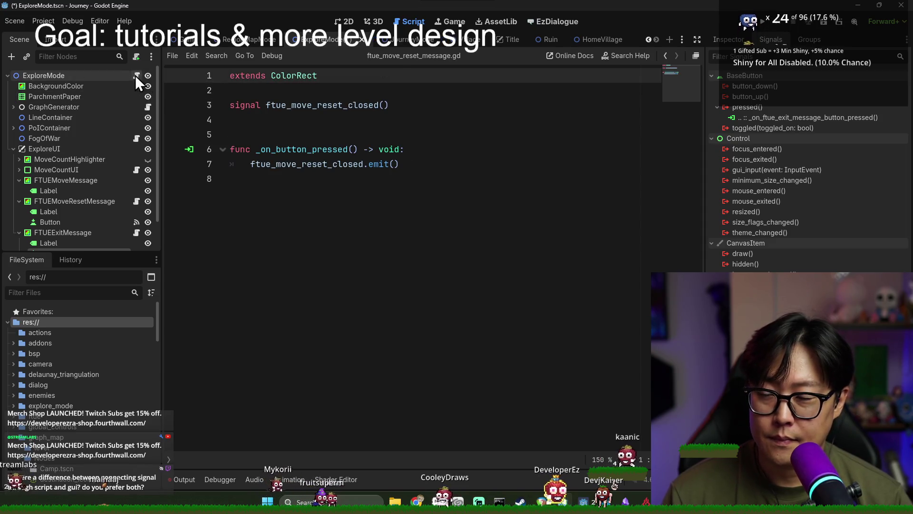
click(136, 75)
key(ctrl+s)
Complete line 412 as 'await ftue_exit_message.ftue_exit_message_closed' and open blank lines below.
scroll(345, 213, up, 5)
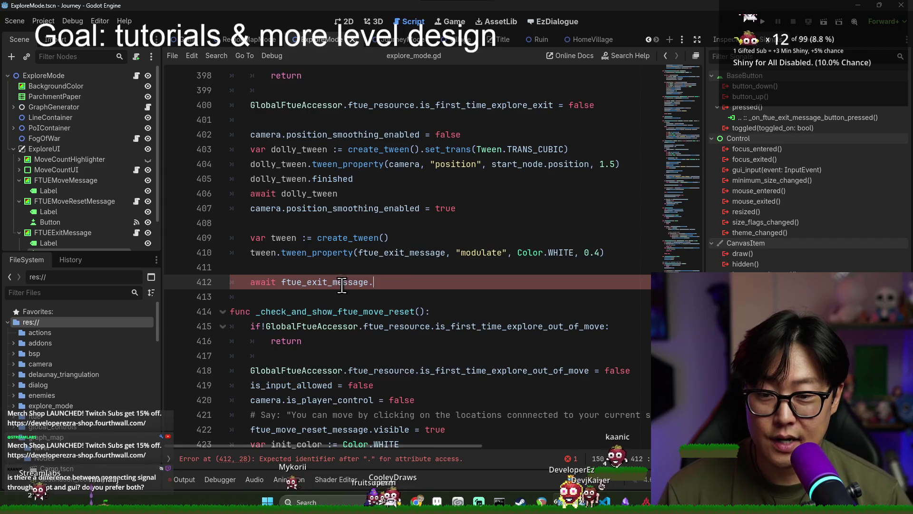
text(ftue_exit_message_closed)
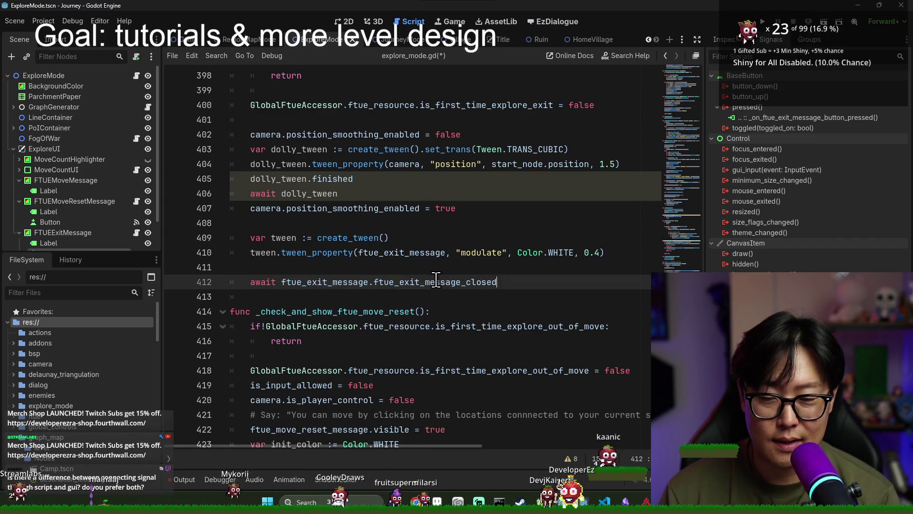
key(Return)
key(Return)
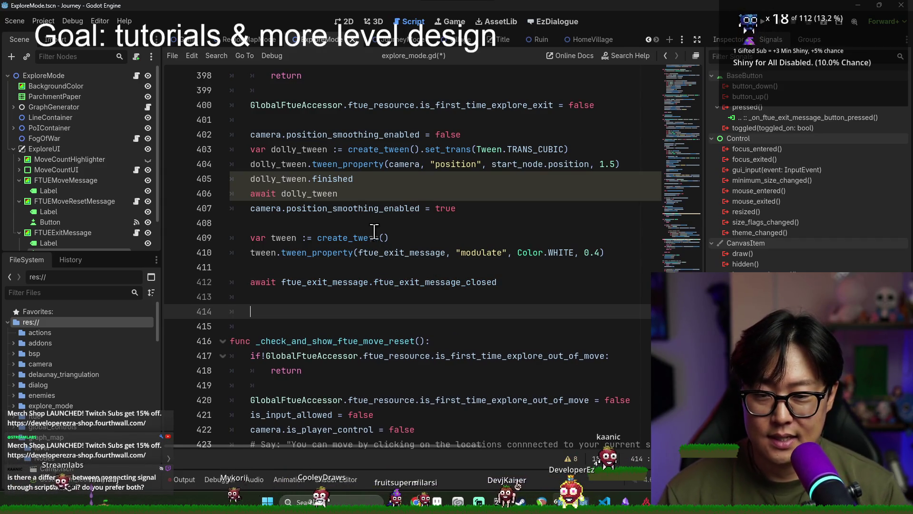
click(356, 267)
key(Down)
key(Down)
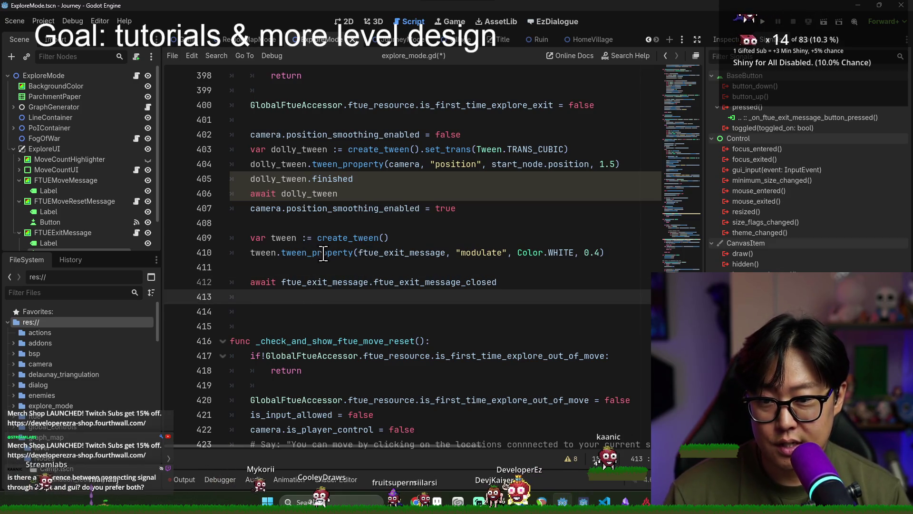
Copy fade tween lines 409–410 below the await and fix the pasted indentation.
mouse_move(230, 237)
mouse_down()
mouse_move(247, 252)
mouse_move(230, 266)
mouse_up()
key(ctrl+c)
click(285, 311)
key(ctrl+v)
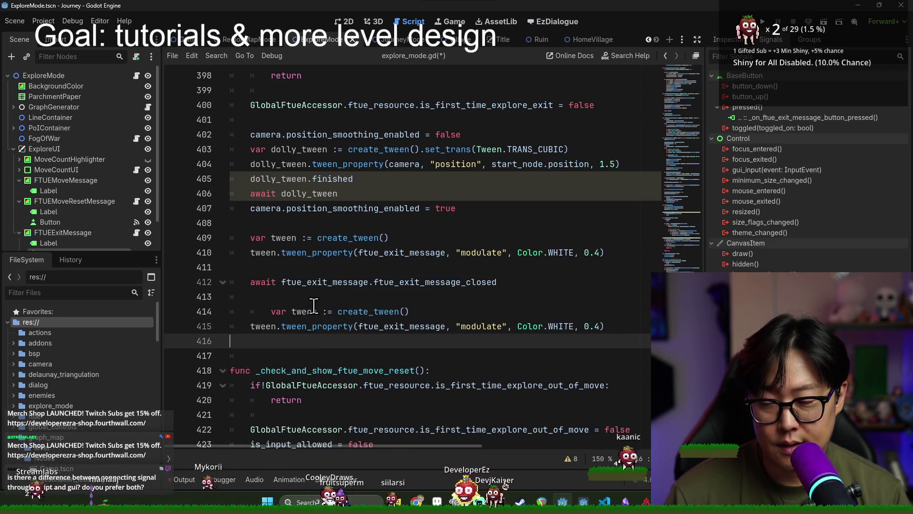
click(314, 311)
key(shift+Tab)
click(321, 326)
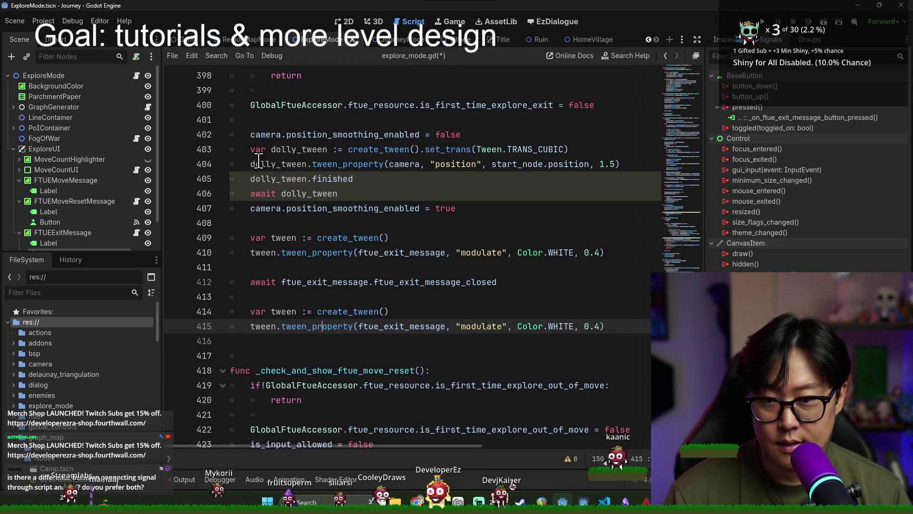
click(249, 134)
Write 'camera.jump_to(_player.position' on a new line after the await.
click(311, 300)
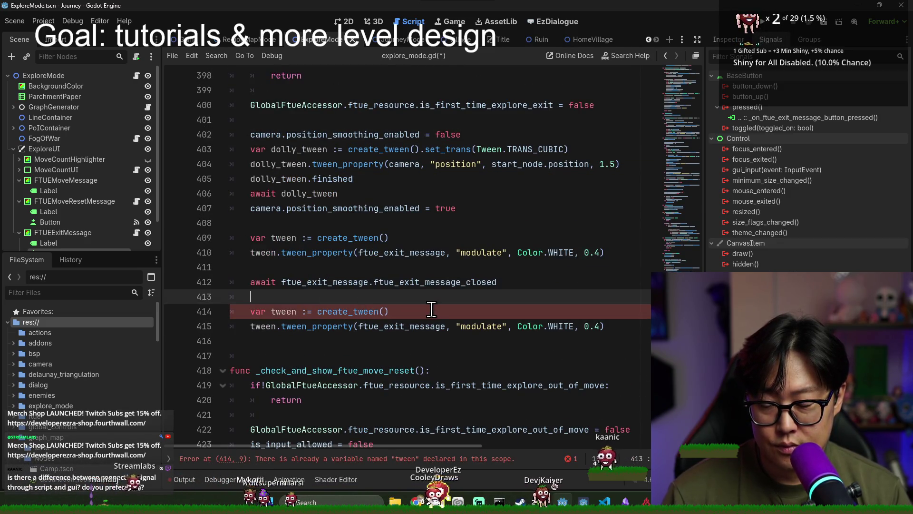
key(Return)
text(jumn)
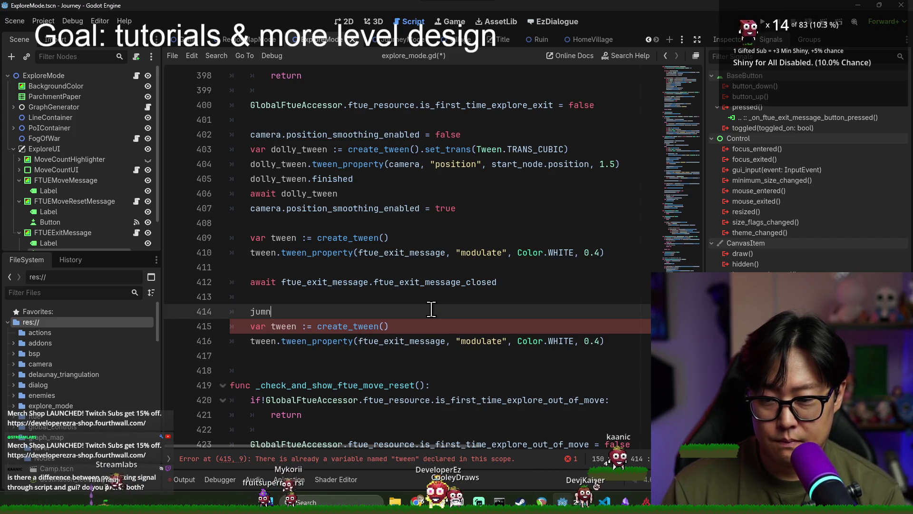
key(BackSpace)
text(p)
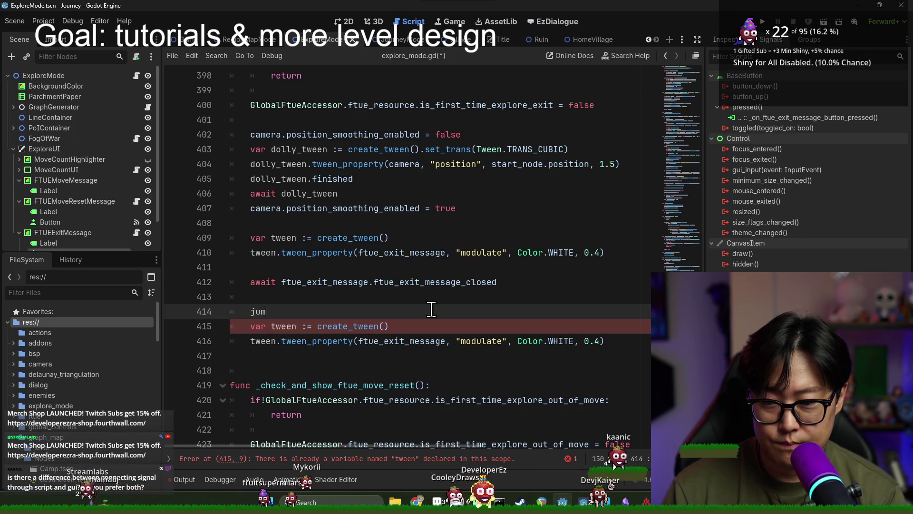
key(BackSpace)
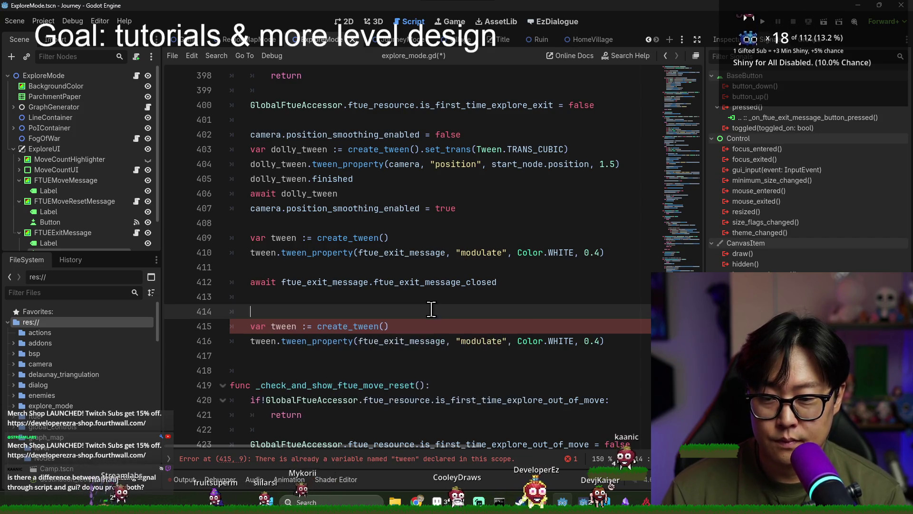
text(camera)
text(.jum)
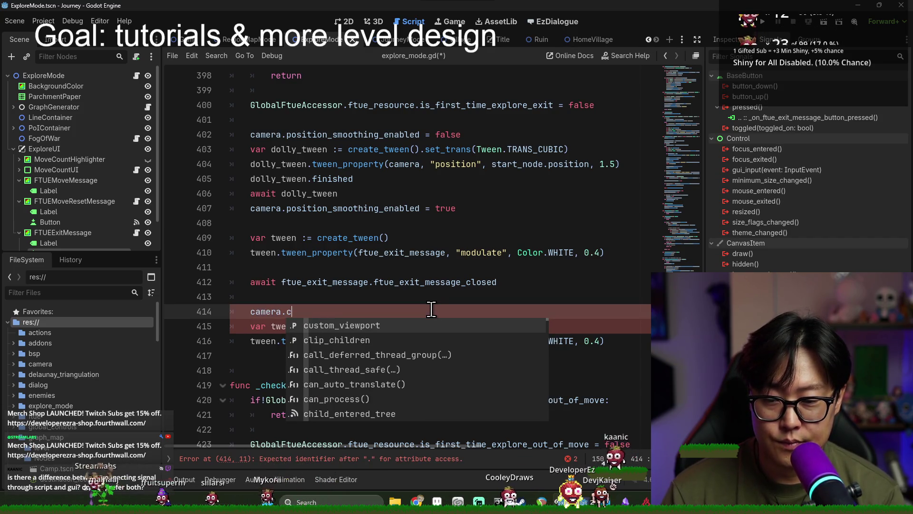
key(Return)
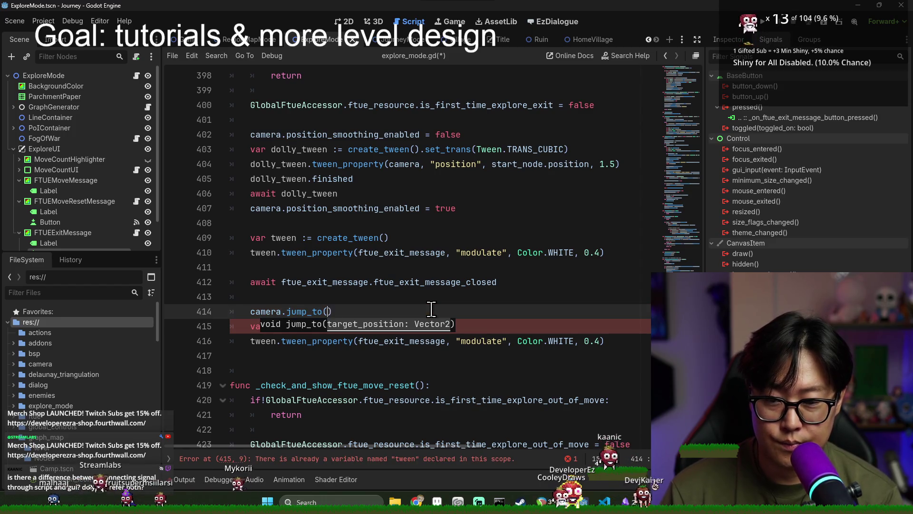
text(_player)
click(408, 280)
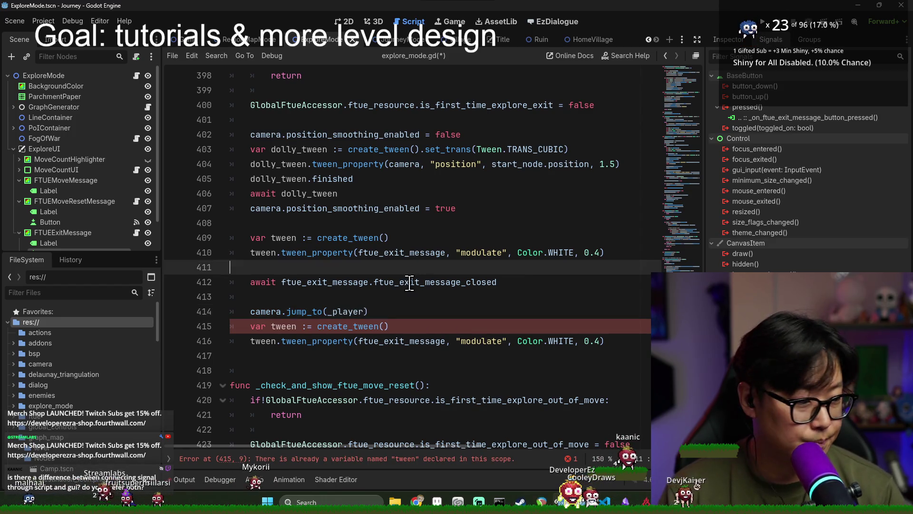
click(365, 313)
text(.position)
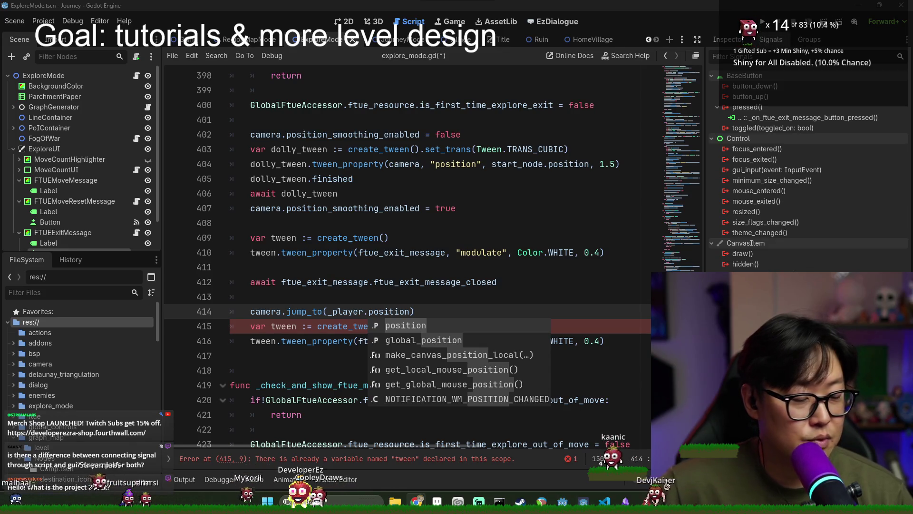
Dismiss the position suggestions, leaving camera.jump_to(_player.position), and move to duplicated tween line 415.
click(507, 282)
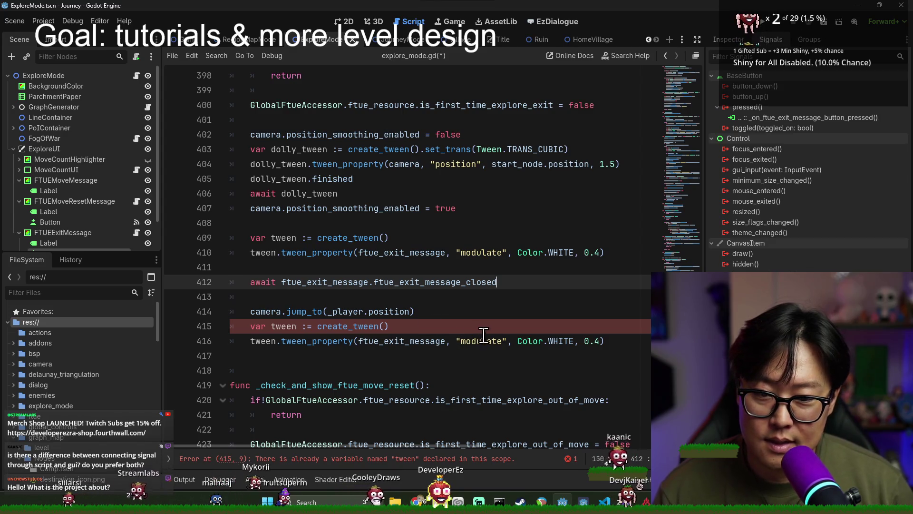
click(391, 327)
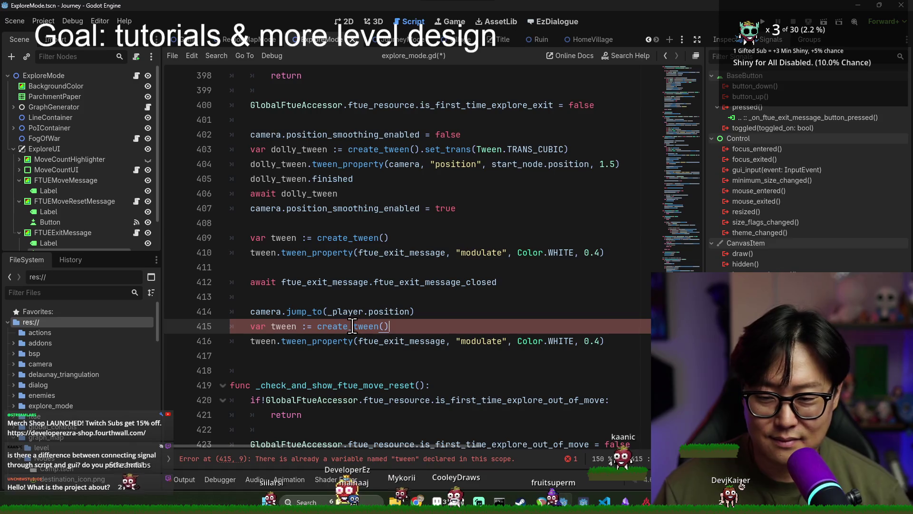
scroll(369, 318, down, 4)
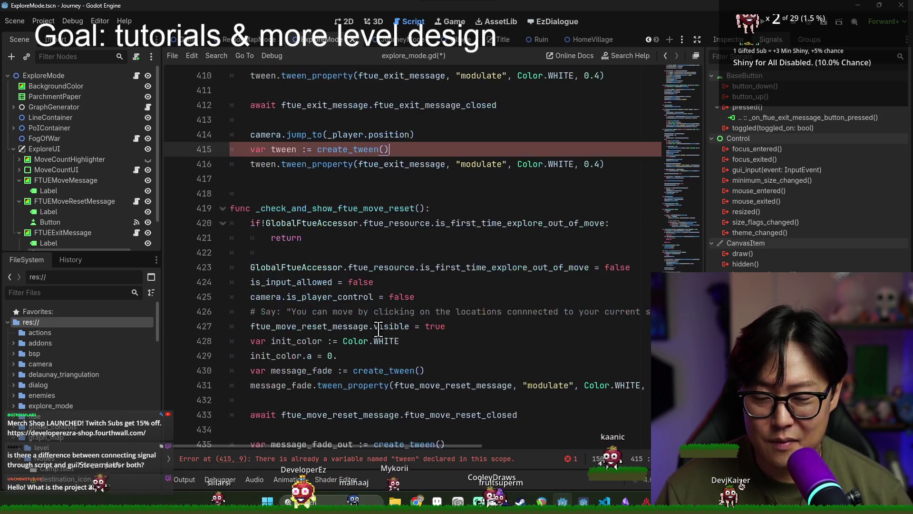
Give create_tween() on line 415 the arguments ftue_exit_message, "modulate", Color(Color.WHITE).
scroll(385, 289, up, 2)
scroll(385, 288, up, 1)
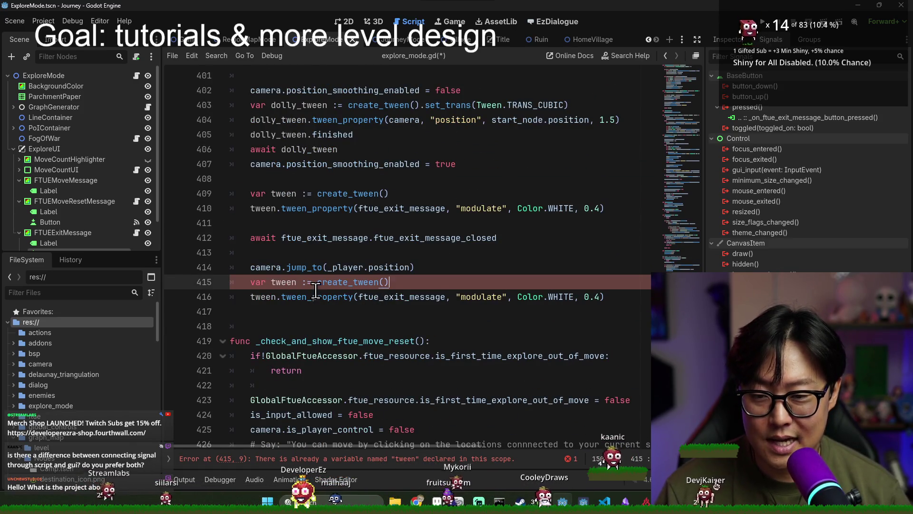
double_click(305, 267)
click(287, 283)
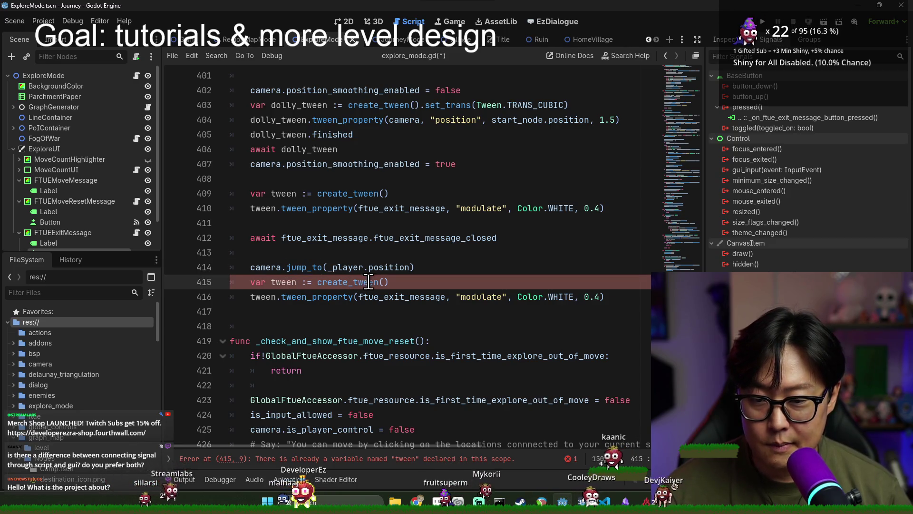
double_click(279, 267)
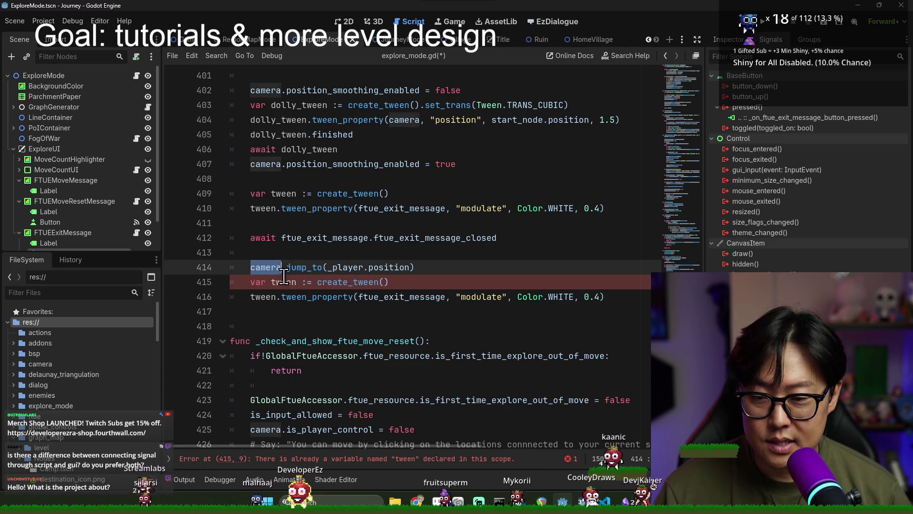
double_click(403, 208)
key(ctrl+c)
click(388, 282)
key(ctrl+v)
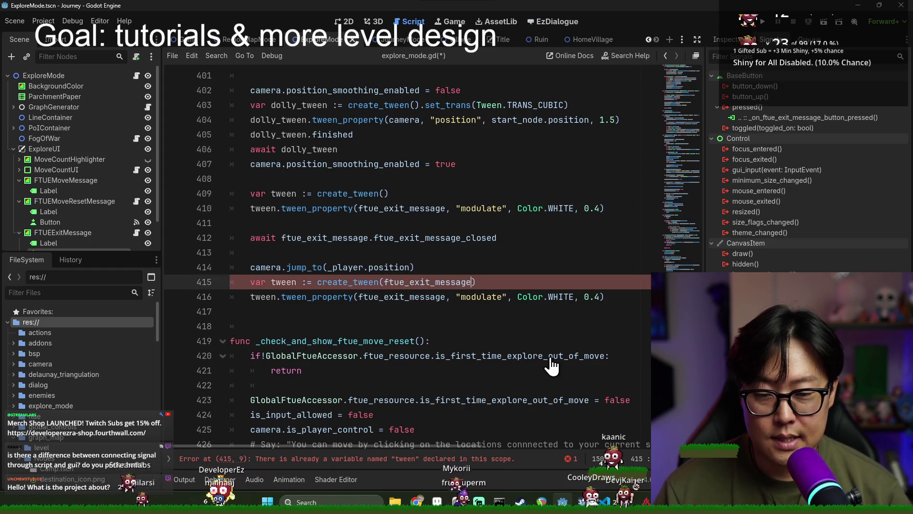
text(, "modulate", Co)
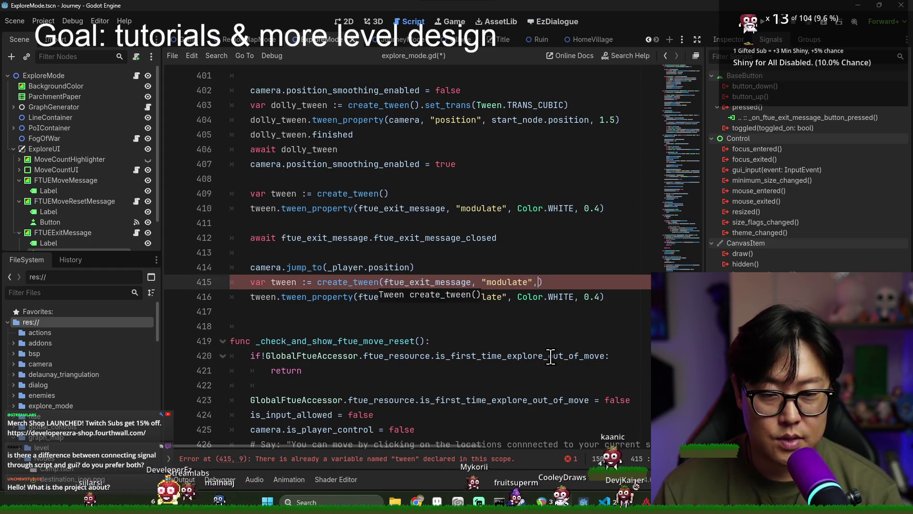
text(lor(Color.)
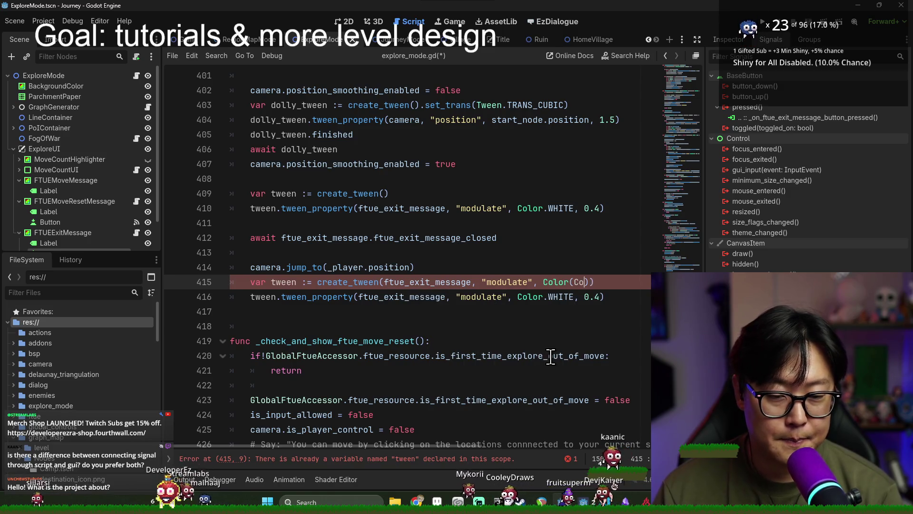